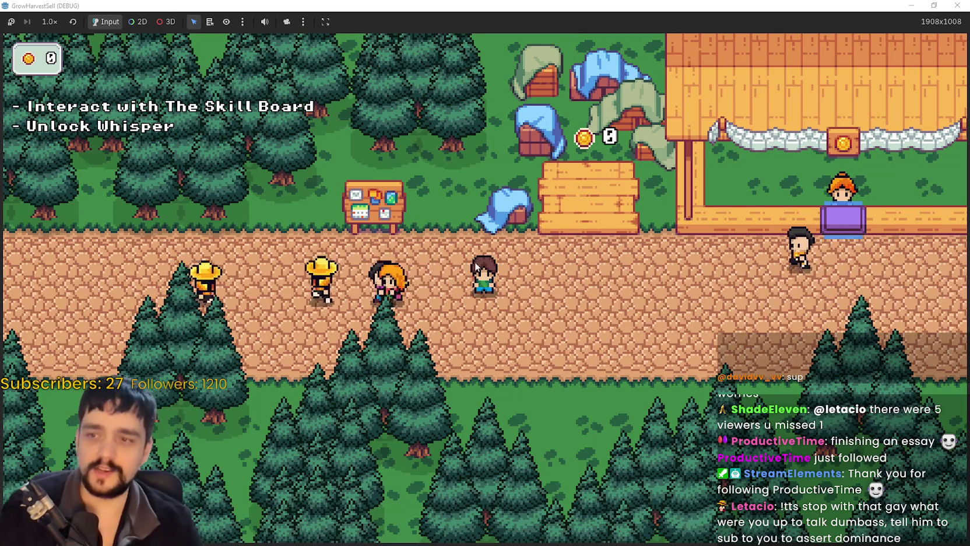
- Walk to the skill board, interact with it, then close the skill tree
key("w")
key("a")
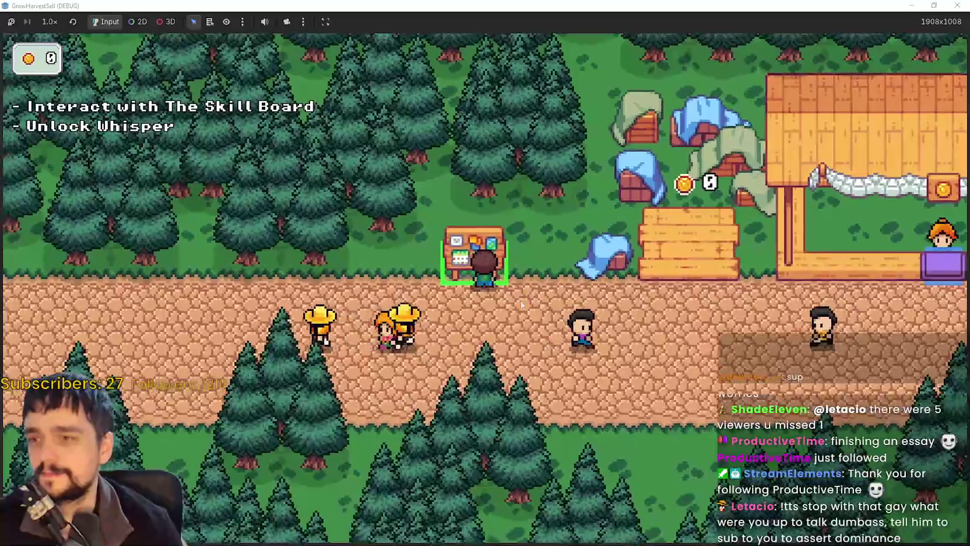
key("e")
key("Escape")
key("d")
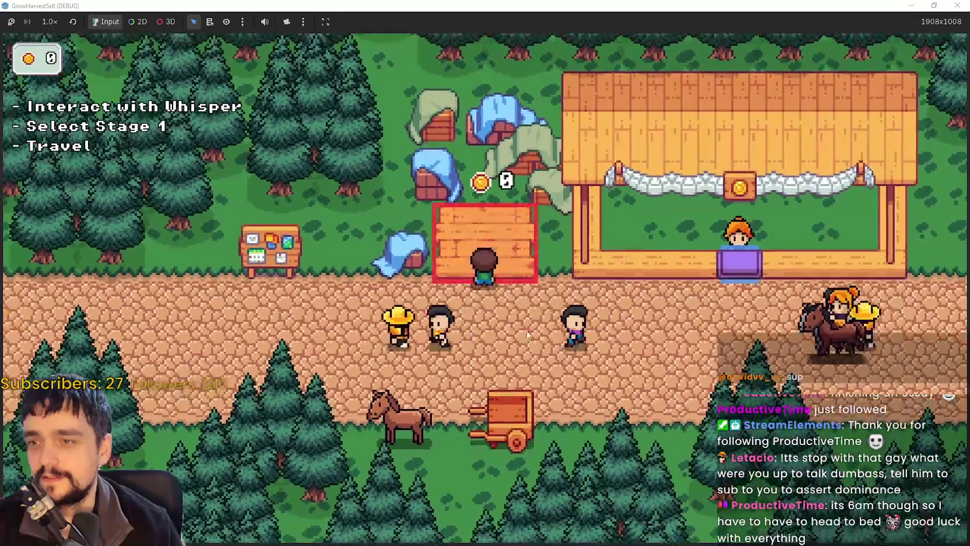
- Walk along the path to the horse and open and close the stage selection
key("a")
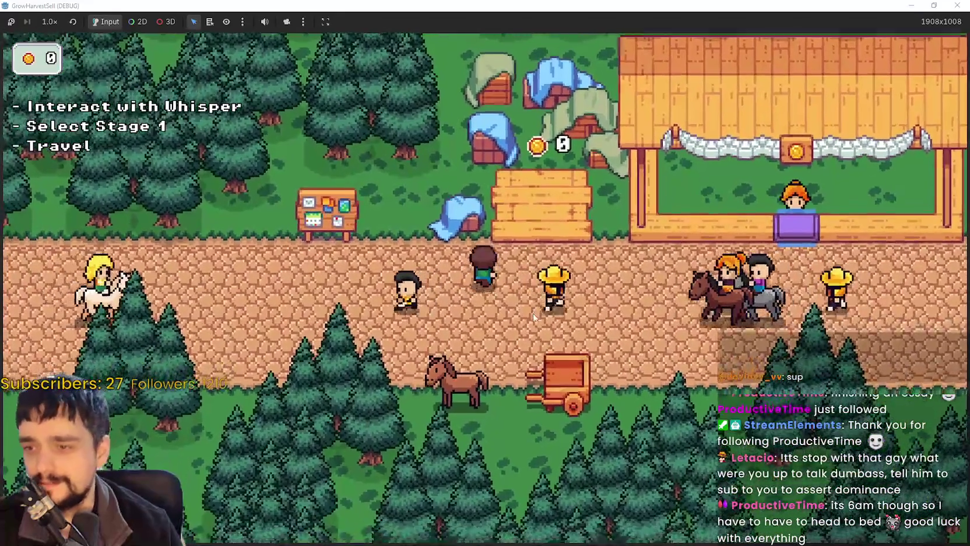
key("w")
key("d")
key("s")
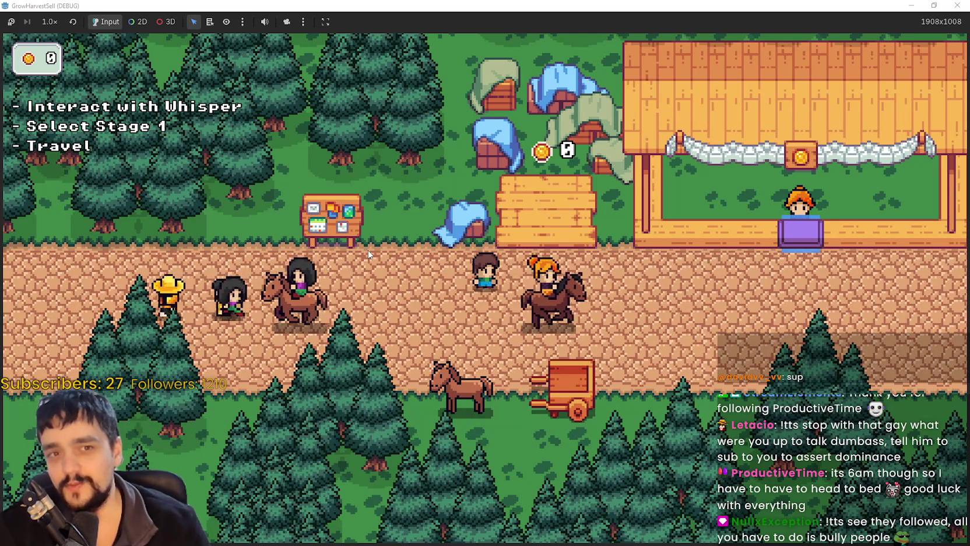
key("d")
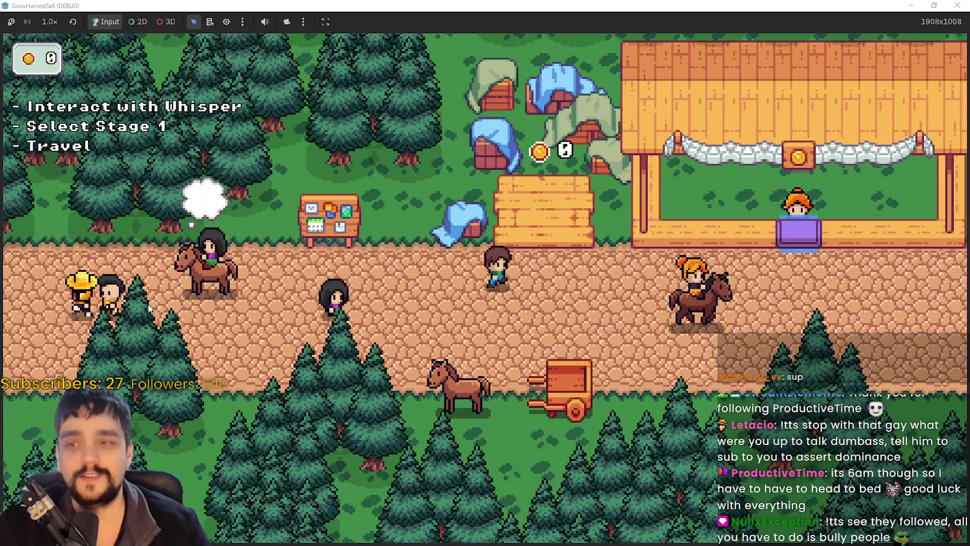
key("a")
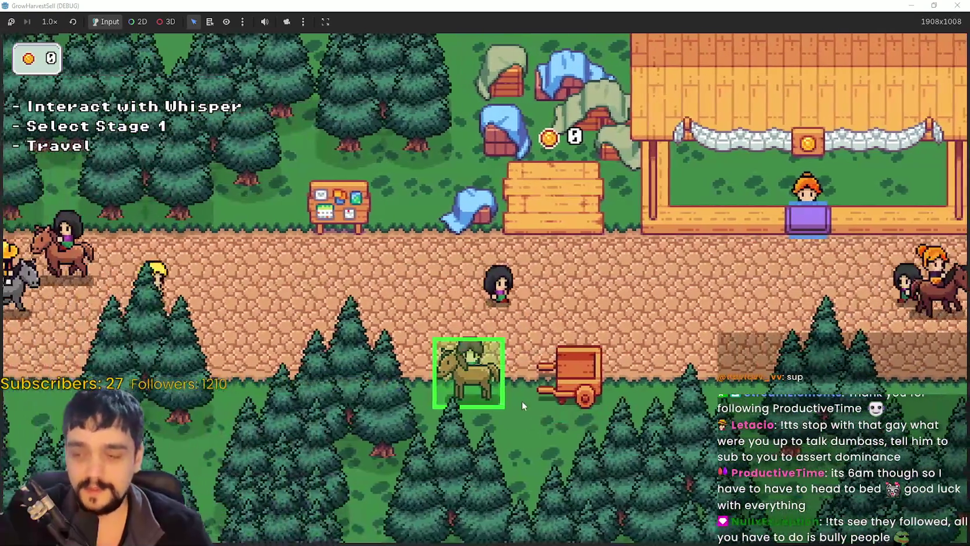
left_click(461, 388)
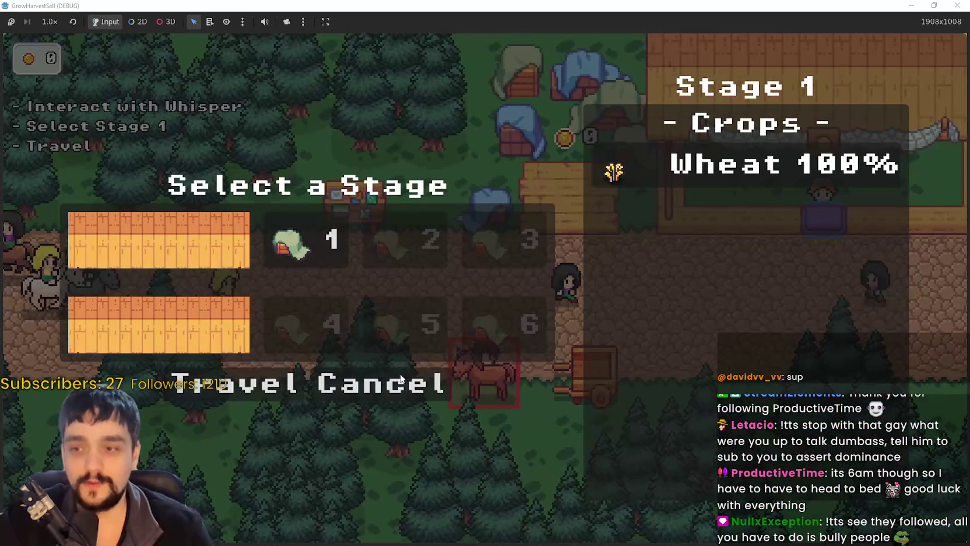
left_click(447, 386)
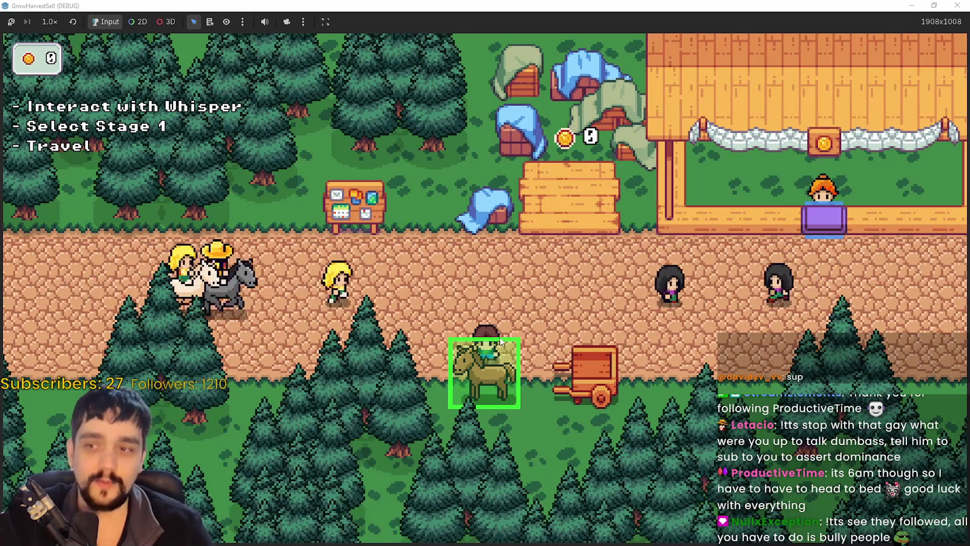
- Walk away and back to the horse, reopen and close the stage menu, then stop the game
key("w")
key("d")
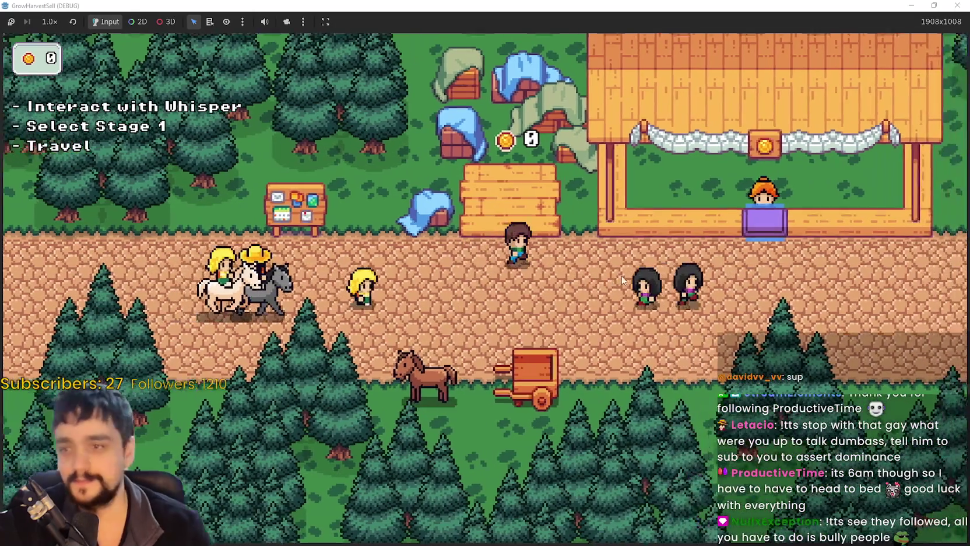
key("a")
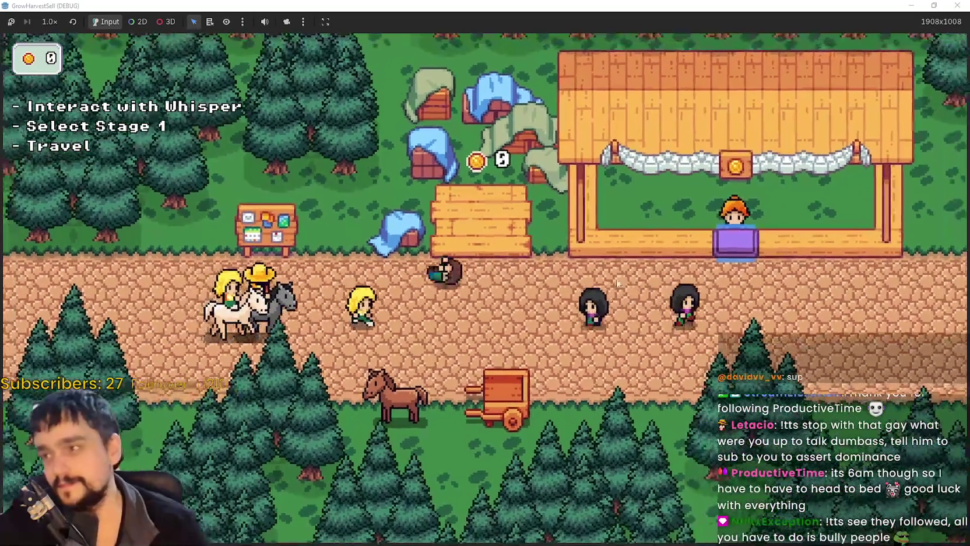
key("s")
key("e")
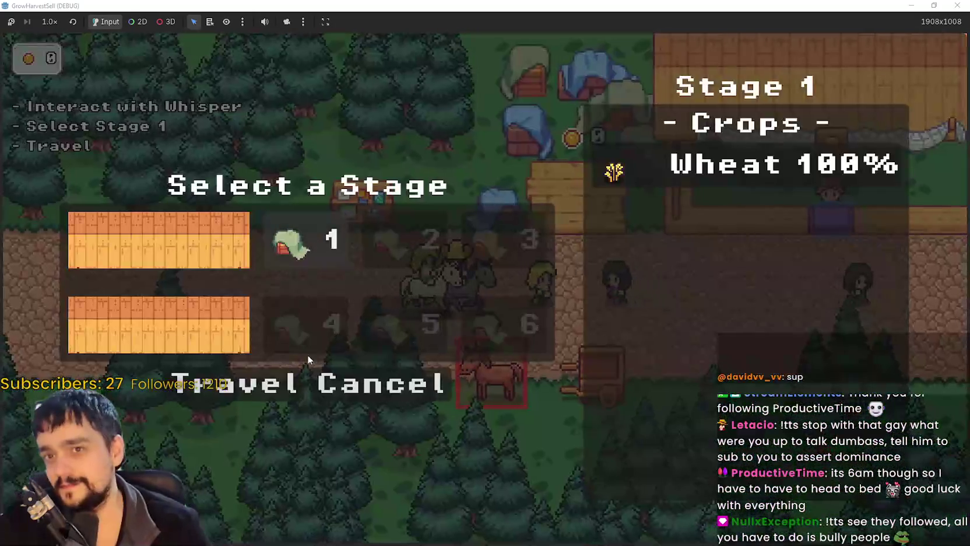
key("Escape")
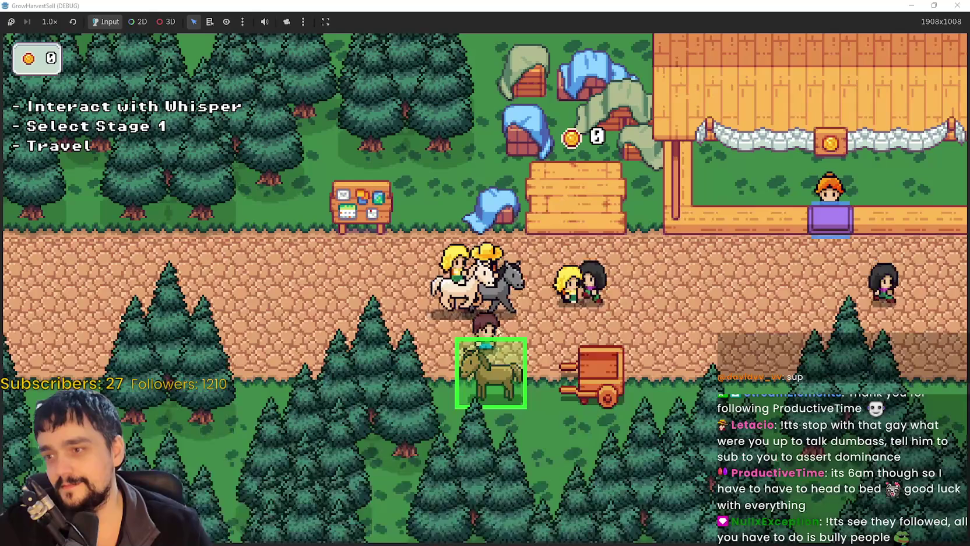
double_click(527, 5)
left_click(760, 24)
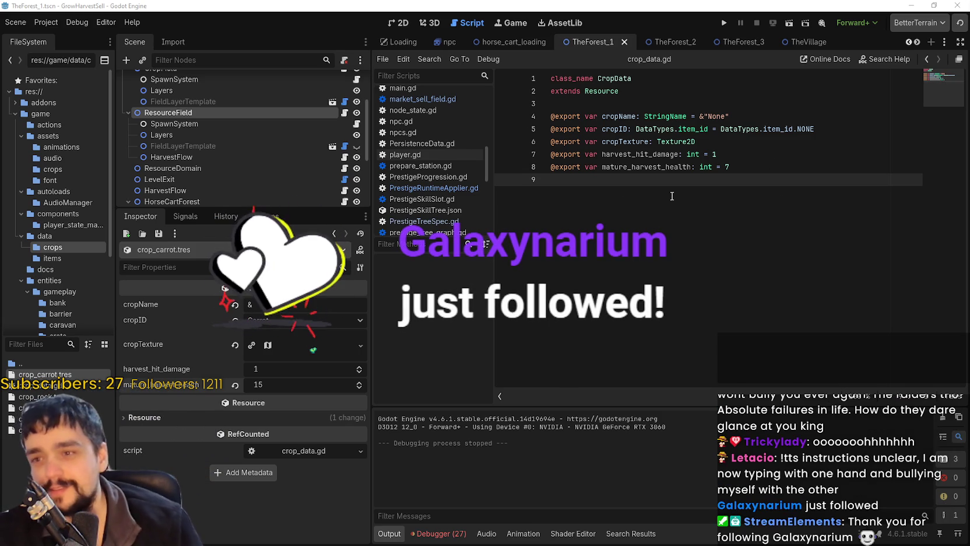
- Go to the harvest_hit_damage line in crop_data.gd, then switch to the Steam forum
left_click(768, 141)
left_click(767, 154)
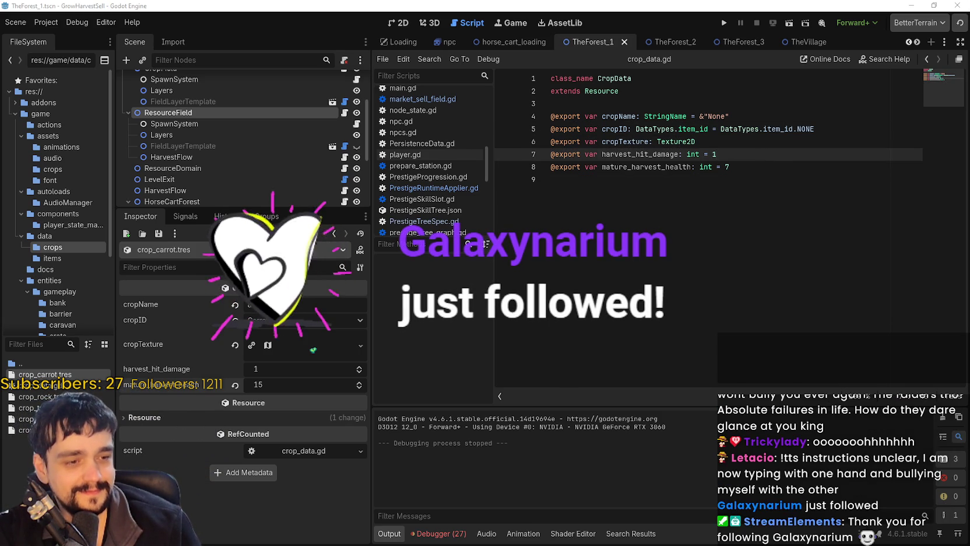
key("alt+Tab")
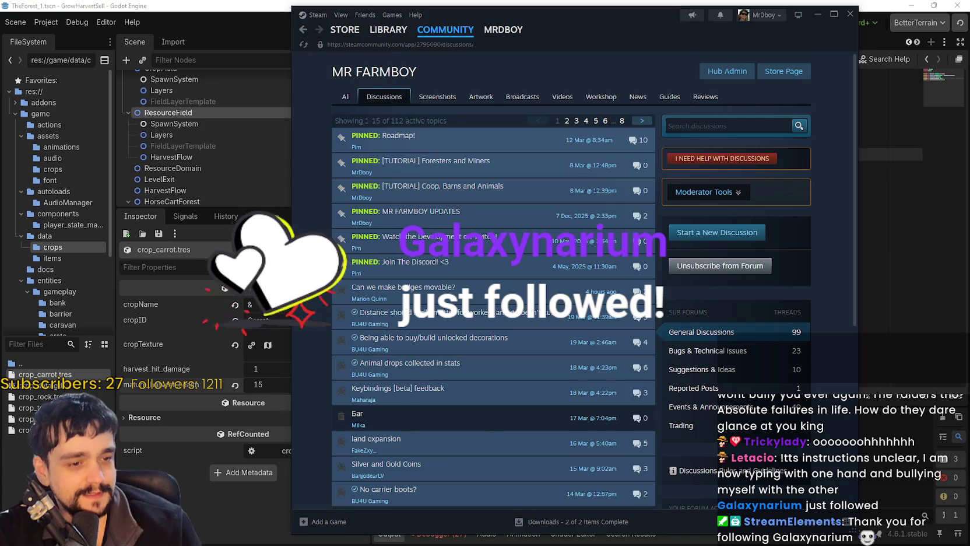
- Switch away from Steam's MR FARMBOY discussions page back to the other window
key("alt+Tab")
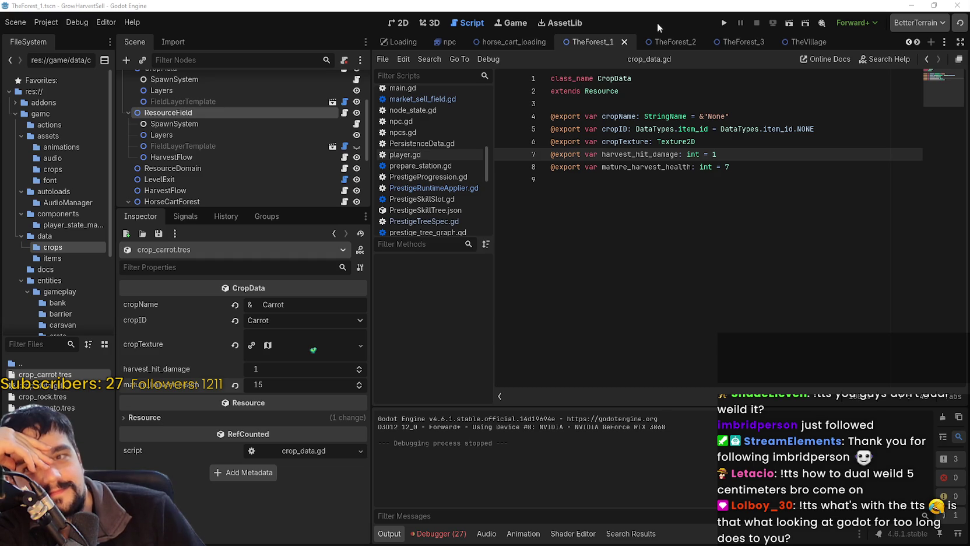
- Run the project, choose Start Game on the title screen, and maximize the debug window
left_click(723, 23)
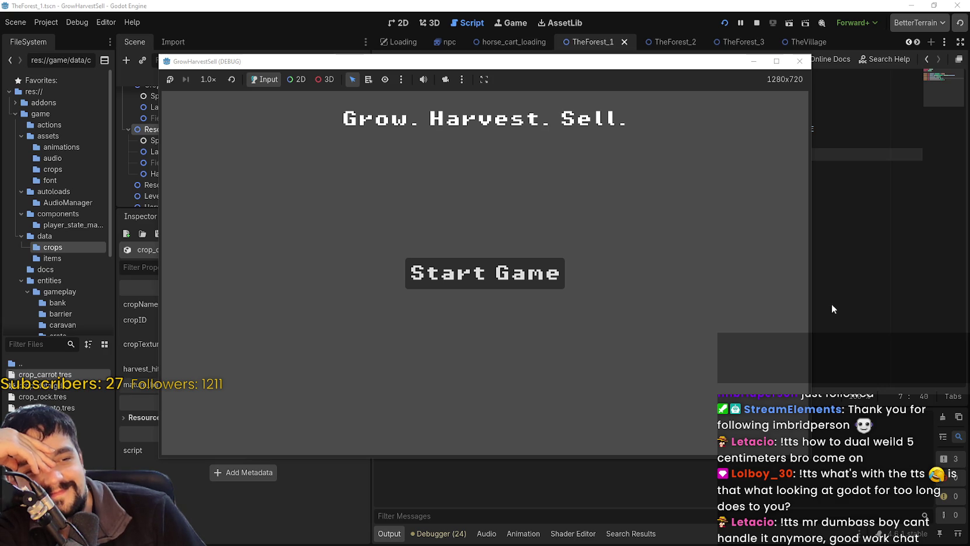
left_click(528, 270)
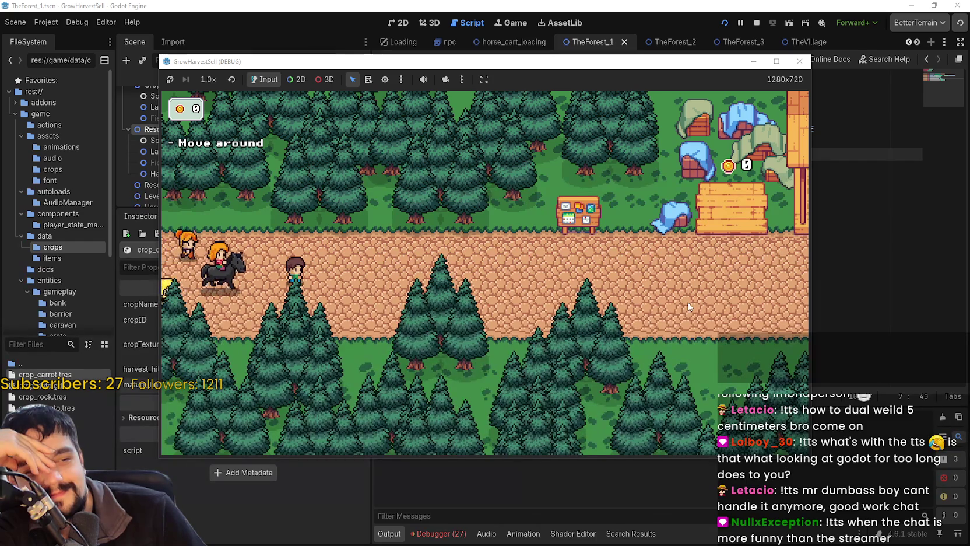
left_click(773, 65)
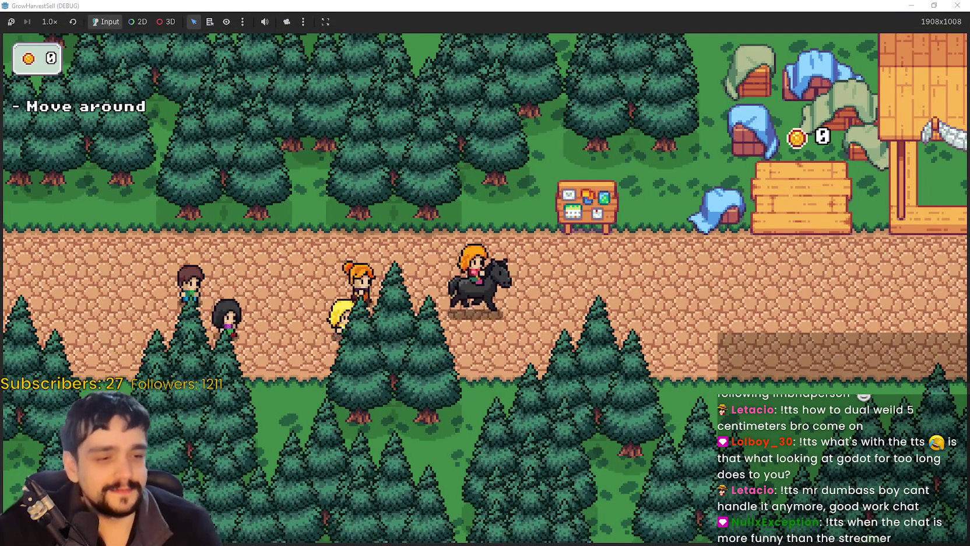
key("alt+Tab")
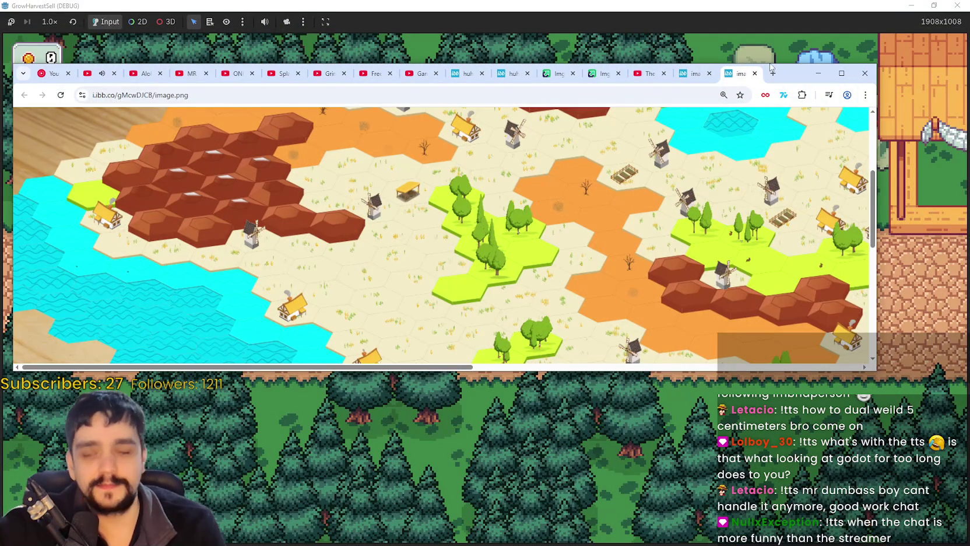
- Close the hex-map image tab and bring up the huh.gif page
left_click(754, 73)
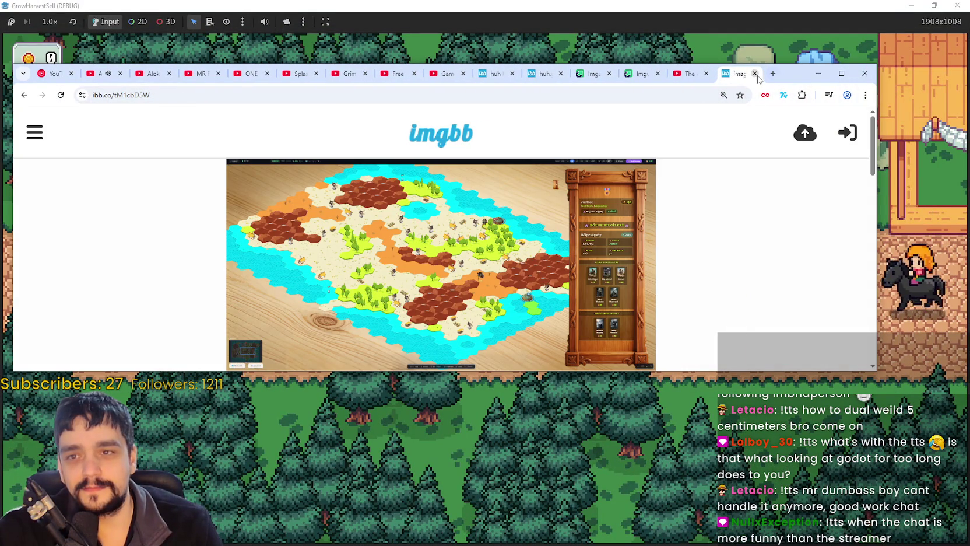
left_click(482, 72)
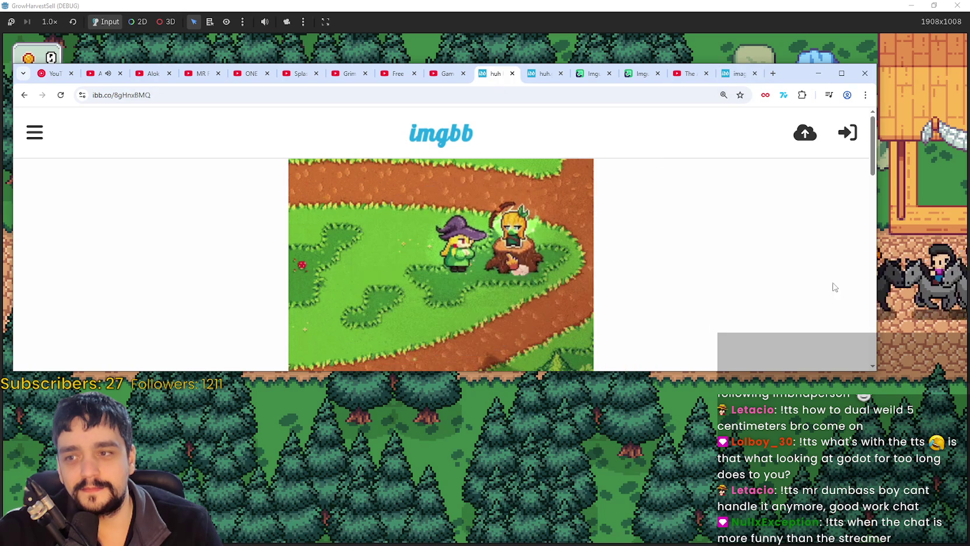
left_click(535, 74)
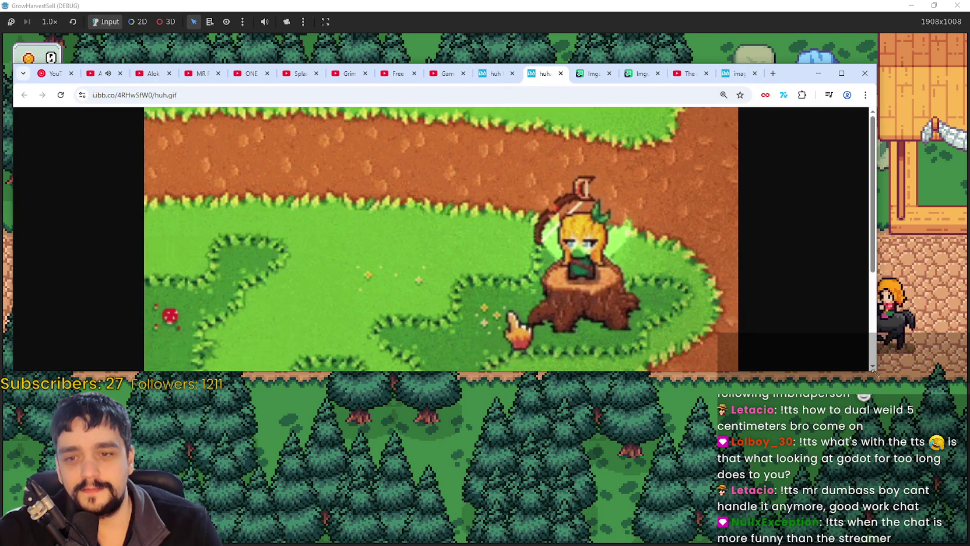
- Shrink the browser window, shift it right, then minimize it
mouse_move(873, 369)
left_mouse_down()
mouse_move(646, 431)
mouse_move(623, 492)
left_mouse_up()
mouse_move(532, 73)
left_mouse_down()
mouse_move(602, 81)
mouse_move(760, 49)
left_mouse_up()
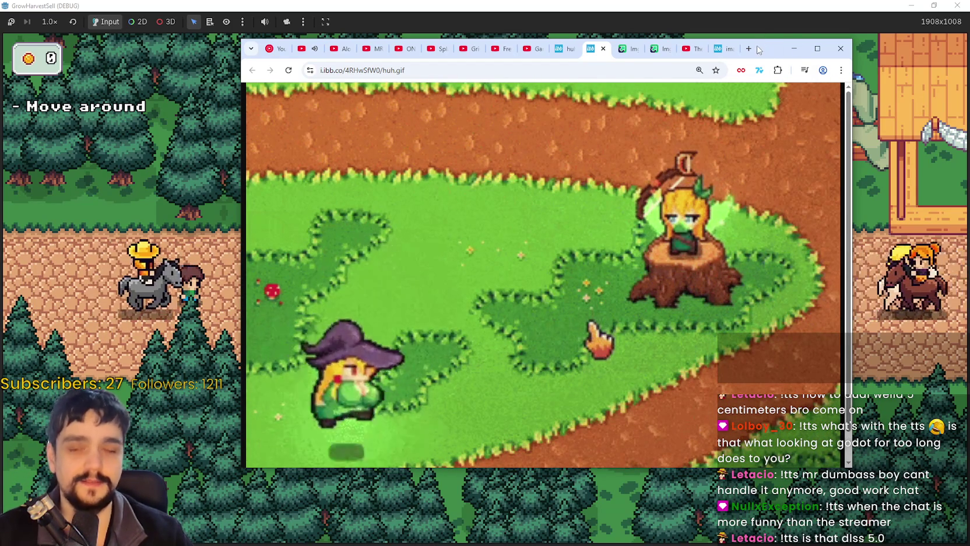
left_click(793, 49)
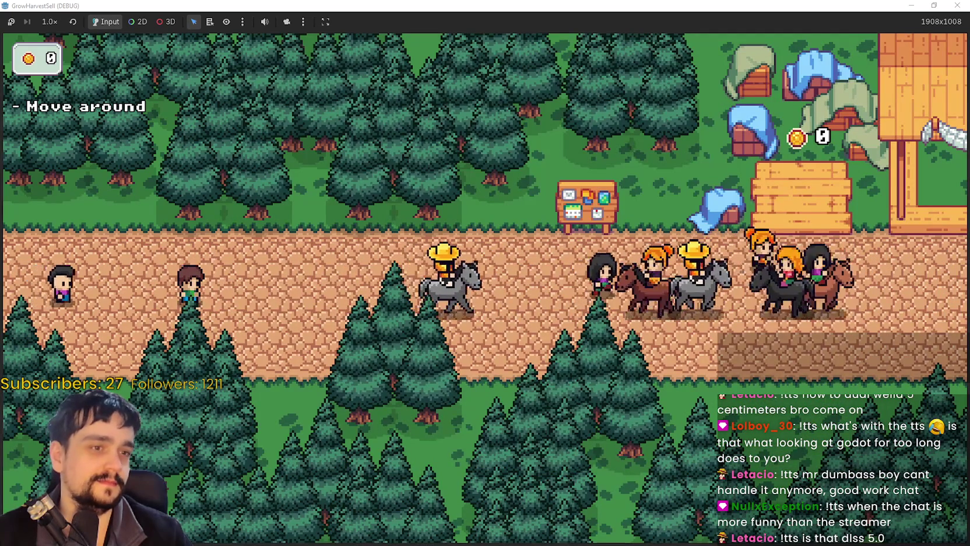
- Walk the player right along the village road and back left, then maximize the Godot editor
key("Right")
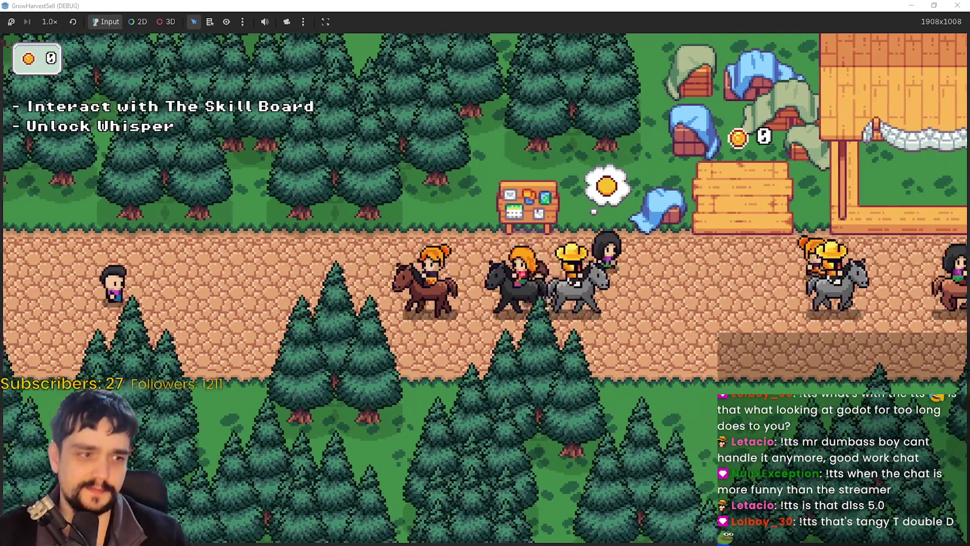
key("Right")
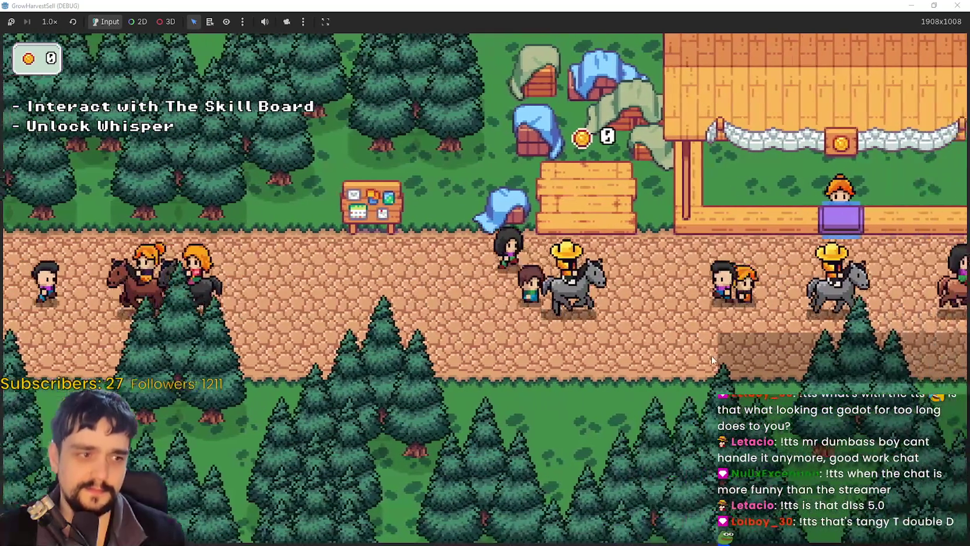
key("Right")
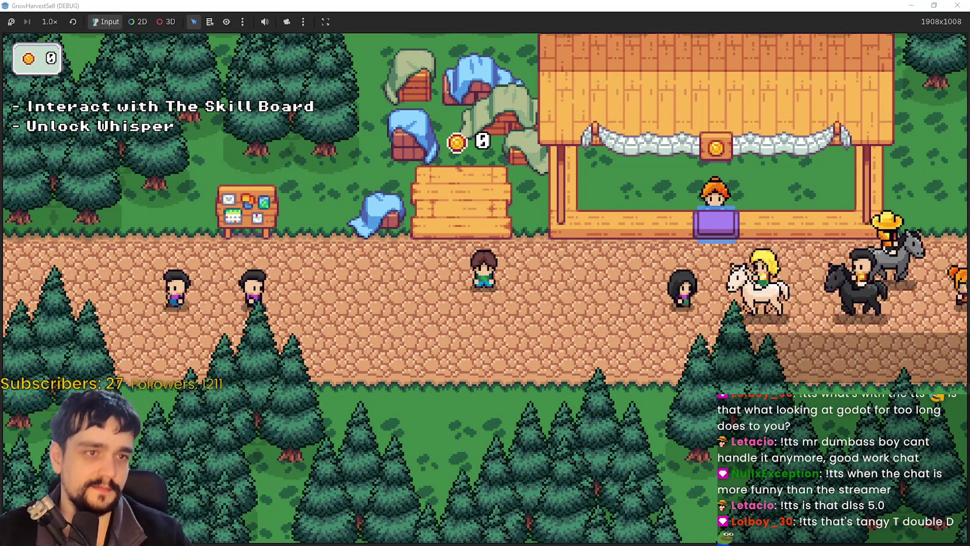
key("d")
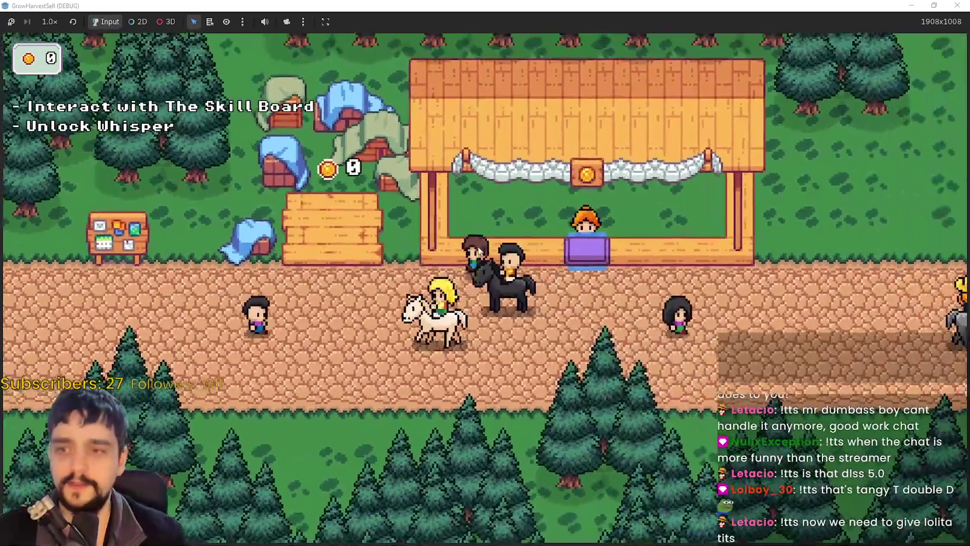
key("a")
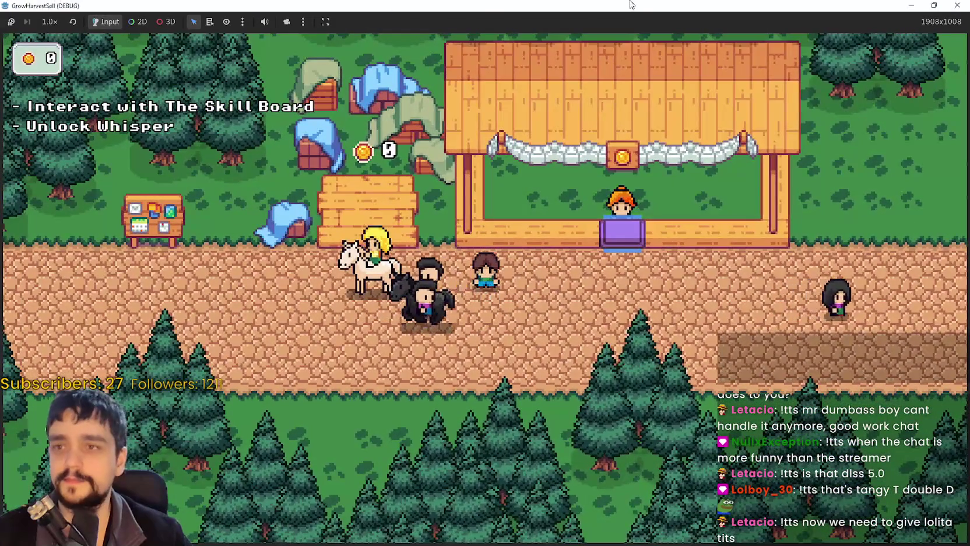
key("alt+Tab")
left_click(915, 23)
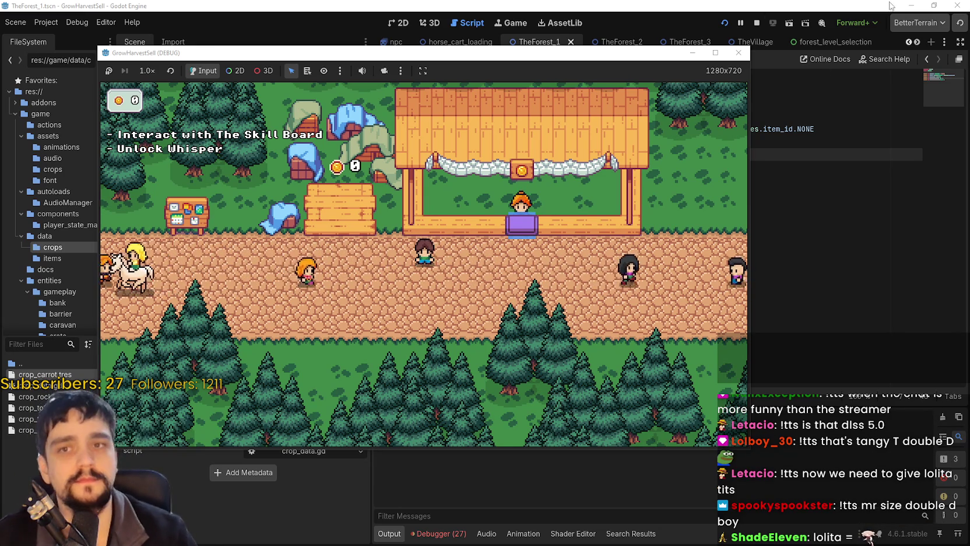
- Stop the game, accept the file reload, review TheForest_1's CropField wheat data and save
key("F8")
left_click(504, 341)
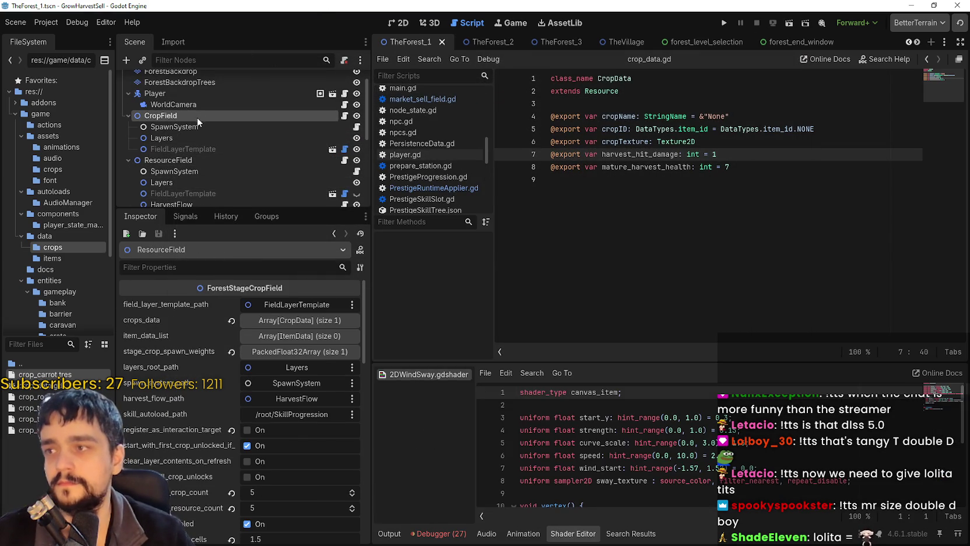
left_click(197, 117)
scroll(186, 457, "down", 3)
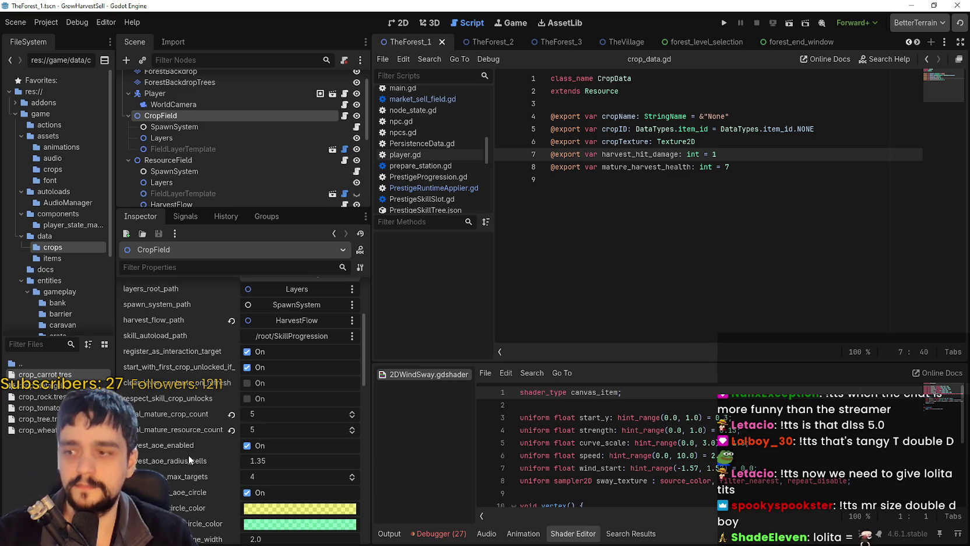
scroll(204, 415, "up", 5)
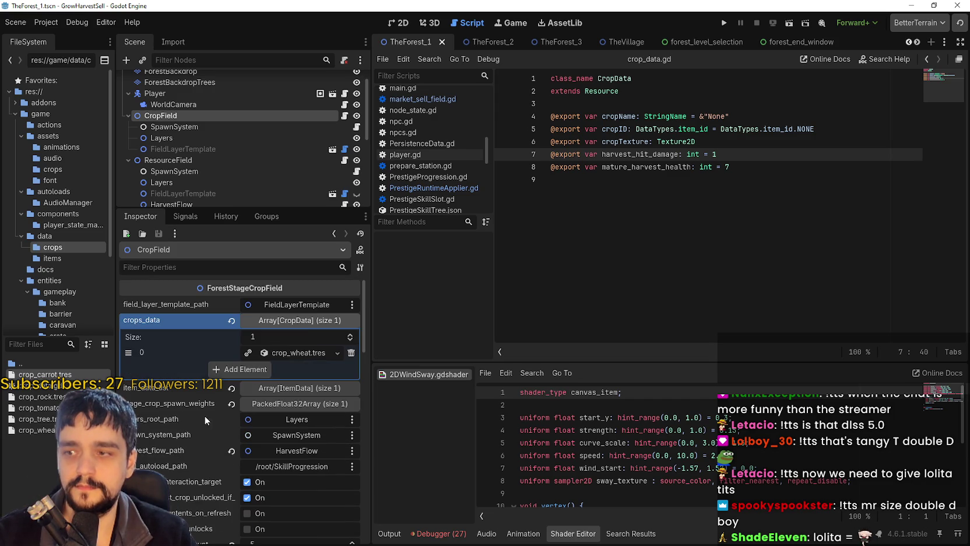
left_click(296, 351)
scroll(215, 447, "down", 8)
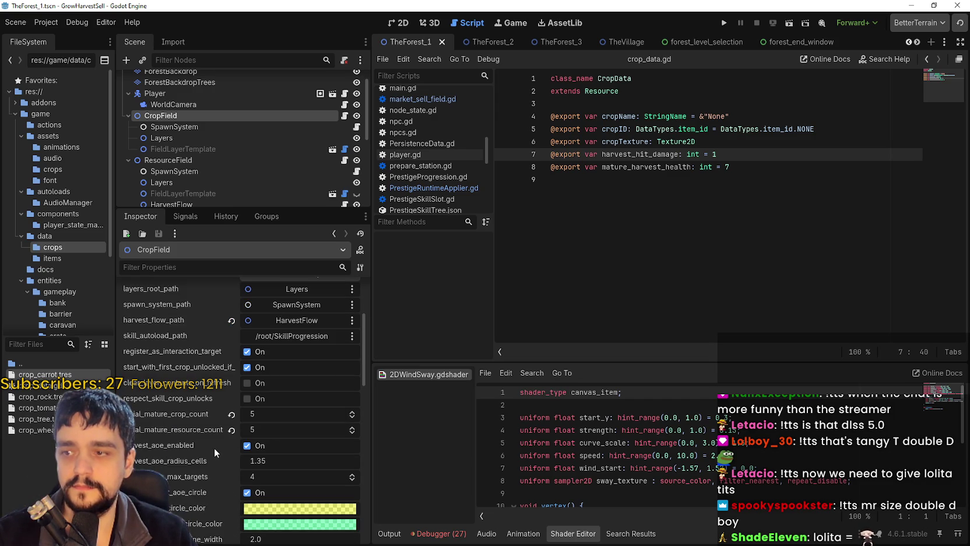
left_click(733, 179)
key("ctrl+s")
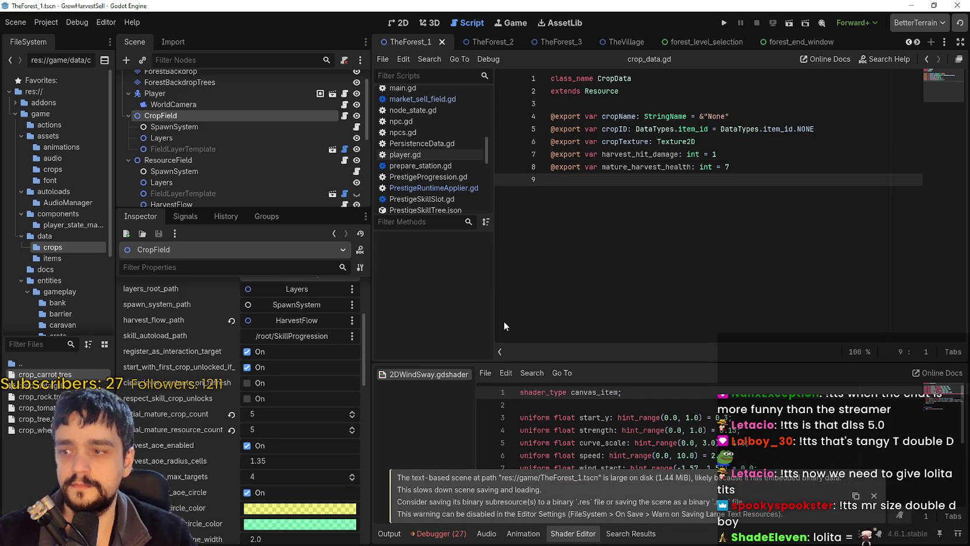
- Look over the TheForest_1 crop field's spawn system settings
scroll(242, 408, "down", 2)
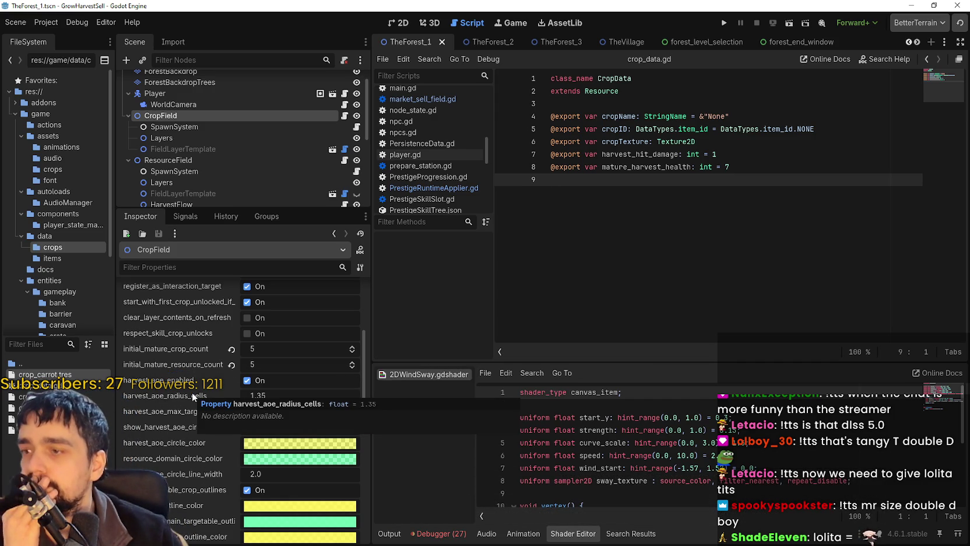
scroll(198, 391, "up", 5)
scroll(205, 388, "up", 1)
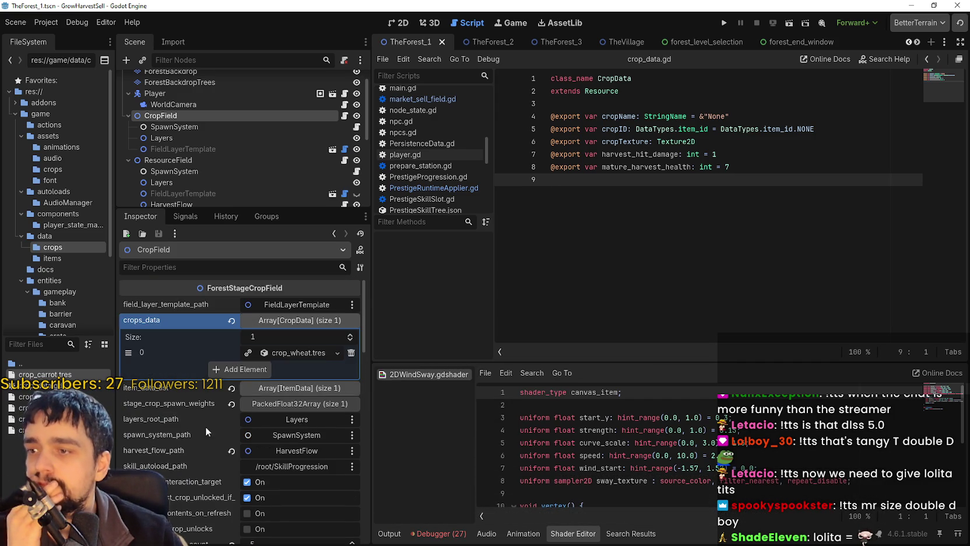
left_click(181, 127)
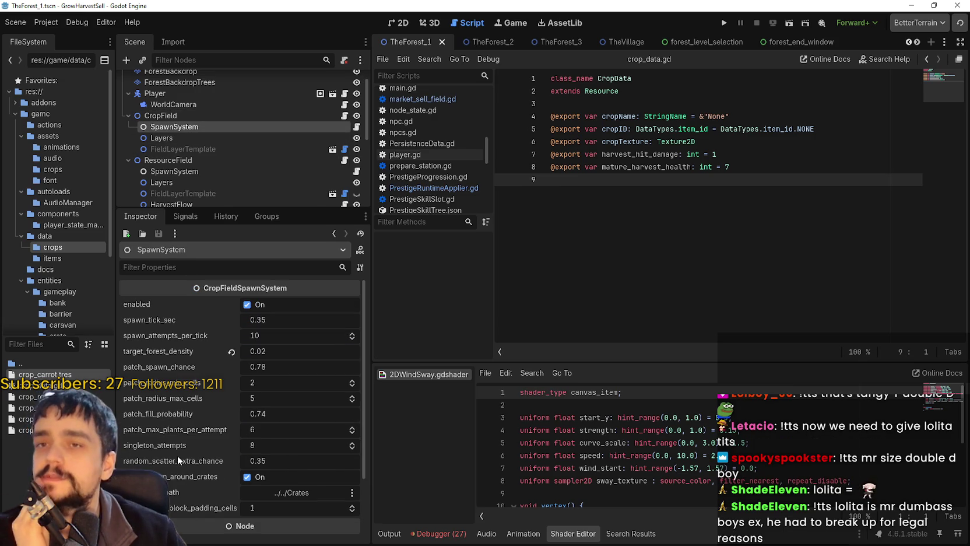
- In TheForest_2, revert the ResourceField harvest AOE radius to 1.35 and save
left_click(477, 42)
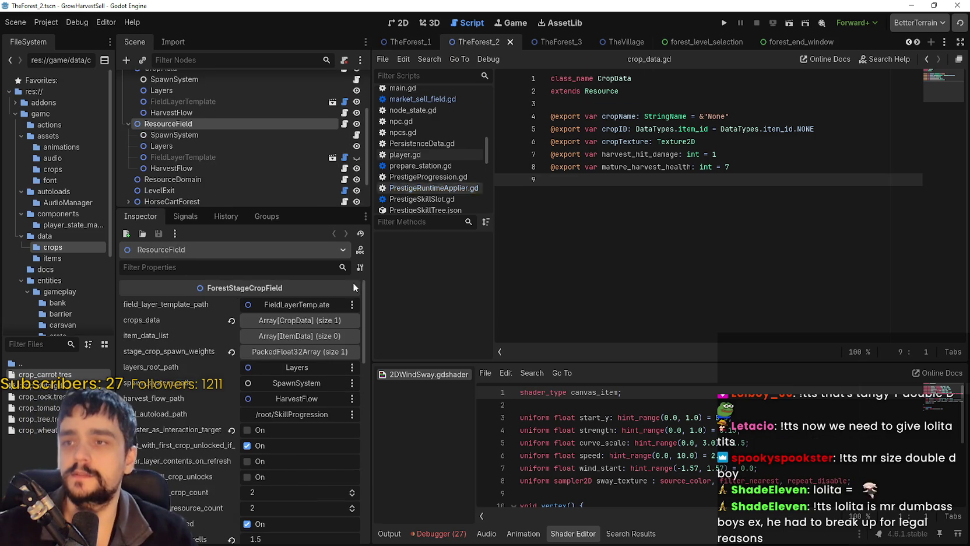
left_click(301, 322)
left_click(291, 351)
left_click(291, 352)
scroll(202, 489, "down", 5)
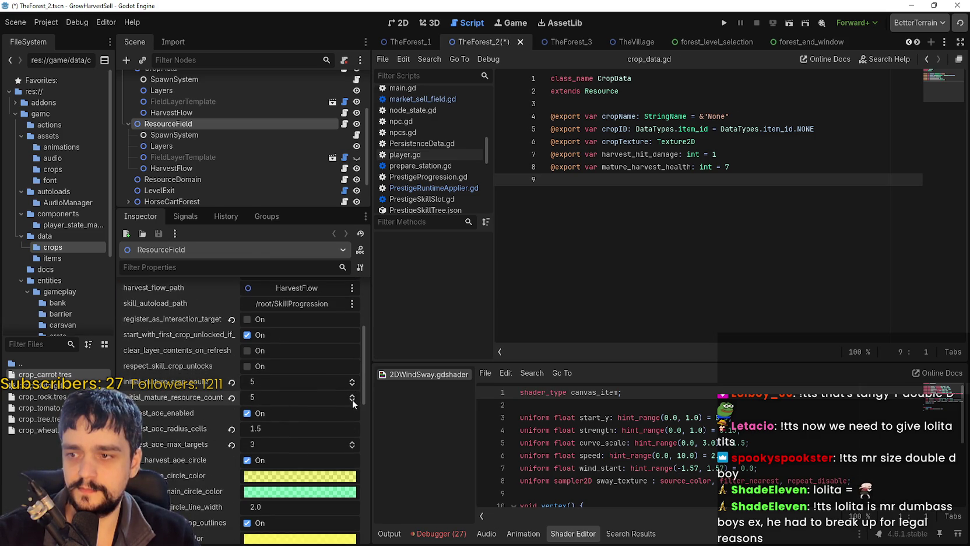
scroll(216, 453, "down", 1)
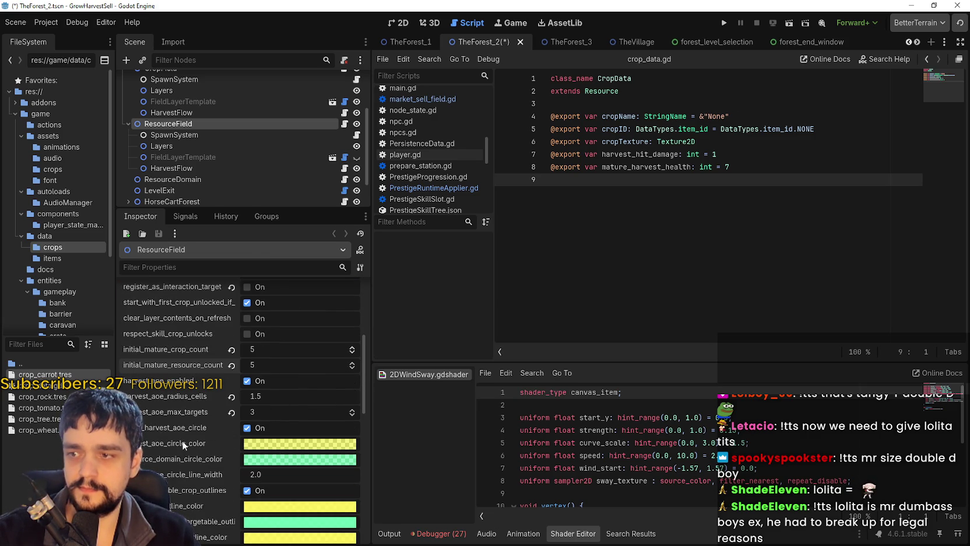
left_click(228, 398)
key("ctrl+s")
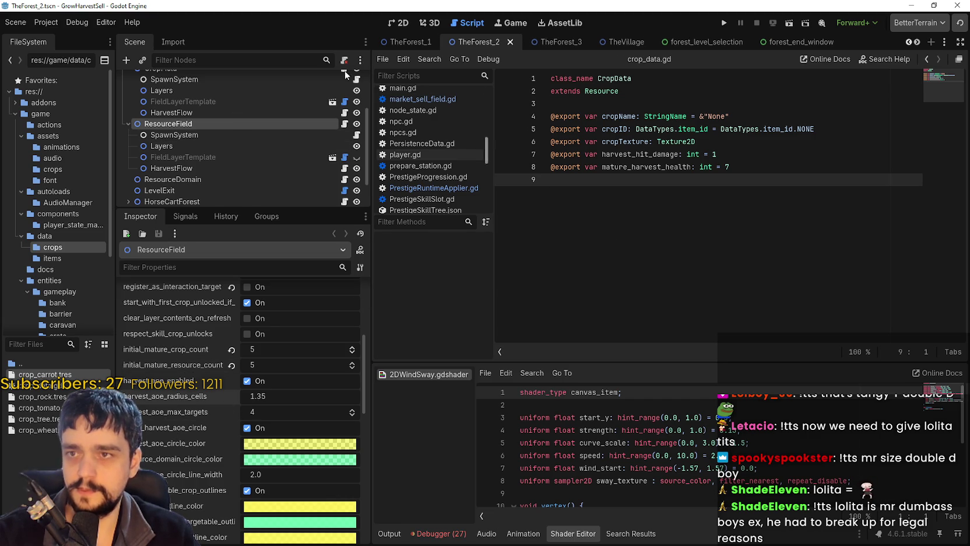
- Review the ResourceField's spawn system and its crop_tree.tres entry settings
left_click(194, 131)
left_click(194, 123)
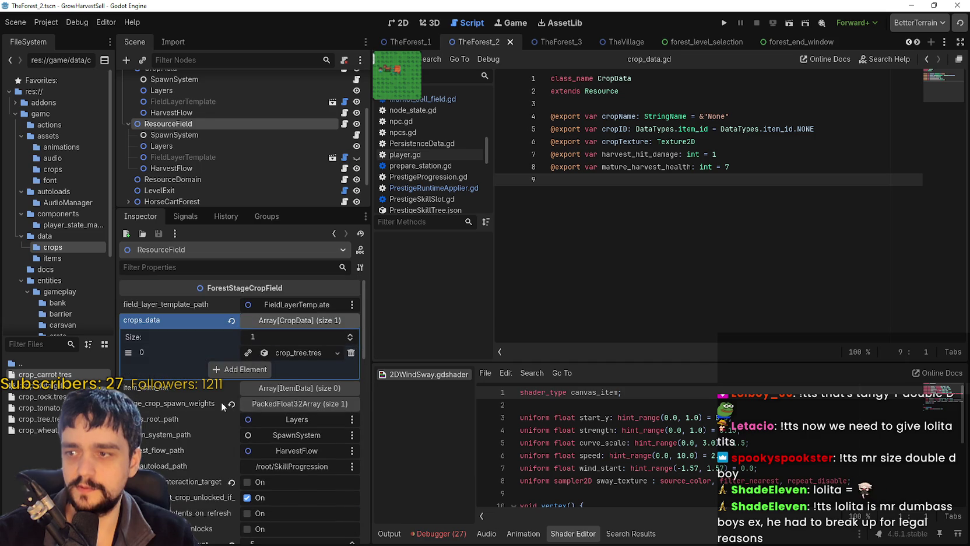
left_click(295, 352)
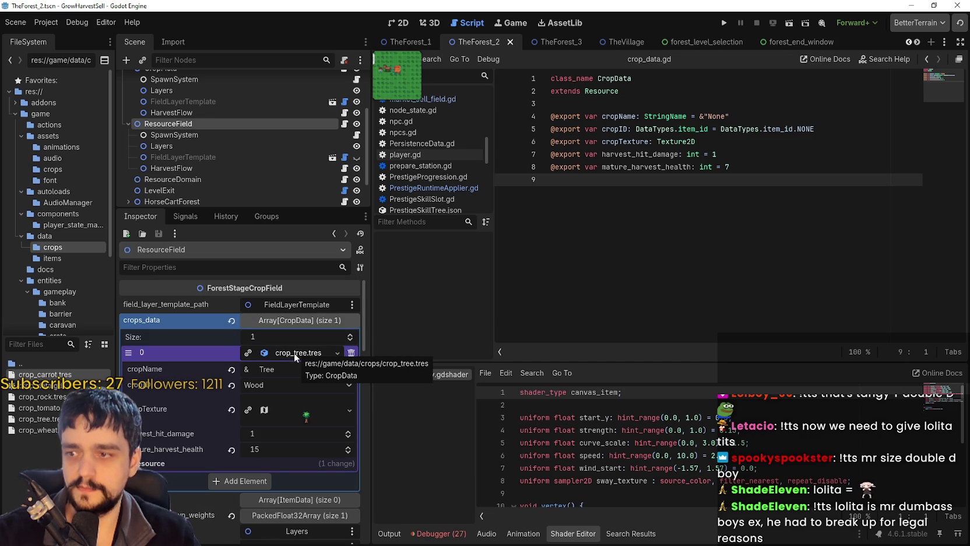
left_click(294, 352)
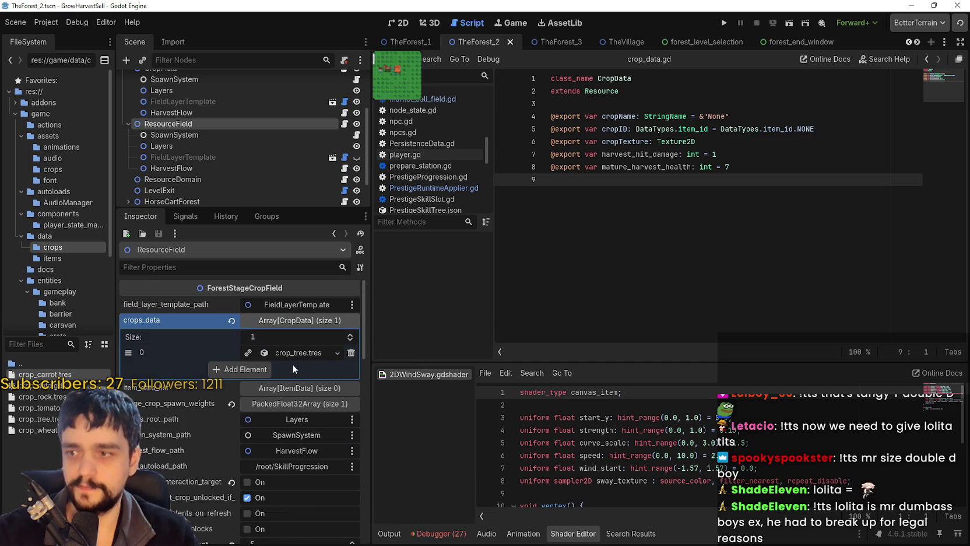
left_click(295, 352)
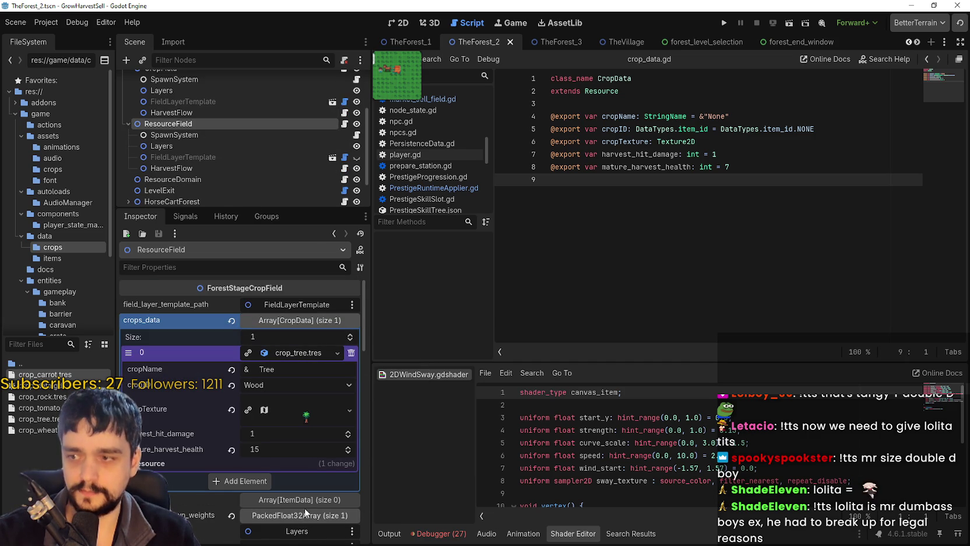
left_click(309, 357)
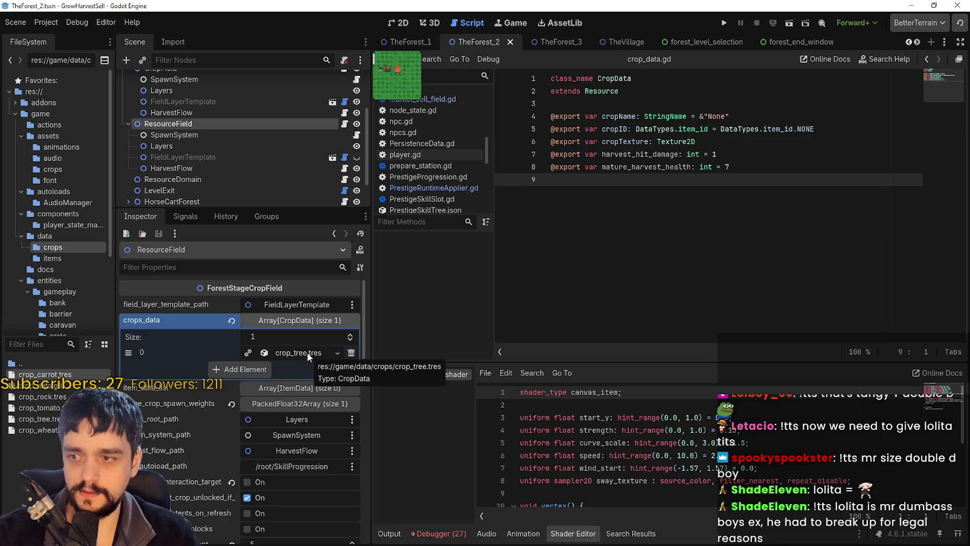
left_click(308, 354)
left_click(310, 356)
scroll(292, 414, "down", 5)
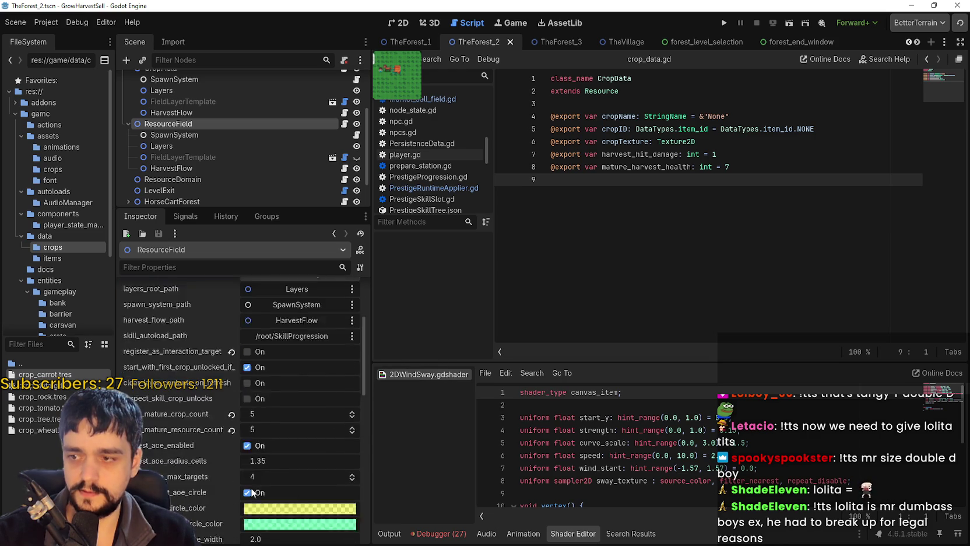
- Enter 5 for the initial mature crop count, raise the mature resource count to 10, and save
left_click(352, 380)
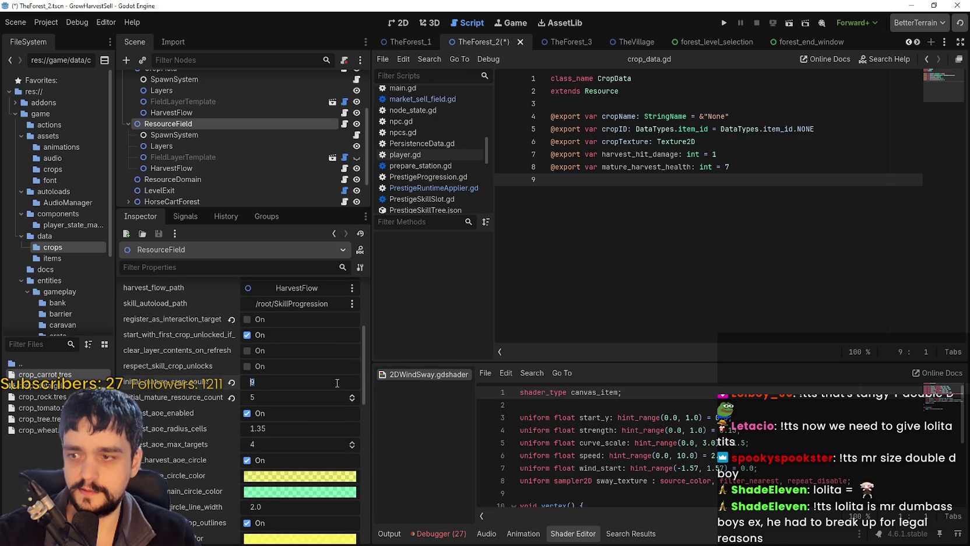
type("5")
left_click(352, 395)
left_click(352, 396)
left_click(352, 395)
key("ctrl+s")
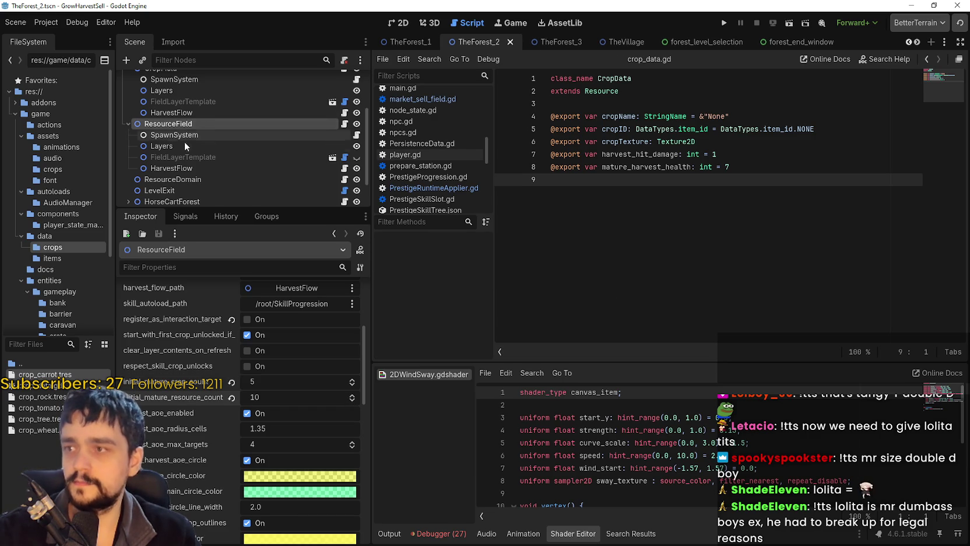
scroll(184, 141, "up", 1)
left_click(185, 152)
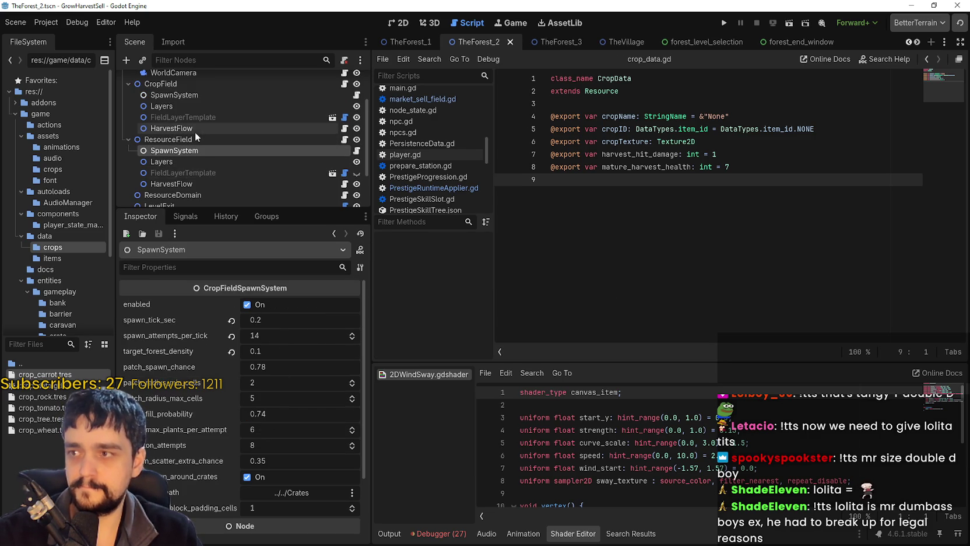
- Raise TheForest_2's CropField initial mature crop and resource counts to 5 each and save
scroll(195, 131, "up", 1)
left_click(192, 100)
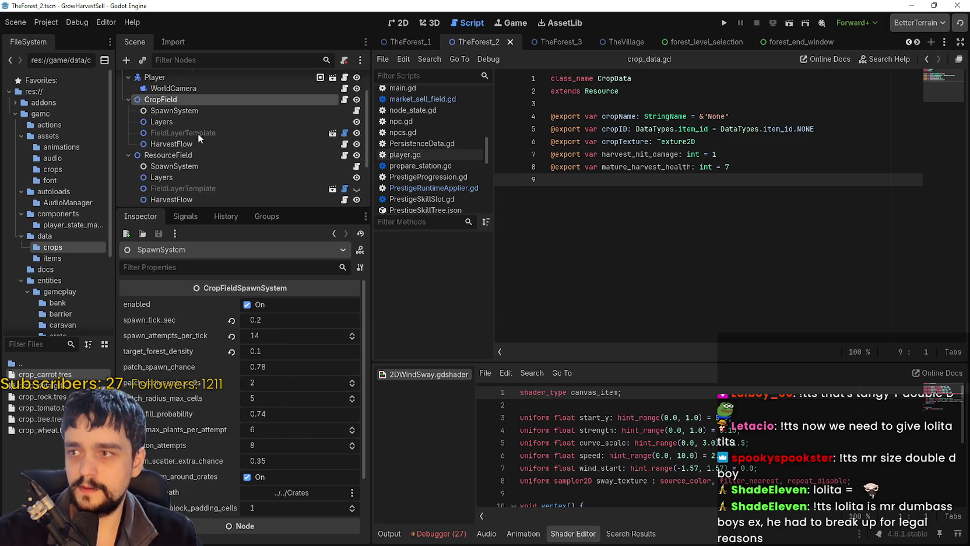
scroll(290, 412, "up", 2)
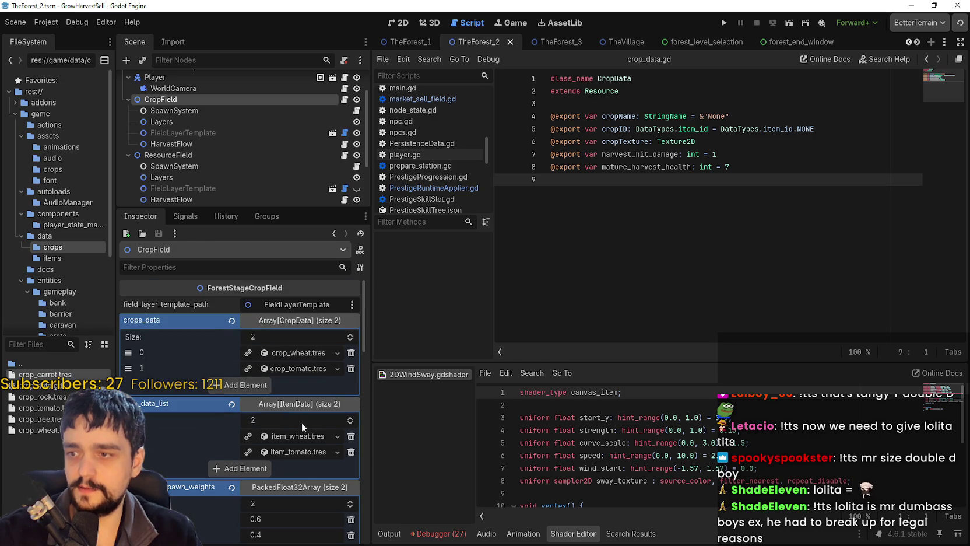
left_click(309, 404)
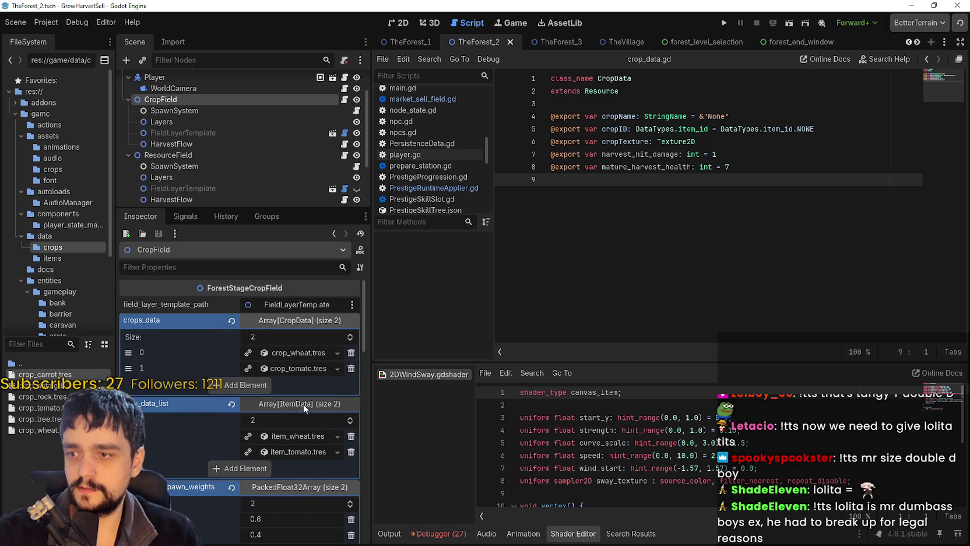
left_click(298, 419)
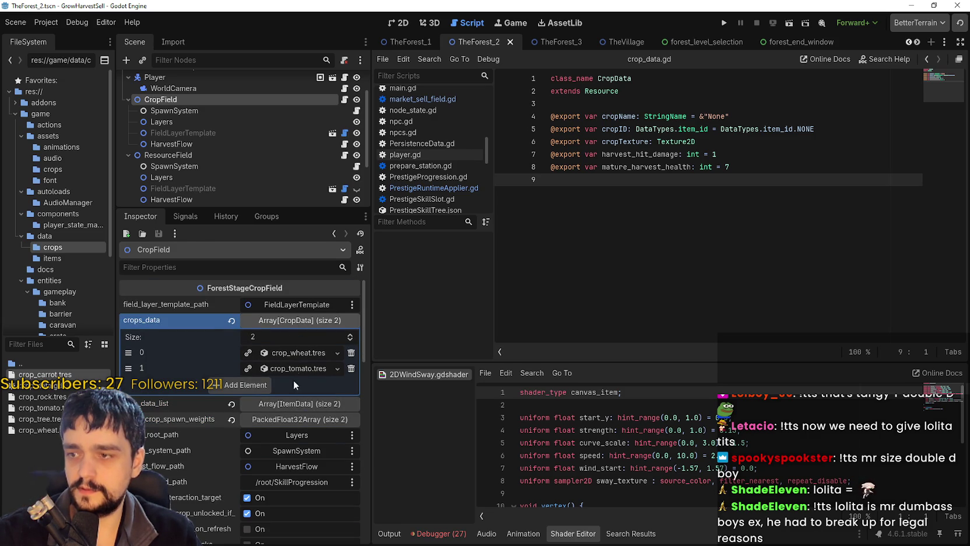
left_click(295, 355)
left_click(295, 354)
scroll(277, 474, "down", 3)
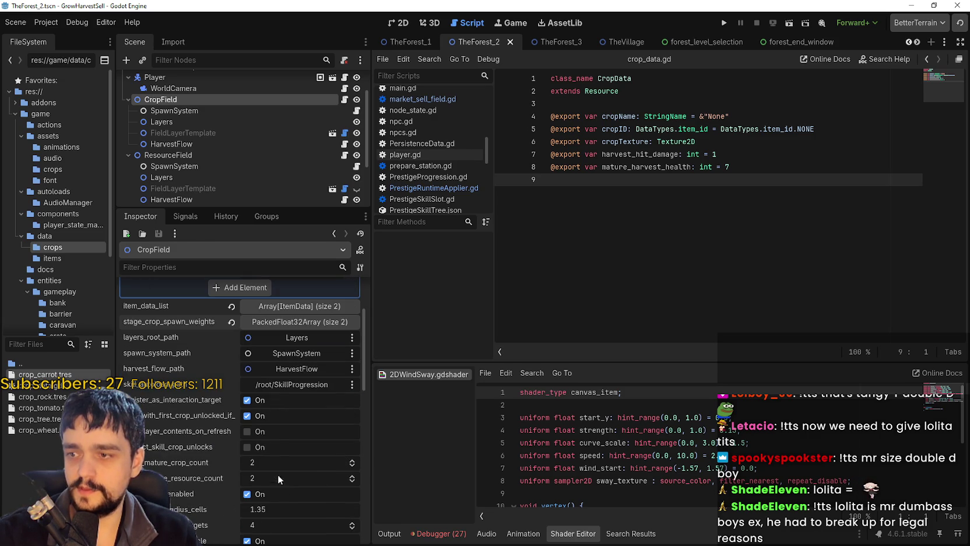
left_click(285, 322)
left_click(285, 322)
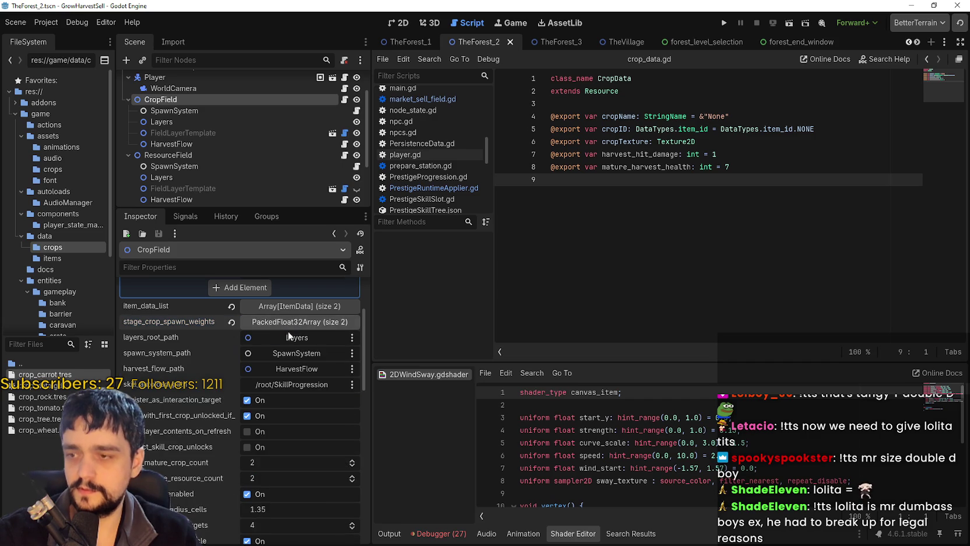
scroll(309, 493, "down", 2)
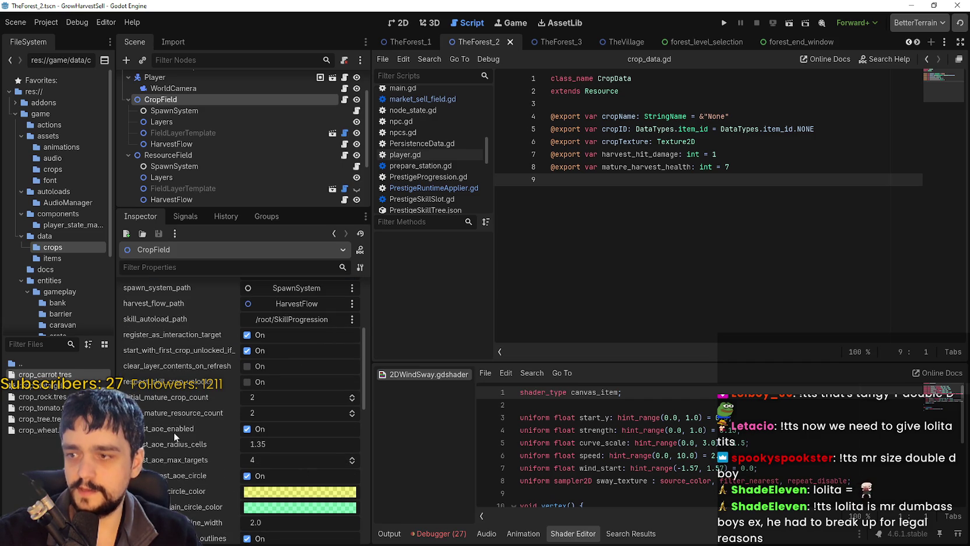
left_click(353, 395)
left_click(352, 411)
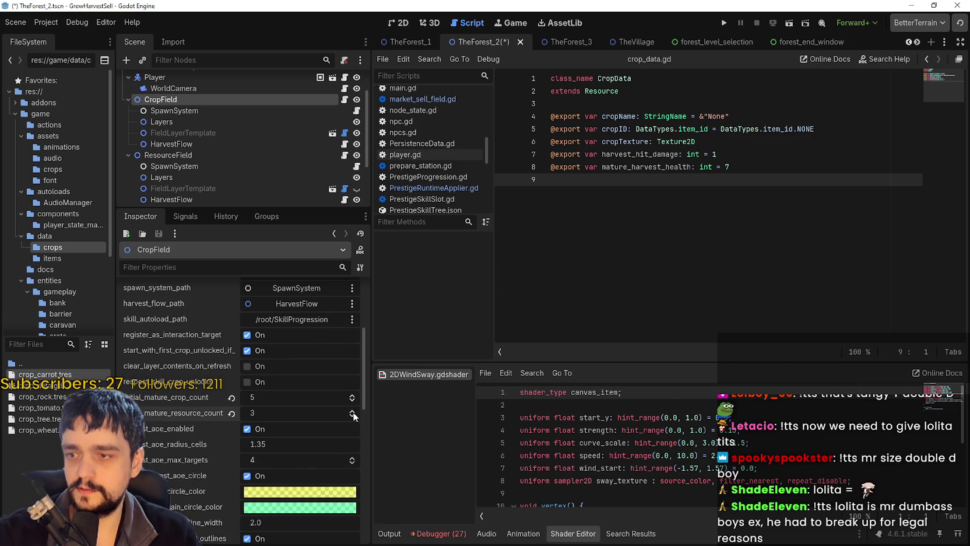
key("ctrl+s")
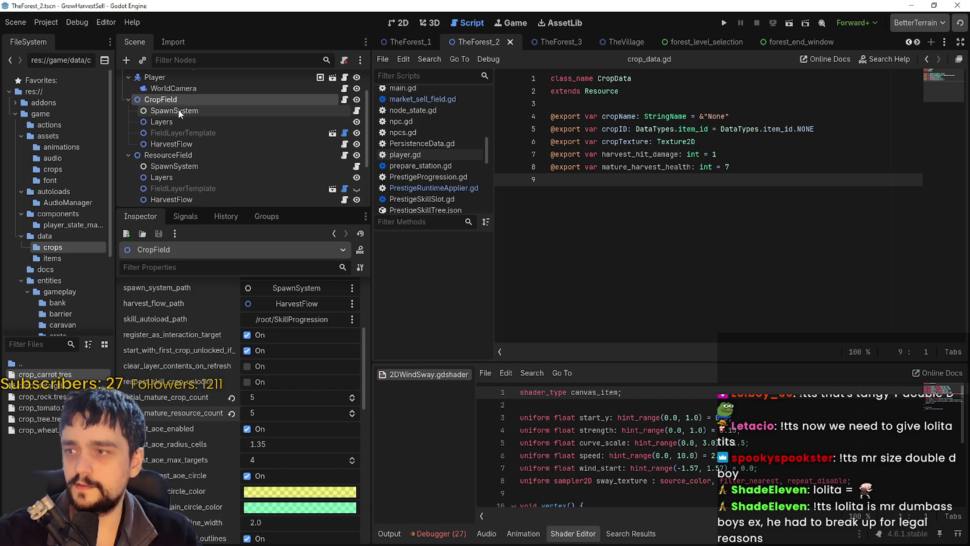
- Recheck the ResourceField's crop_tree.tres entry, save again, and open TheForest_3
left_click(164, 155)
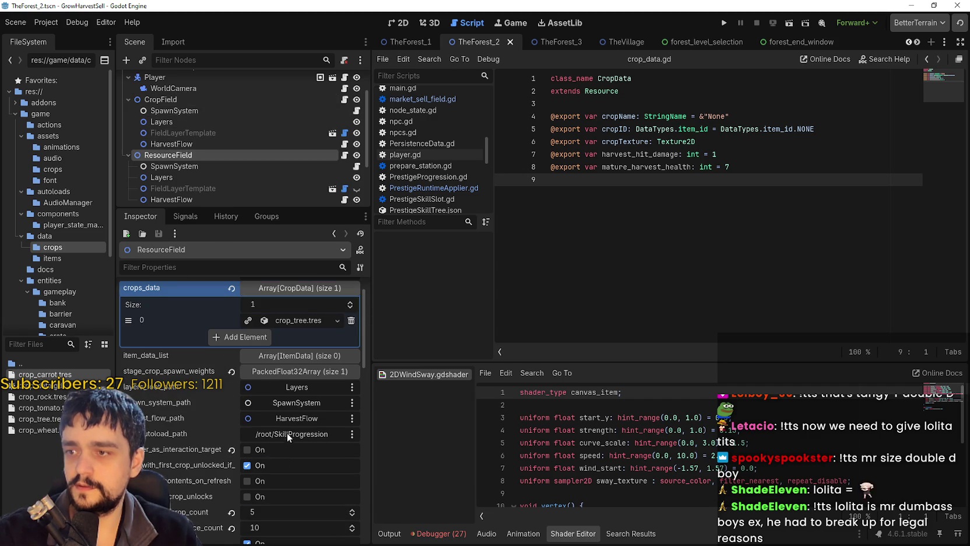
left_click(290, 320)
left_click(290, 320)
key("ctrl+s")
scroll(303, 473, "down", 4)
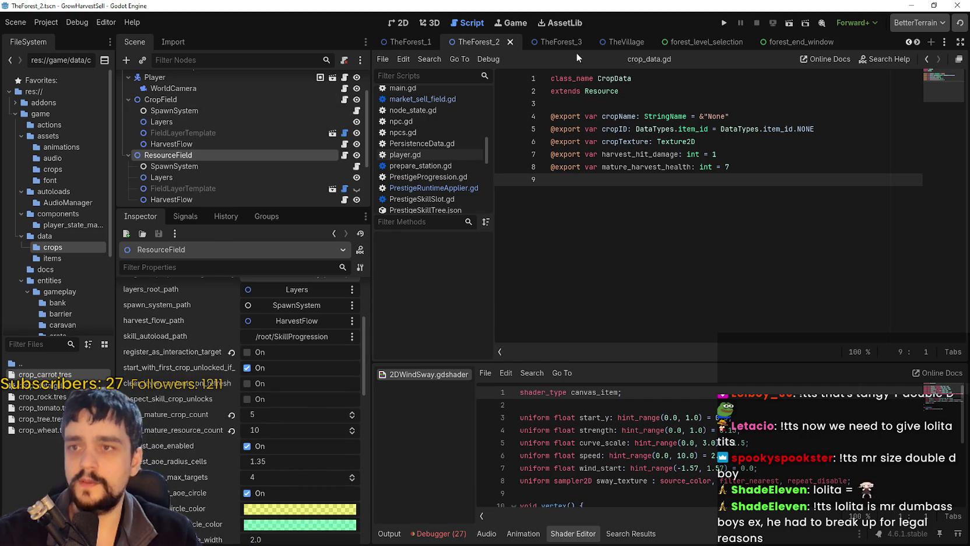
left_click(556, 43)
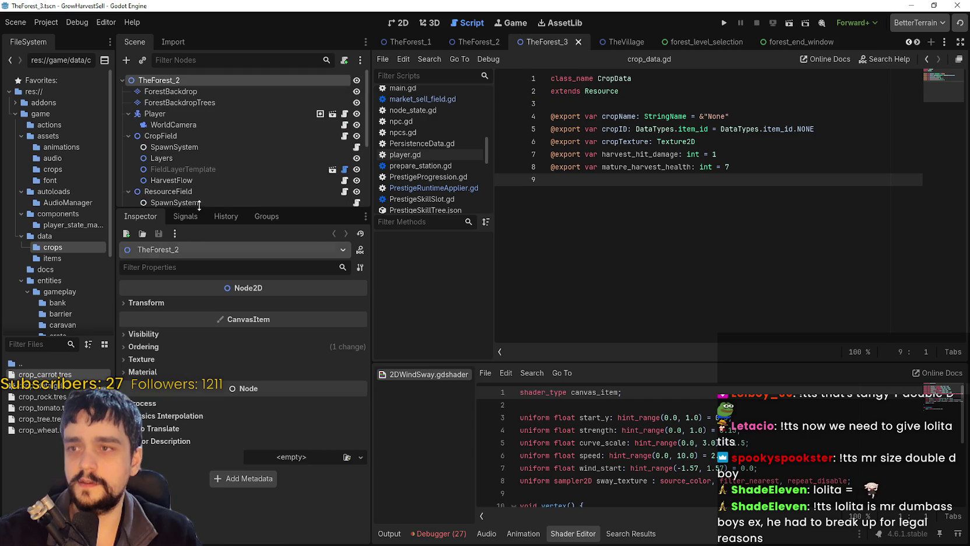
- Raise TheForest_3 CropField's initial mature crop and resource counts from 2 to 5 and save
left_click(201, 135)
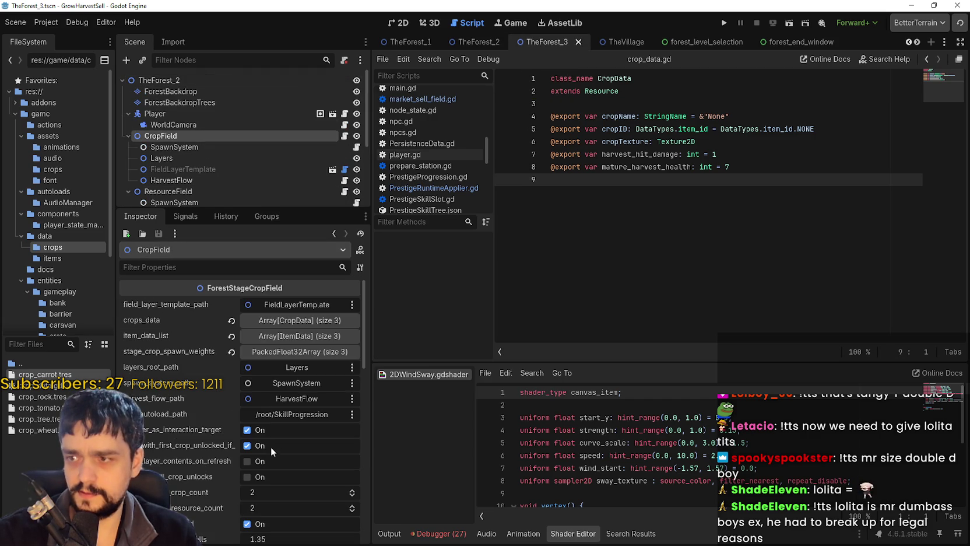
left_click(274, 321)
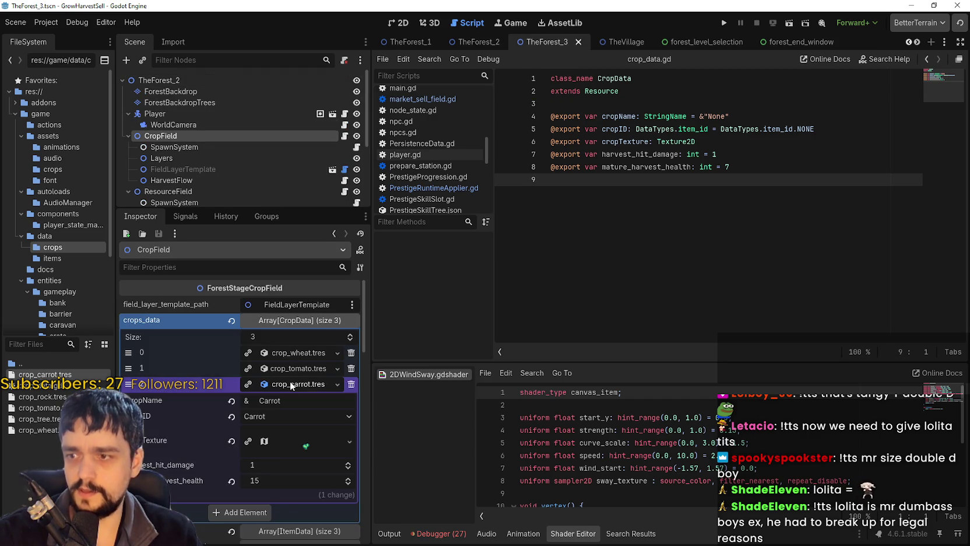
scroll(255, 457, "down", 4)
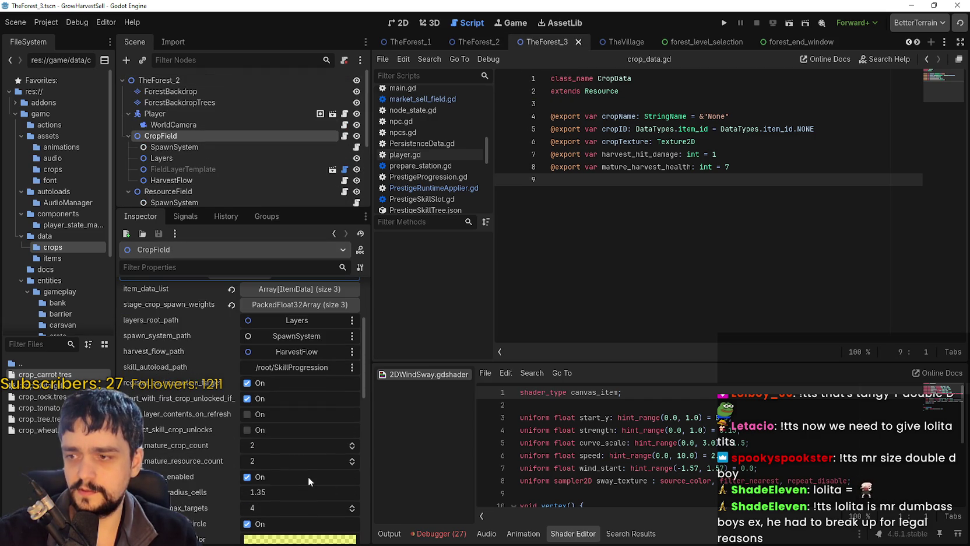
left_click(351, 443)
double_click(351, 460)
key("ctrl+s")
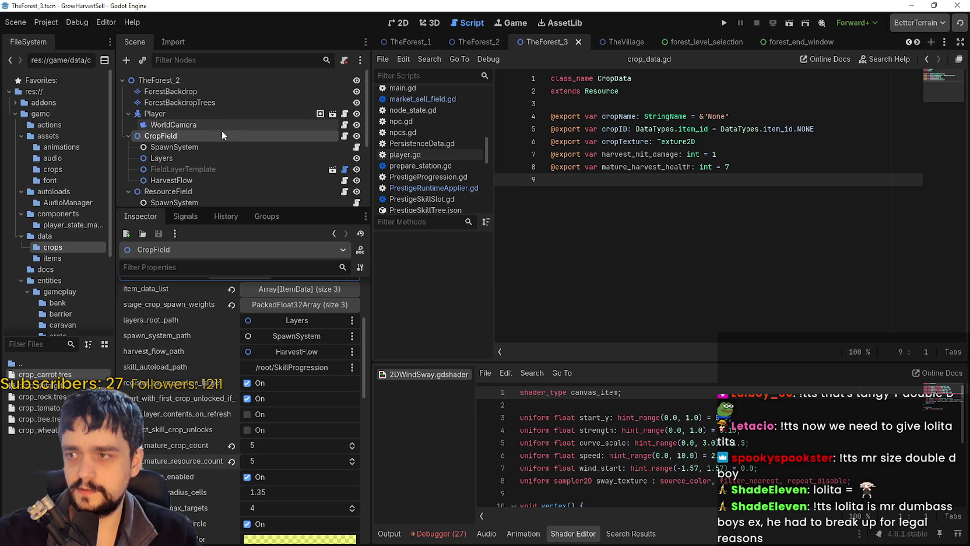
- Inspect the CropField's SpawnSystem node, then select the ResourceField node
left_click(204, 147)
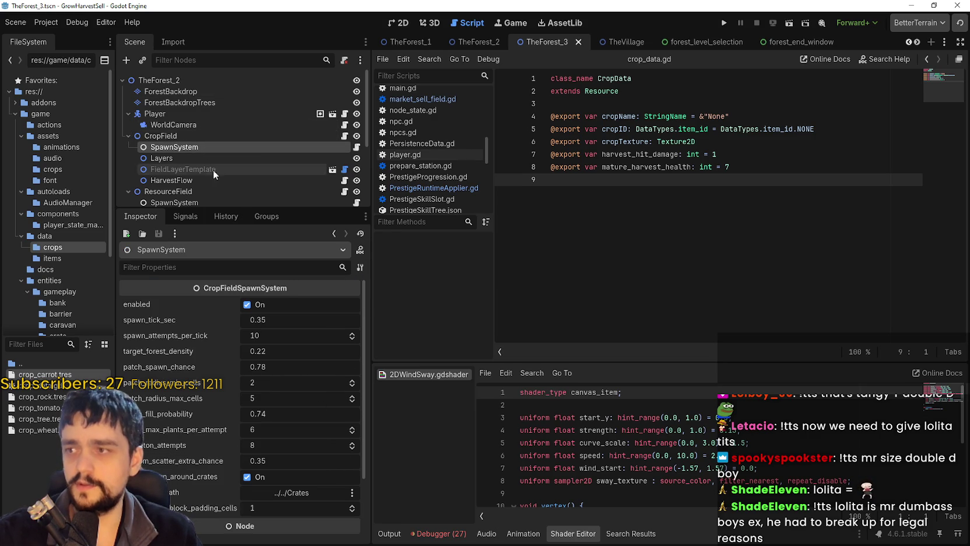
scroll(187, 163, "down", 1)
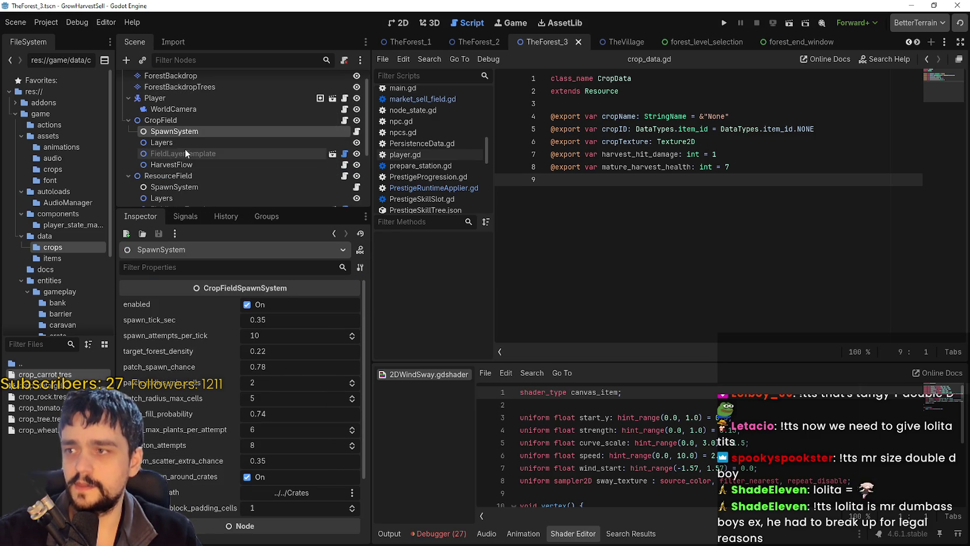
scroll(217, 169, "down", 3)
left_click(207, 130)
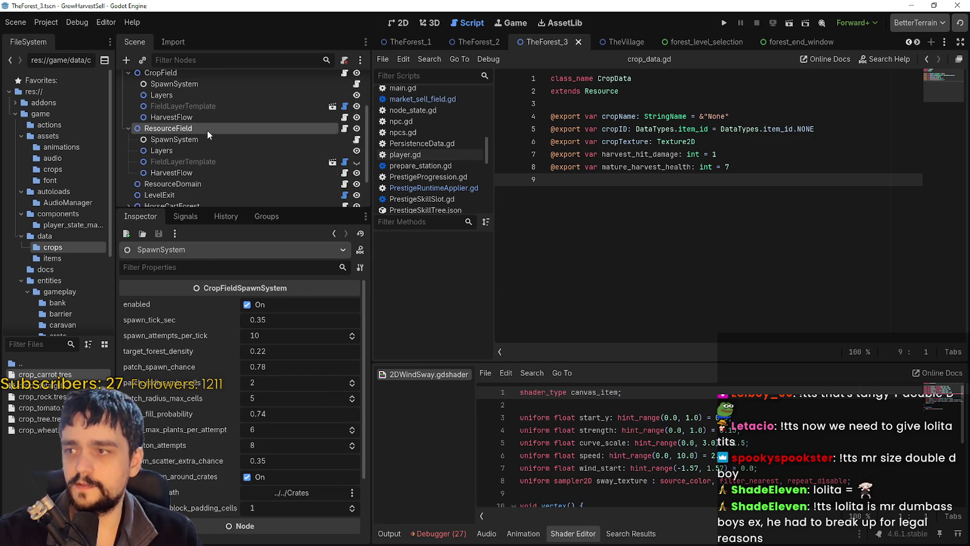
- Delete crop_rock.tres from the ResourceField's crops_data, leaving only crop_tree.tres, and save
left_click(289, 320)
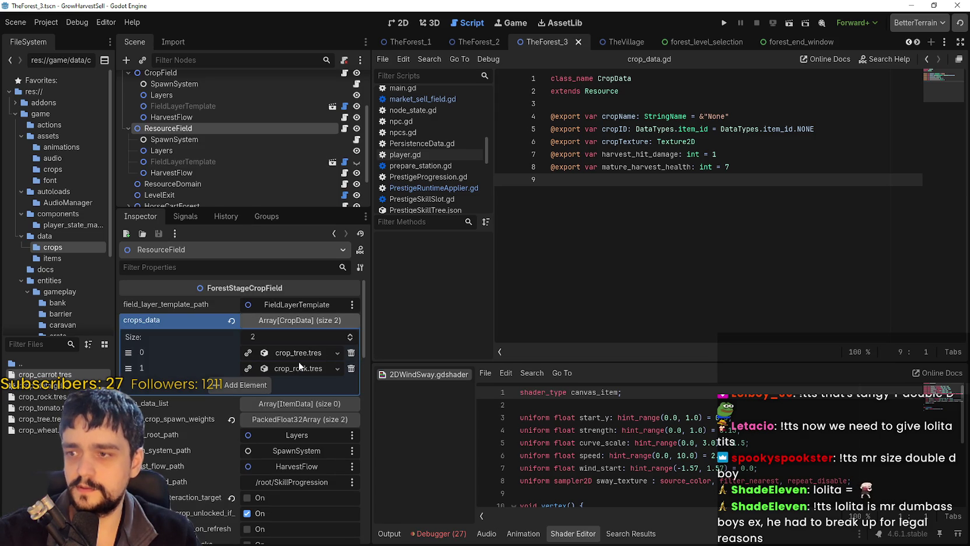
left_click(301, 369)
left_click(351, 369)
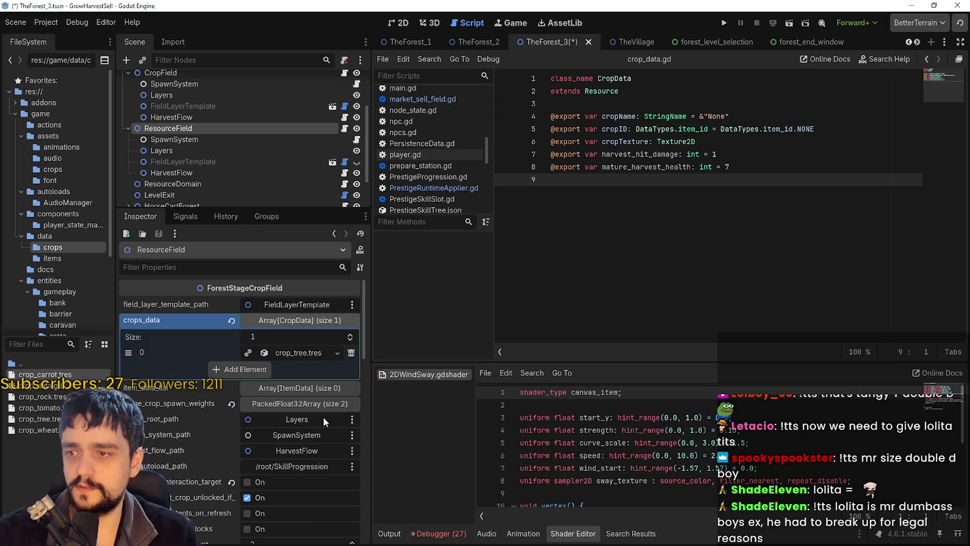
left_click(307, 352)
left_click(304, 353)
key("ctrl+s")
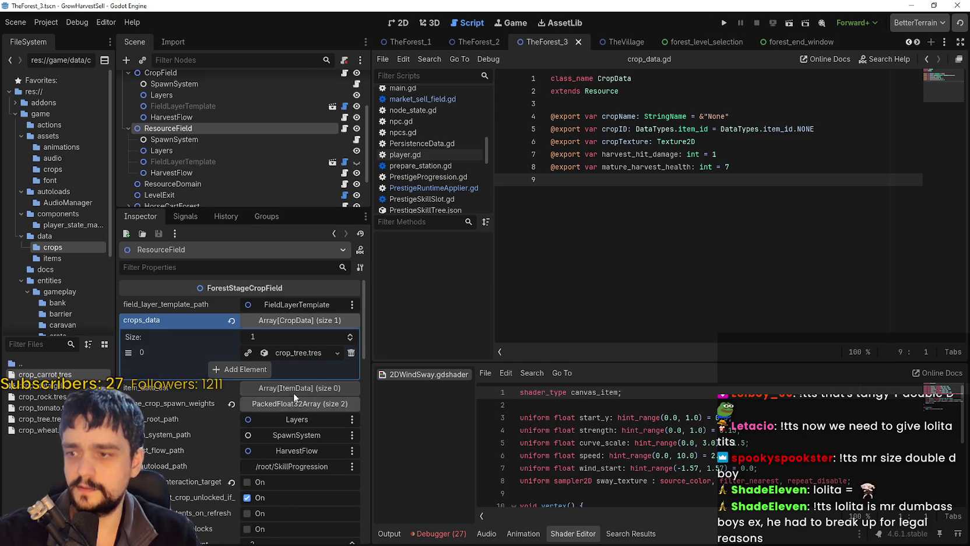
- Set initial mature crop count to 5 and mature resource count to 15, then save
scroll(314, 443, "down", 3)
scroll(317, 418, "down", 2)
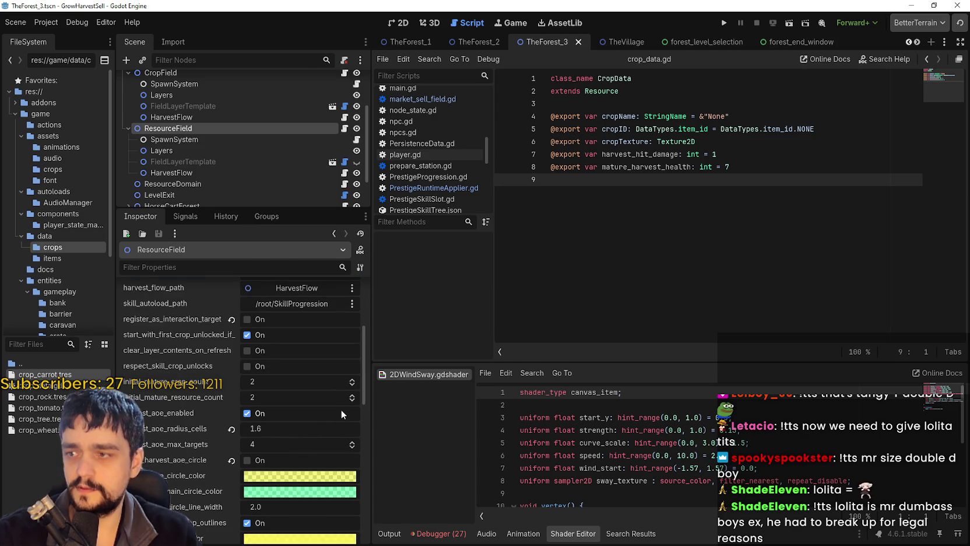
left_click(351, 380)
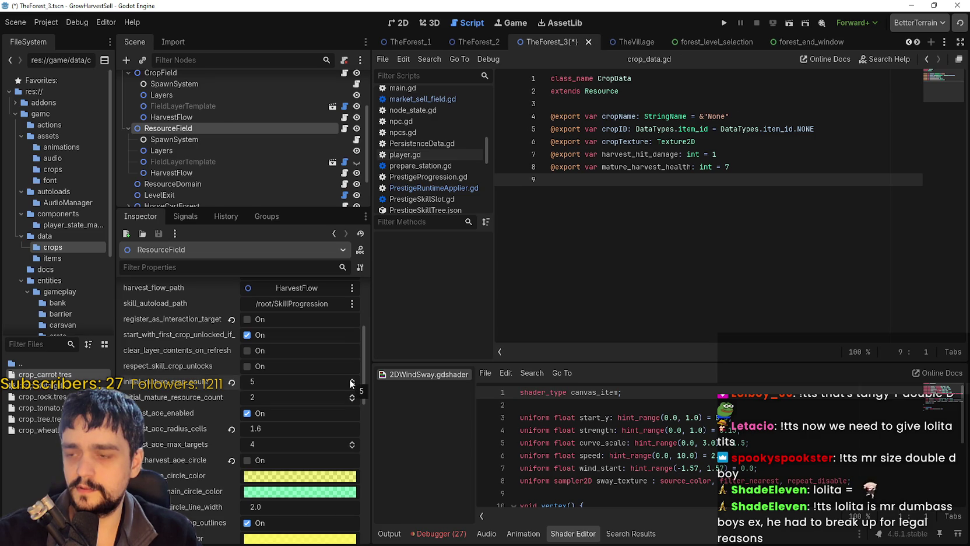
left_click(352, 395)
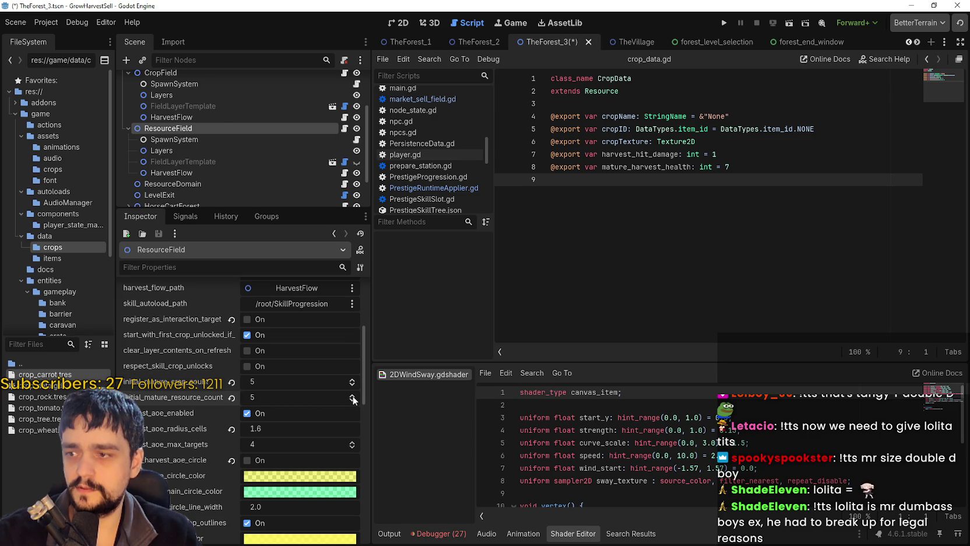
left_click(353, 397)
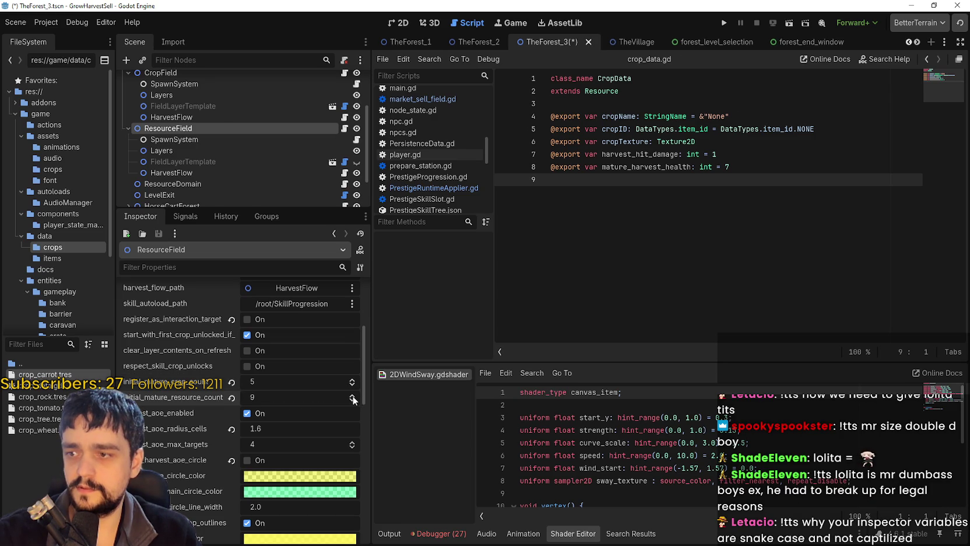
left_click(352, 400)
key("ctrl+s")
key("ctrl+s")
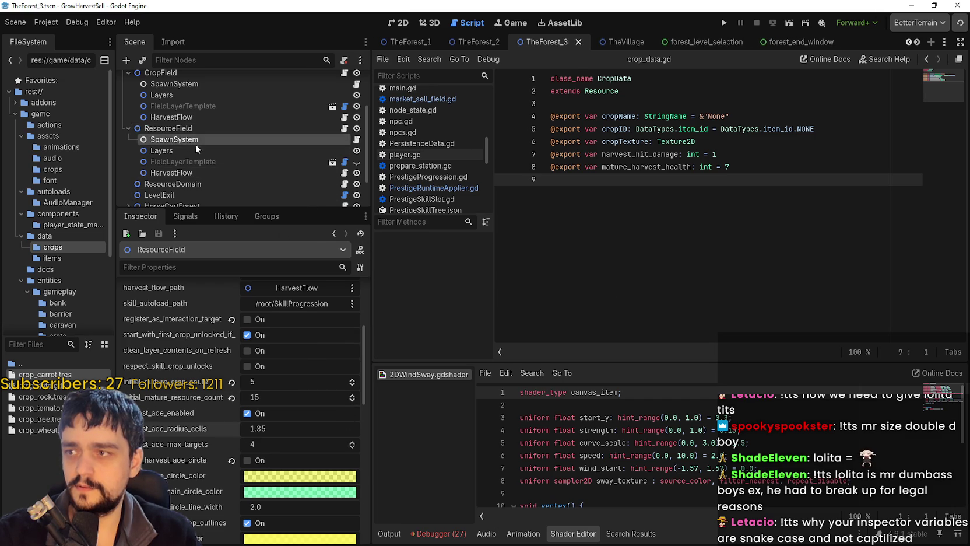
left_click(195, 144)
scroll(198, 137, "up", 4)
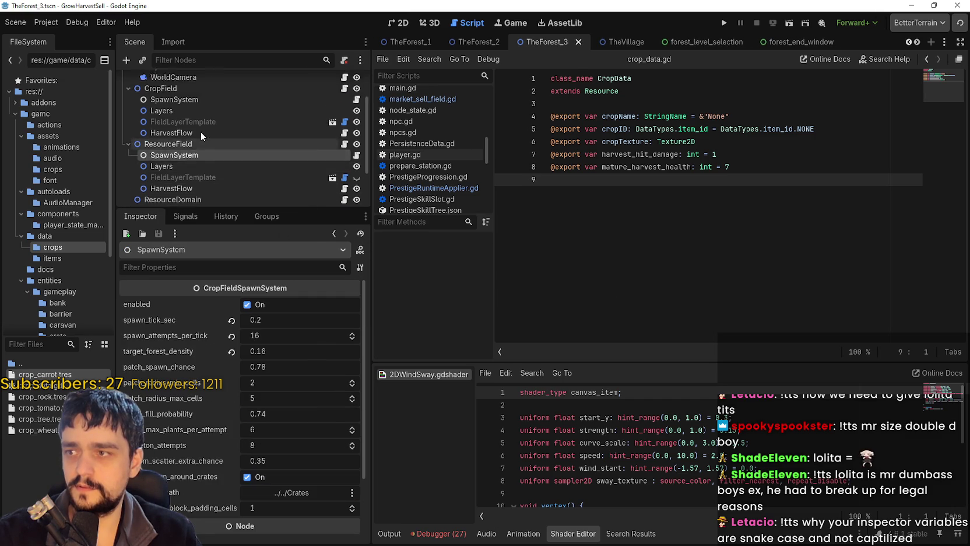
- Switch to TheForest_1 and review its SpawnSystem settings in the Inspector
left_click(397, 42)
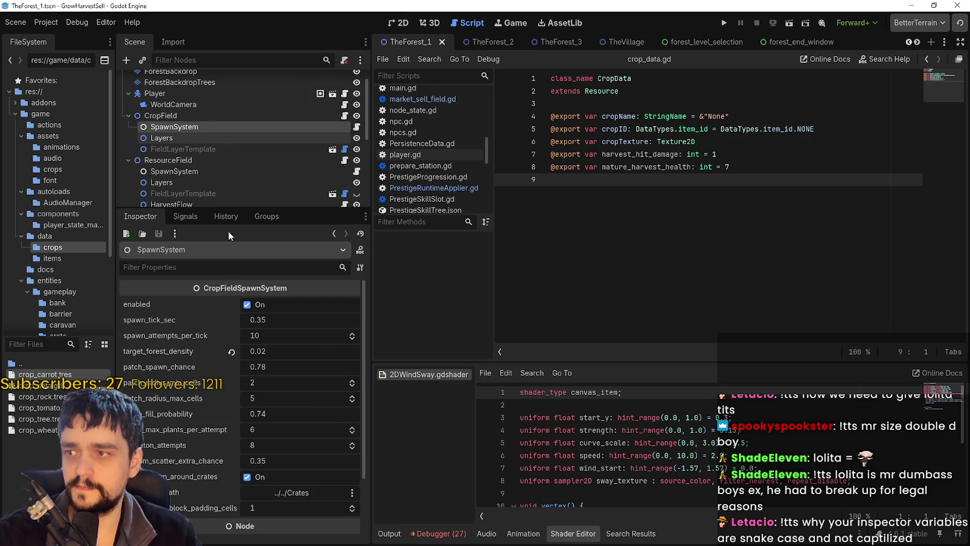
scroll(213, 455, "down", 4)
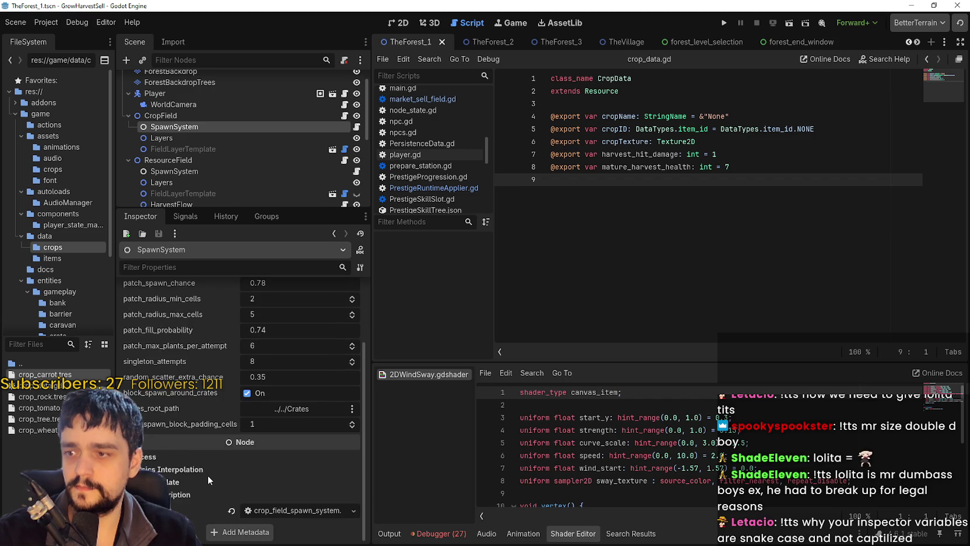
scroll(208, 476, "up", 4)
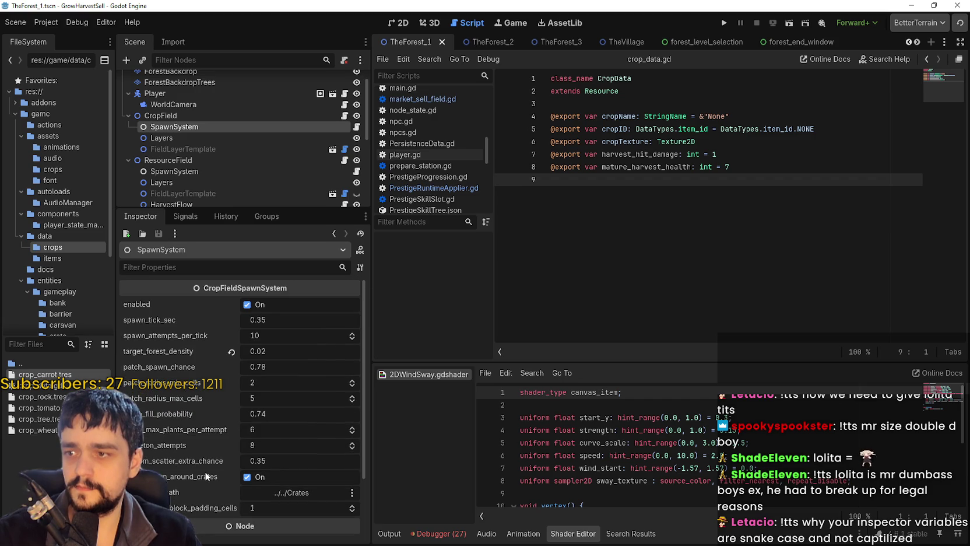
left_click(361, 268)
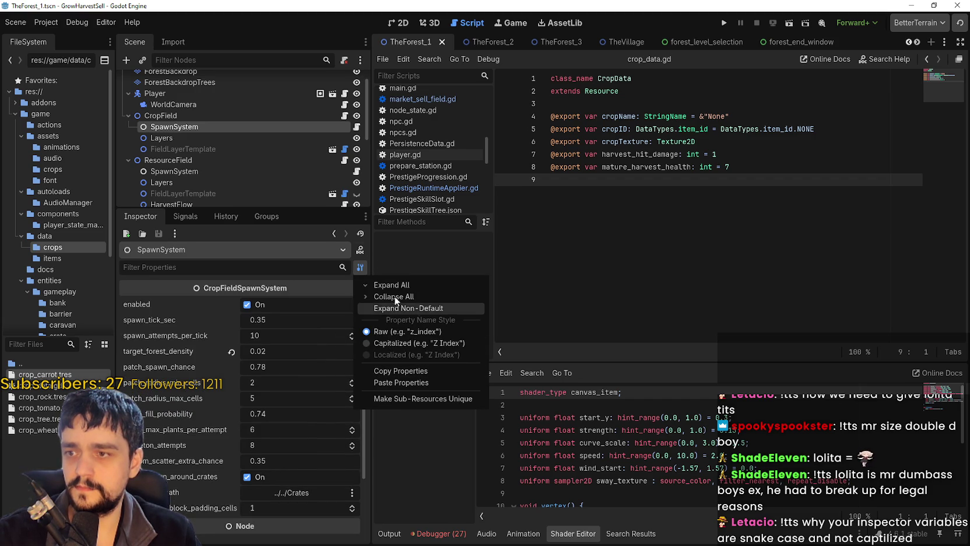
left_click(665, 276)
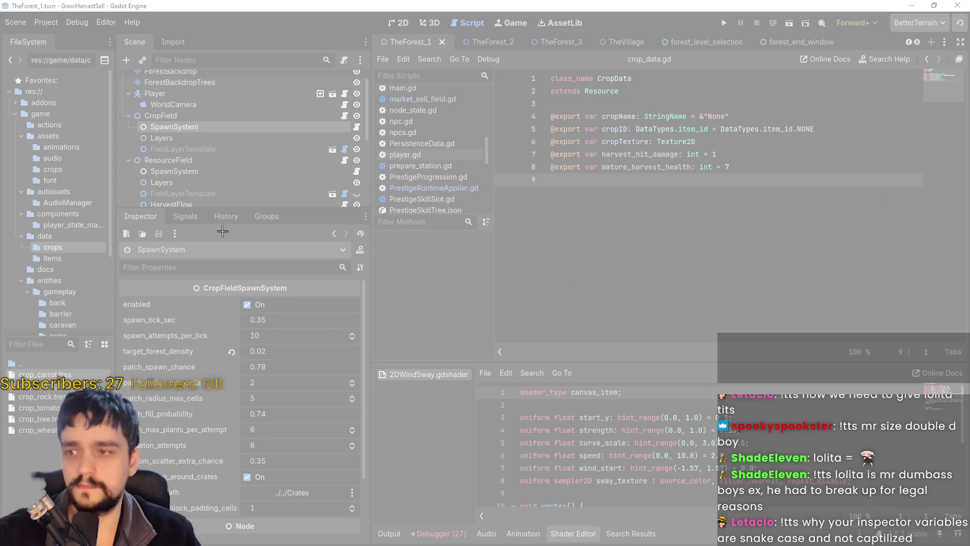
- Snip TheForest_1's spawn settings with Snipping Tool, then return to TheForest_2
mouse_move(153, 285)
left_mouse_down()
mouse_move(405, 492)
mouse_move(376, 477)
left_mouse_up()
left_click(123, 226)
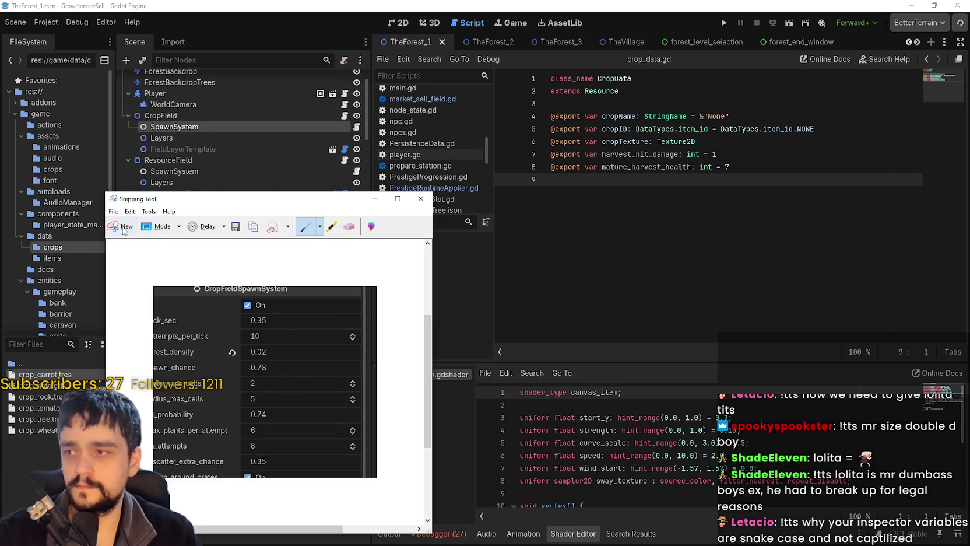
mouse_move(102, 267)
left_mouse_down()
mouse_move(347, 543)
mouse_move(436, 544)
left_mouse_up()
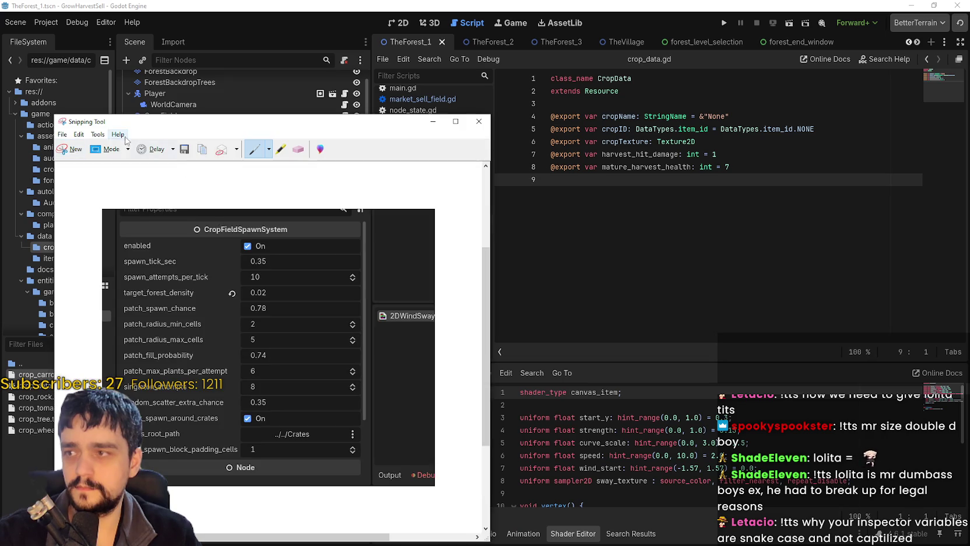
key("alt+F4")
left_click(485, 42)
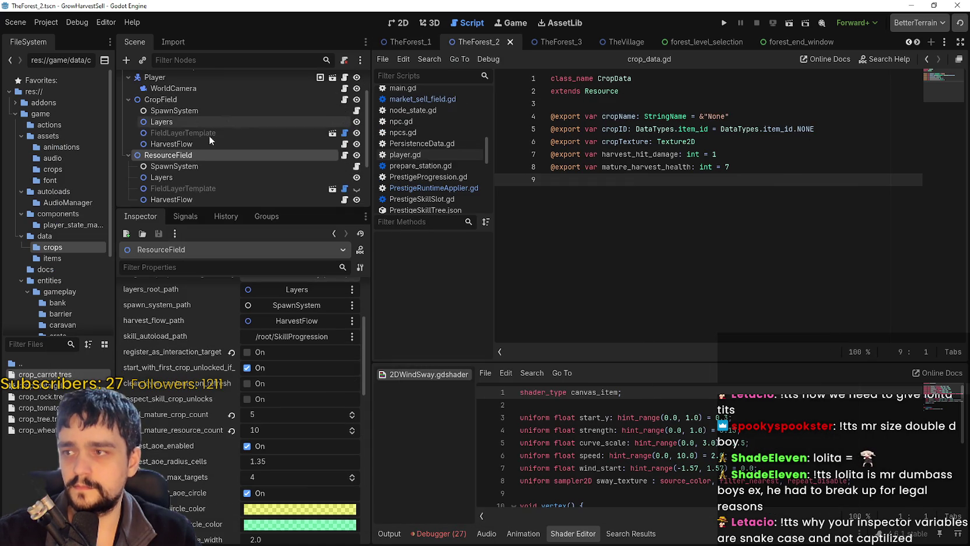
- Set the CropField SpawnSystem's target_forest_density to 0.02
left_click(191, 110)
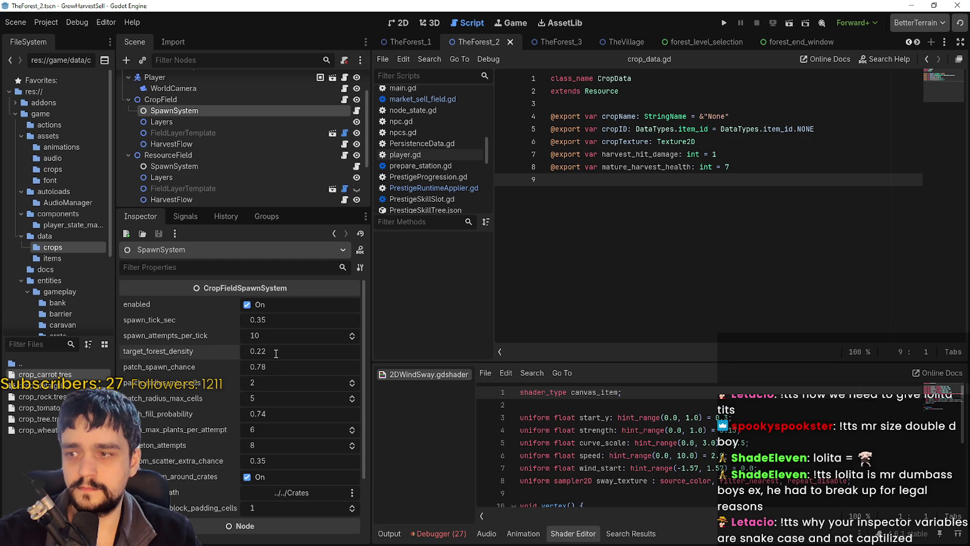
type("0.")
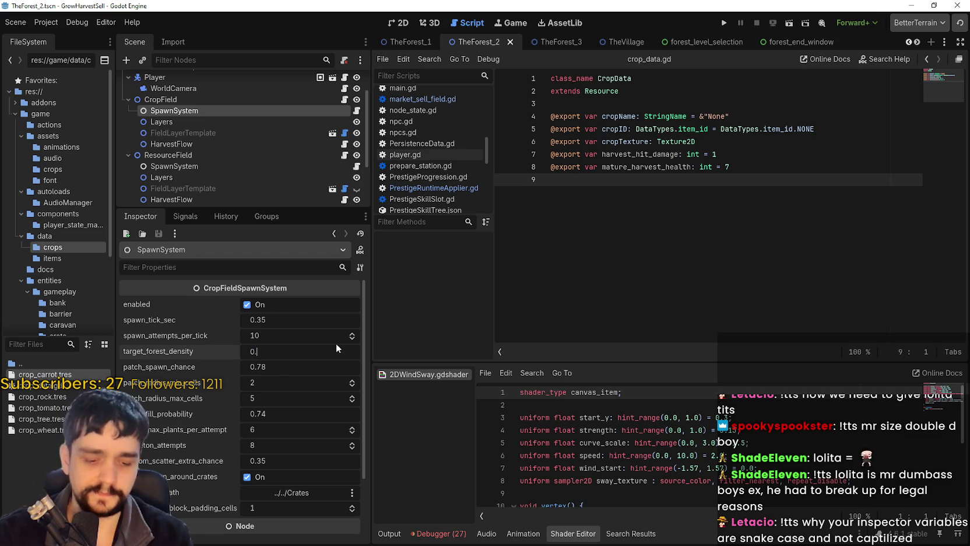
type("02")
key("Return")
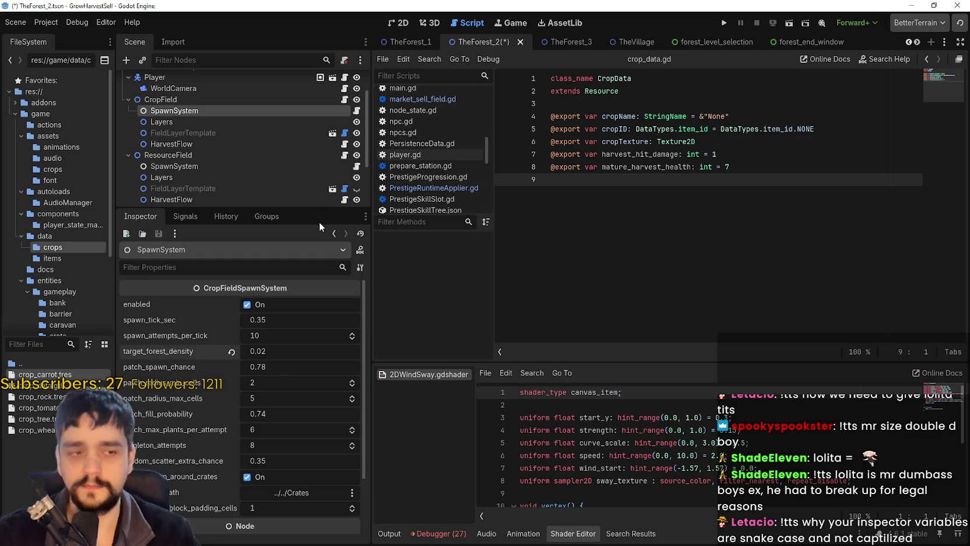
left_click(480, 395)
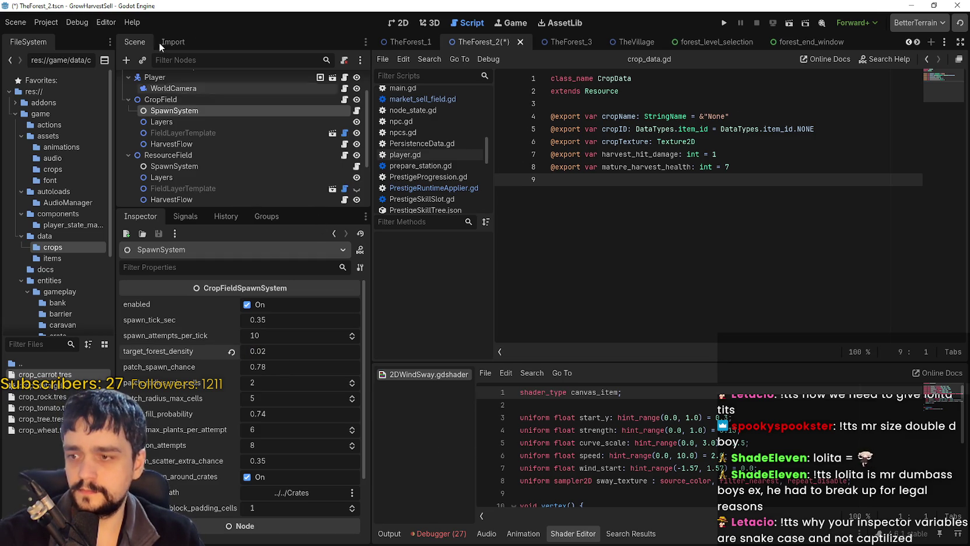
- Snip TheForest_1's resource spawn settings as a reference and move the snapshot aside
left_click(401, 42)
scroll(209, 185, "down", 1)
left_click(200, 109)
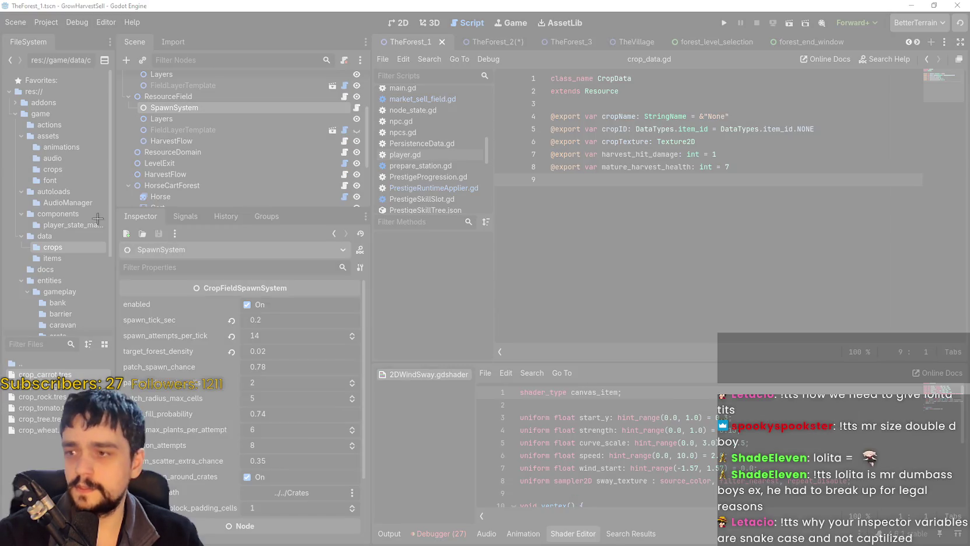
left_click_drag(115, 232, 416, 504)
left_click_drag(233, 126, 968, 118)
- Give TheForest_2's ResourceField SpawnSystem a target_forest_density of 0.02 and save the scene
left_click(494, 42)
left_click(185, 166)
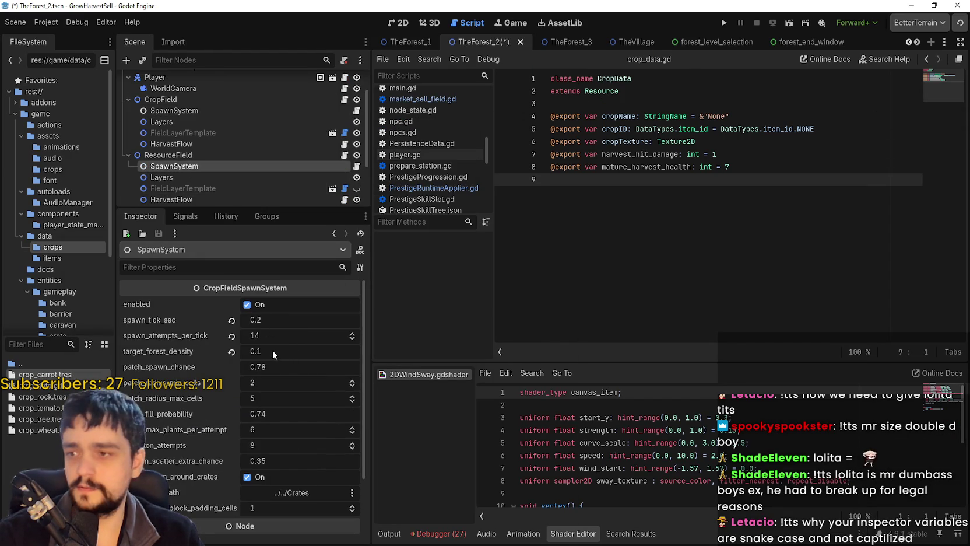
left_click(304, 352)
type("0.02")
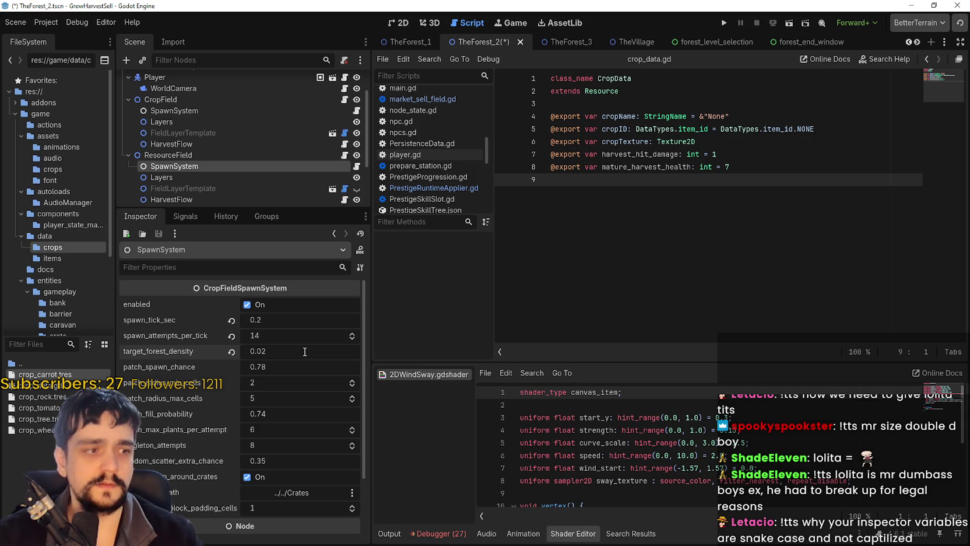
scroll(306, 354, "down", 3)
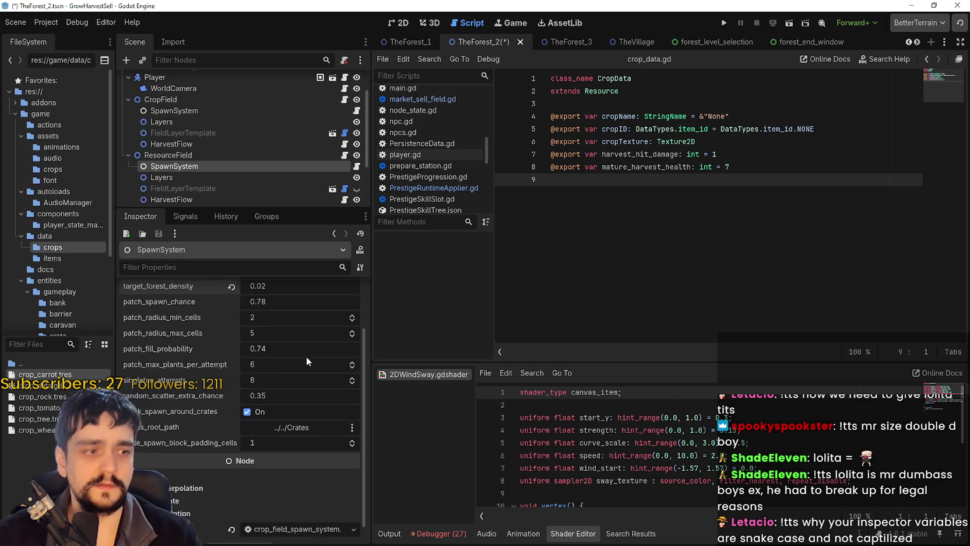
scroll(304, 376, "up", 3)
key("ctrl+s")
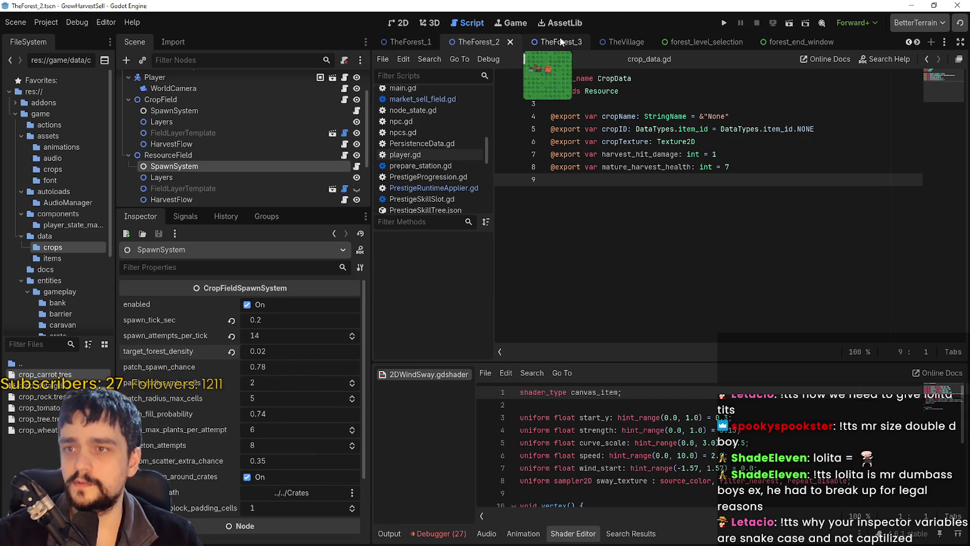
left_click(557, 42)
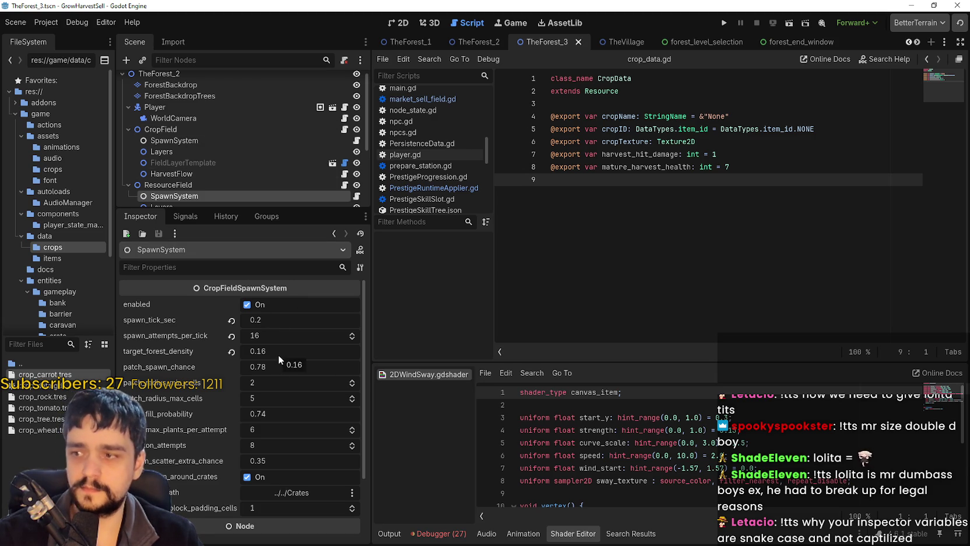
- Set TheForest_3's ResourceField target_forest_density to 0.02 and save
left_click(263, 352)
double_click(264, 352)
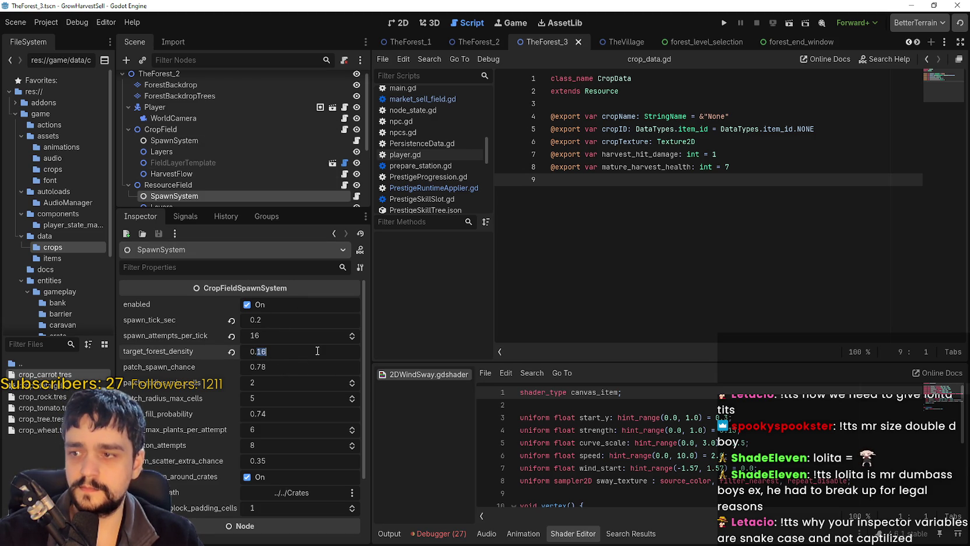
key("Return")
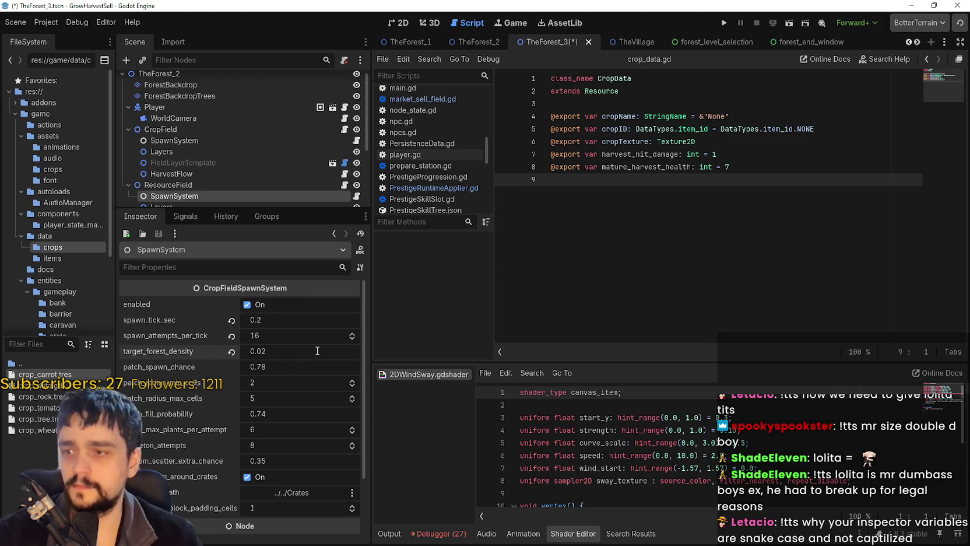
key("ctrl+s")
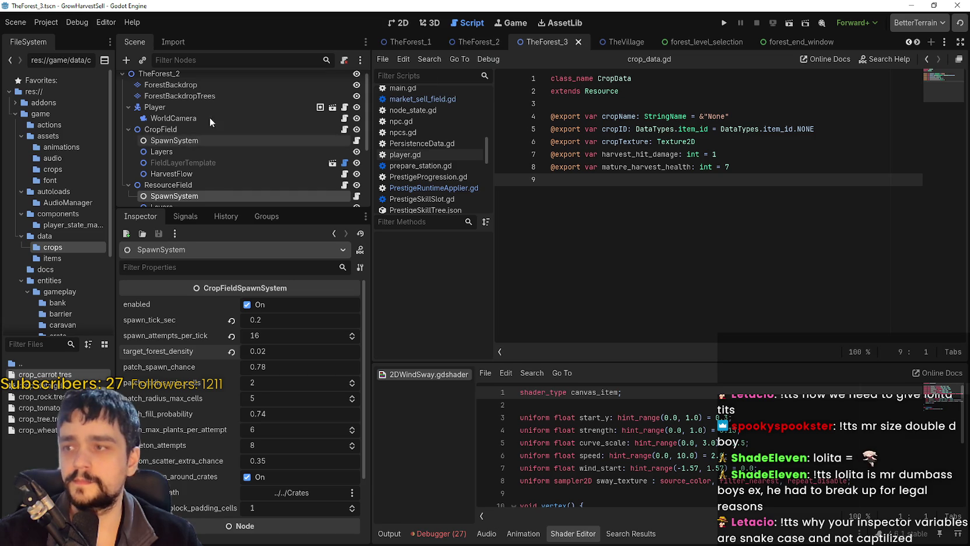
- Set the CropField target_forest_density to 0.02, save, and run the project
left_click(175, 140)
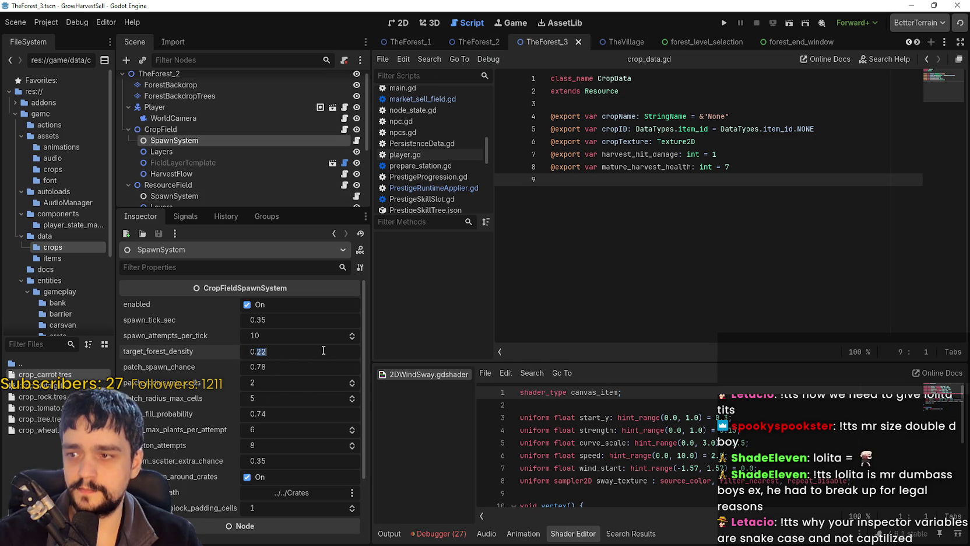
type("0.02")
key("Return")
key("ctrl+s")
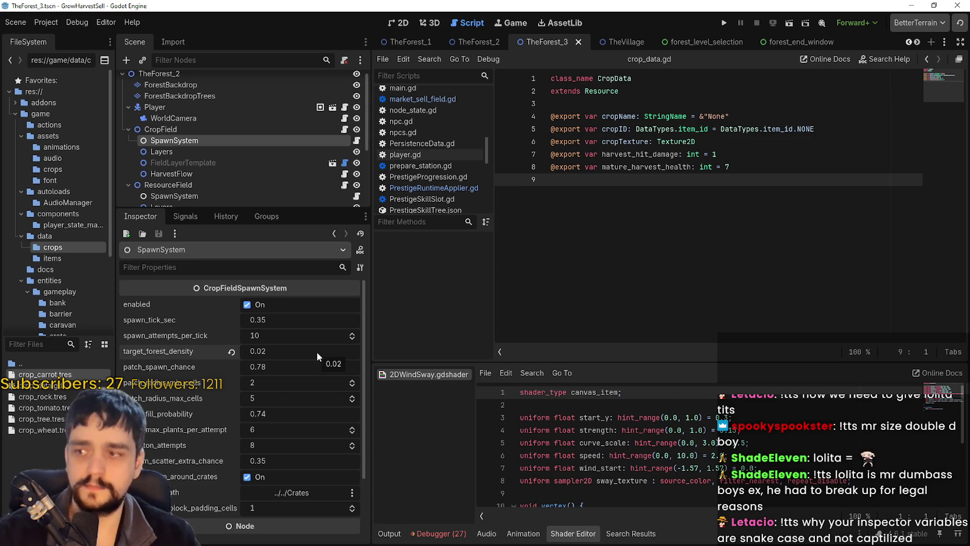
left_click(724, 23)
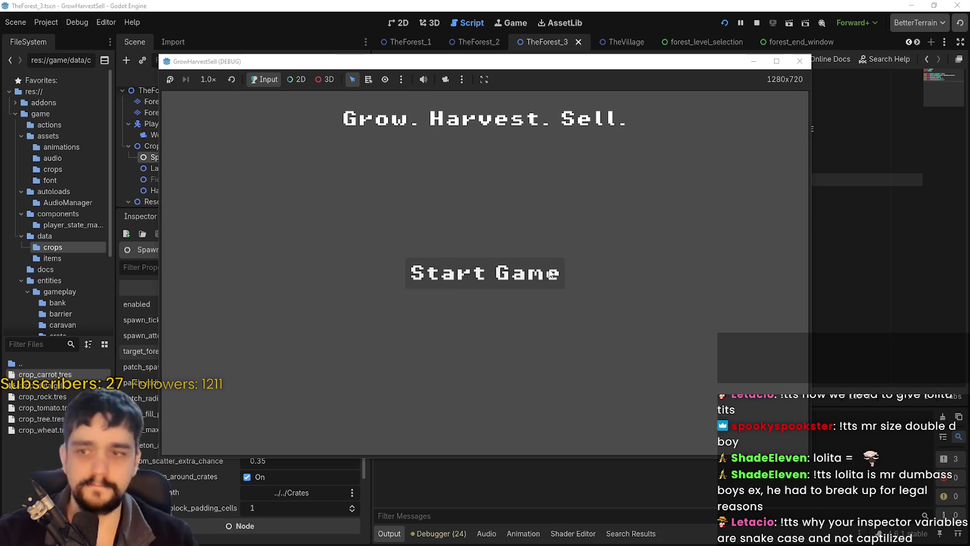
- Start a new game and inspect the live PersistenceData node in the Remote scene tree
left_click(525, 275)
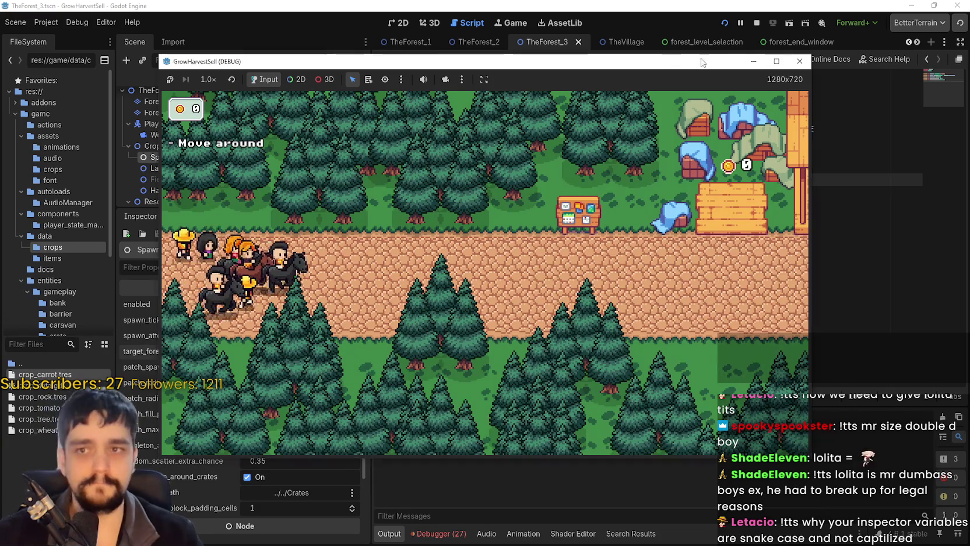
left_click_drag(702, 63, 879, 62)
left_click(208, 99)
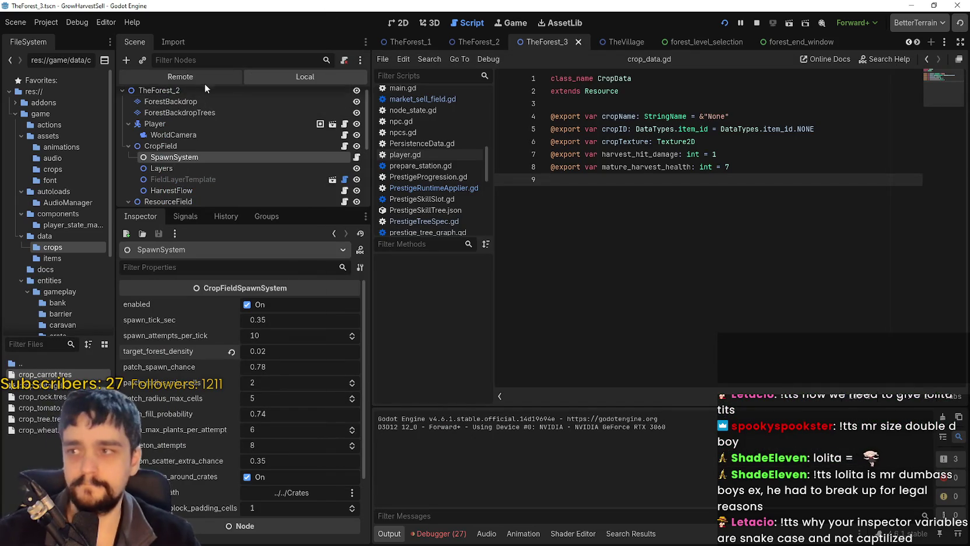
left_click(203, 80)
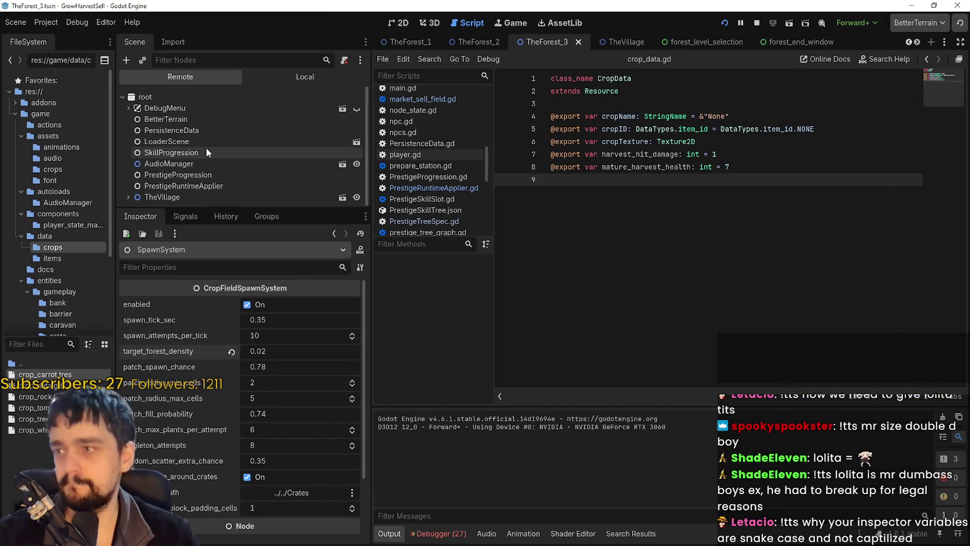
left_click(206, 152)
left_click(201, 131)
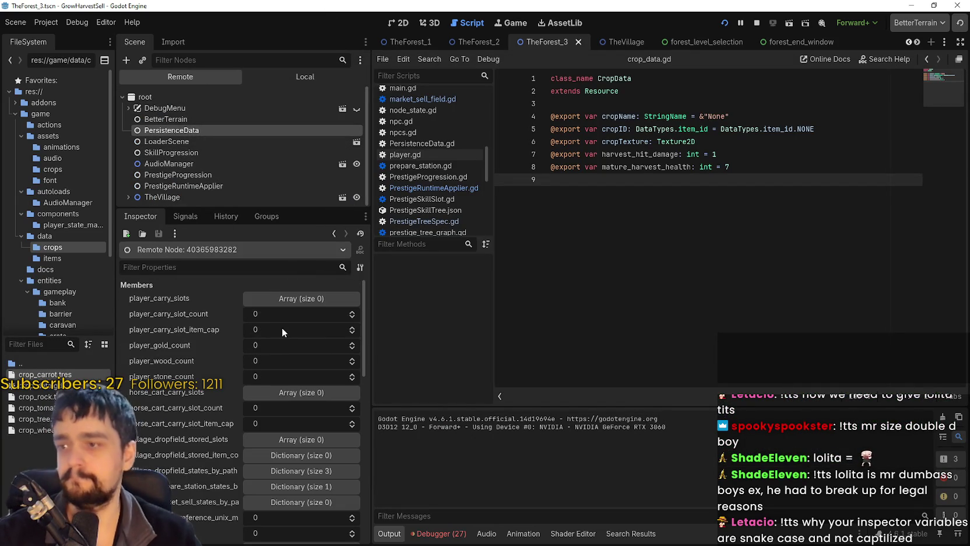
- Set player_gold_count and player_wood_count to 434343, then bring the game back to front
left_click(276, 346)
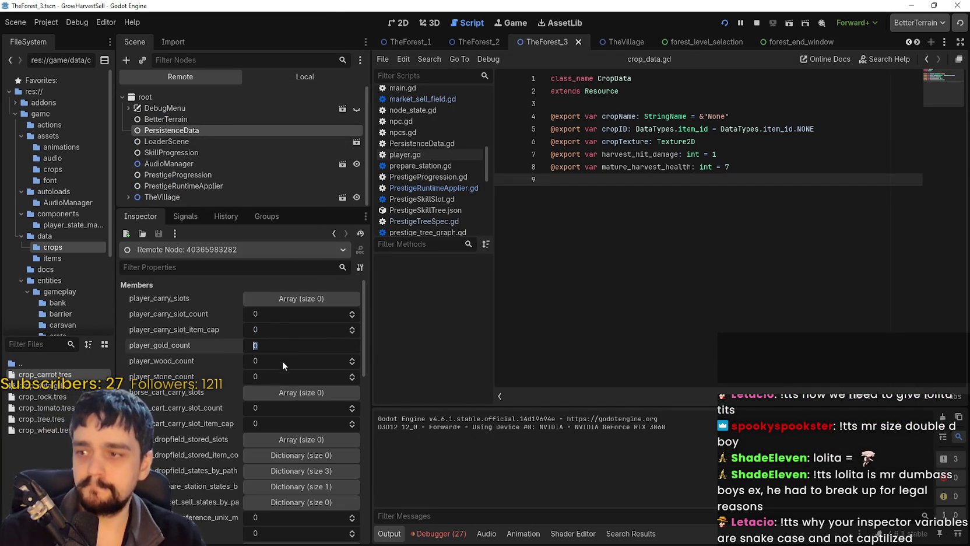
type("4343")
left_click(276, 356)
type("434343")
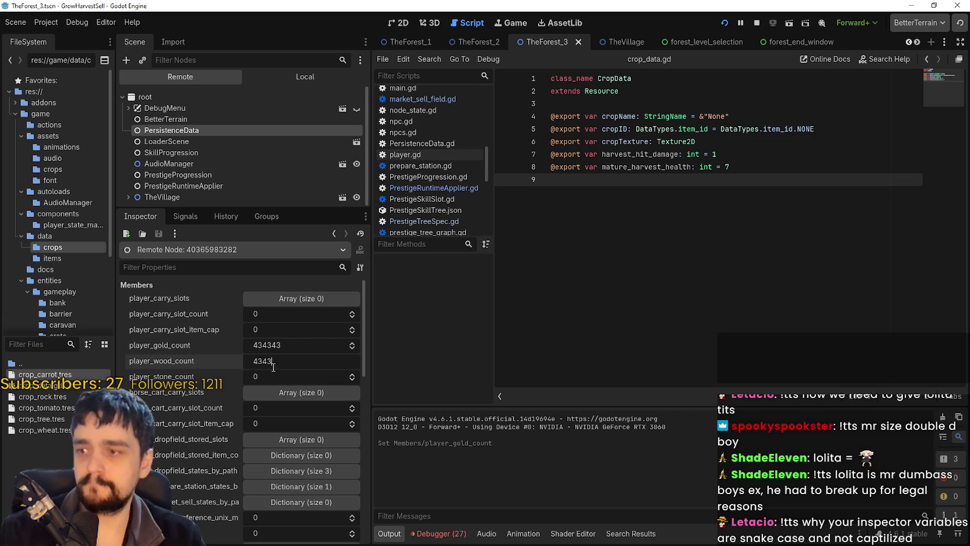
key("Return")
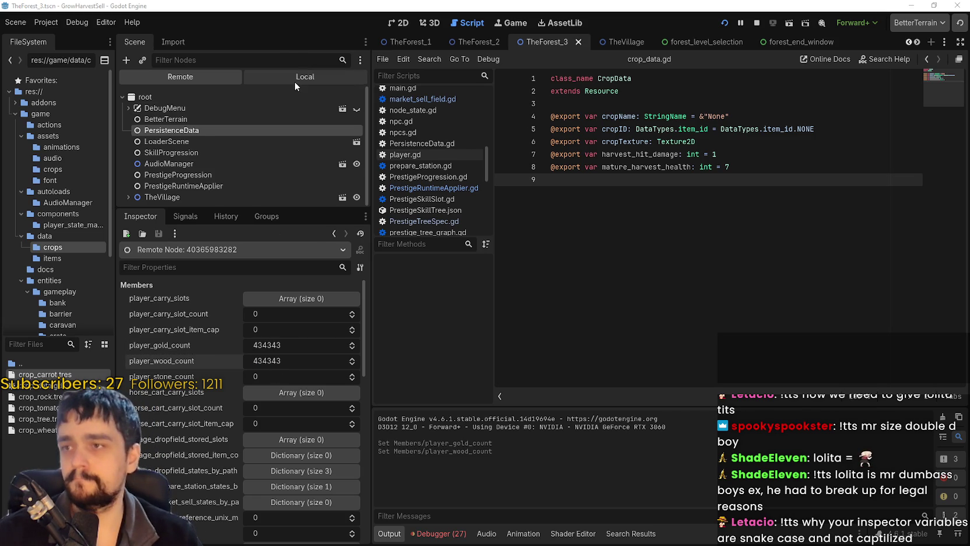
left_click(294, 82)
key("alt+Tab")
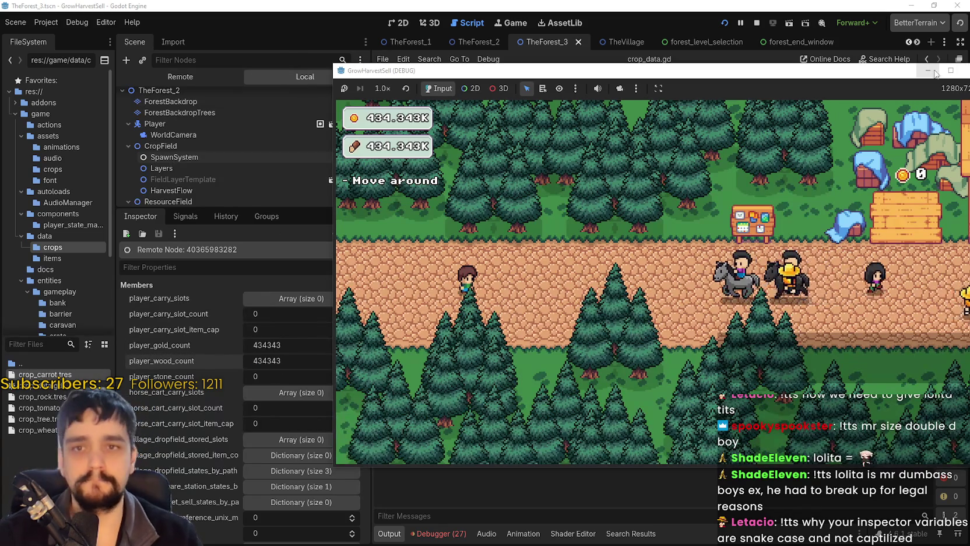
- Maximize the game window and walk to the skill board to open the prestige skill tree
key("super+Up")
key("d")
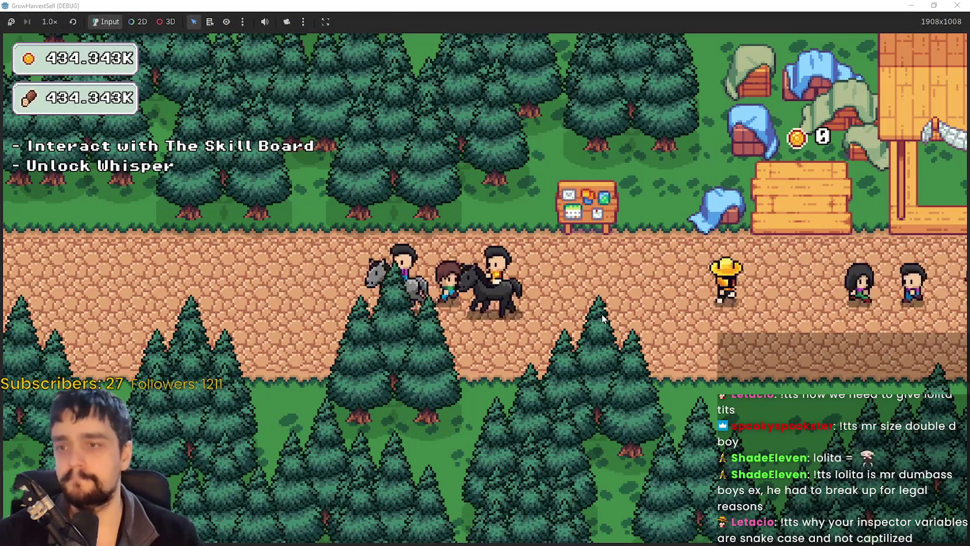
key("w")
key("d")
key("e")
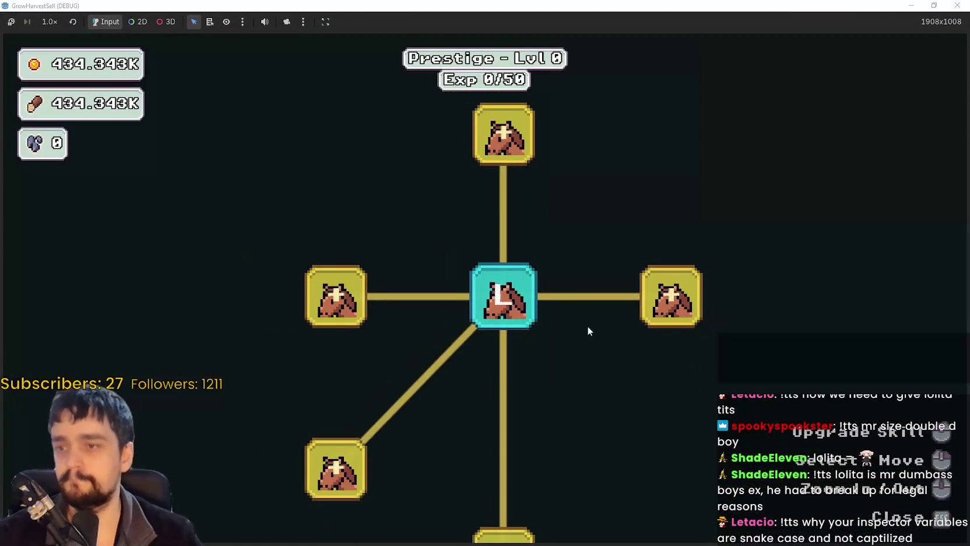
- Buy the left nodes, Crop Domain Damage, Forest 1-3 Spawn Rate twice, and Crops Value
scroll(575, 298, "down", 1)
left_click(429, 295)
left_click(427, 402)
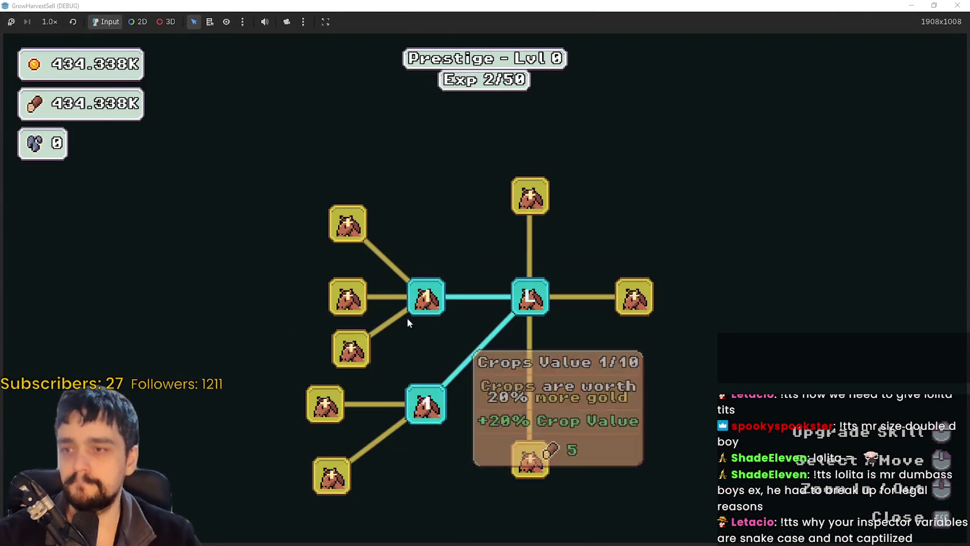
scroll(407, 318, "down", 1)
scroll(664, 318, "down", 1)
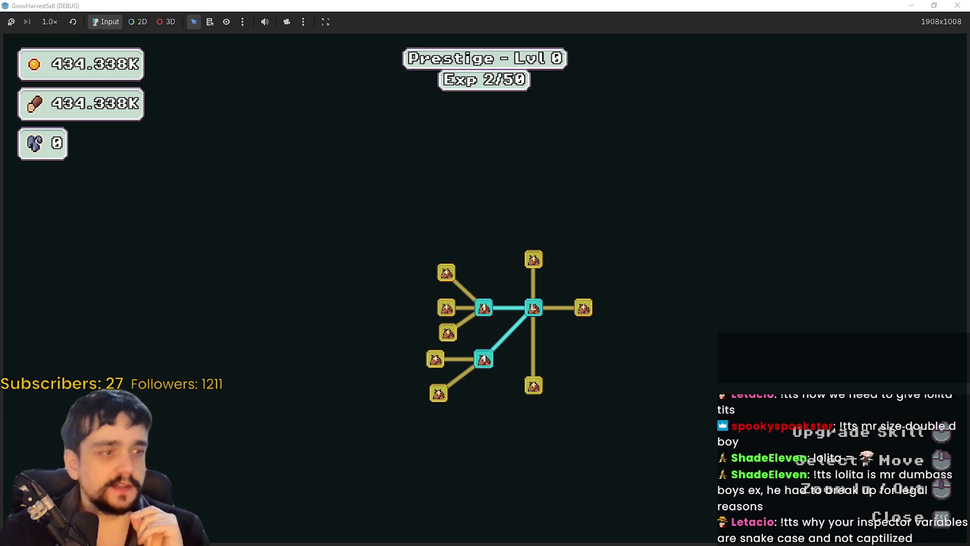
scroll(379, 422, "up", 3)
scroll(336, 390, "down", 3)
scroll(399, 372, "up", 3)
scroll(414, 240, "down", 5)
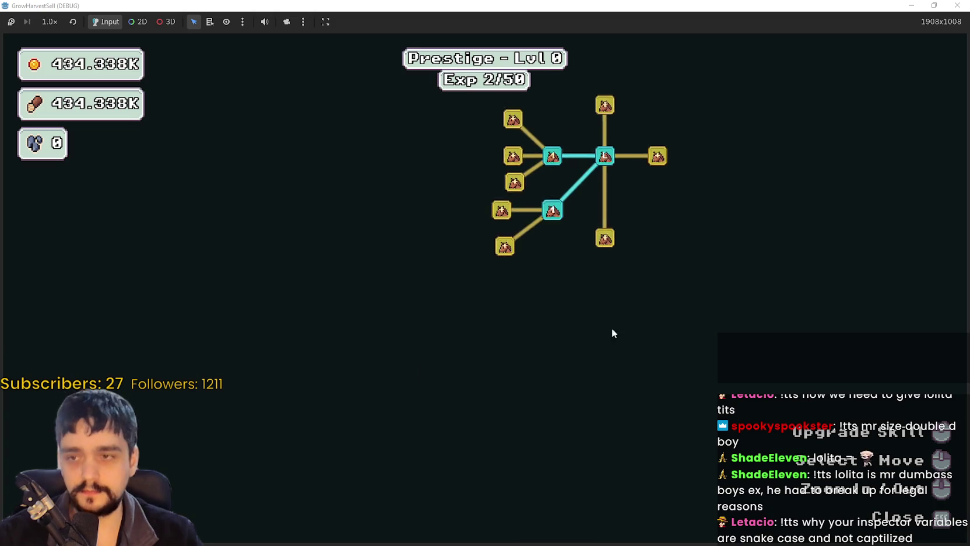
left_click(473, 304)
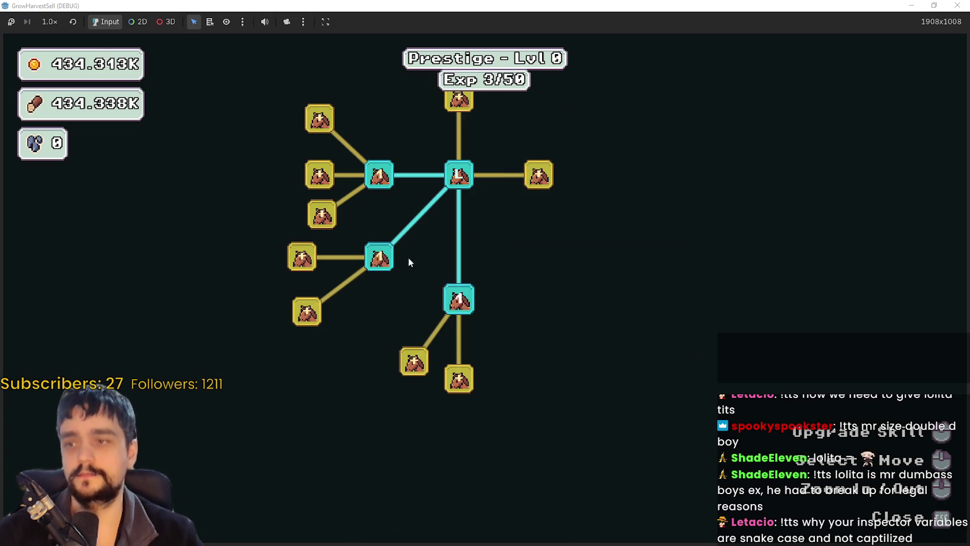
left_click_drag(378, 201, 405, 270)
left_click(408, 246)
left_click(408, 246)
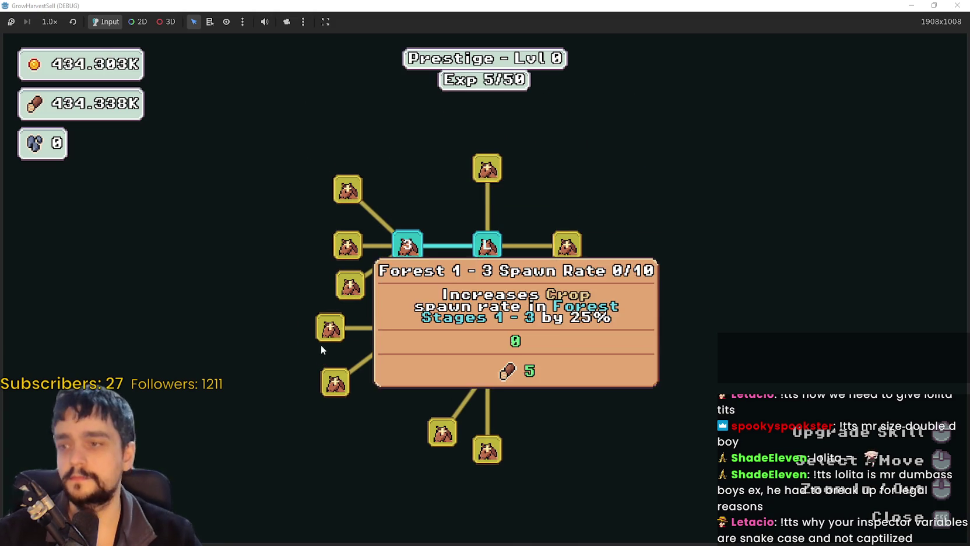
left_click(323, 341)
left_click(323, 340)
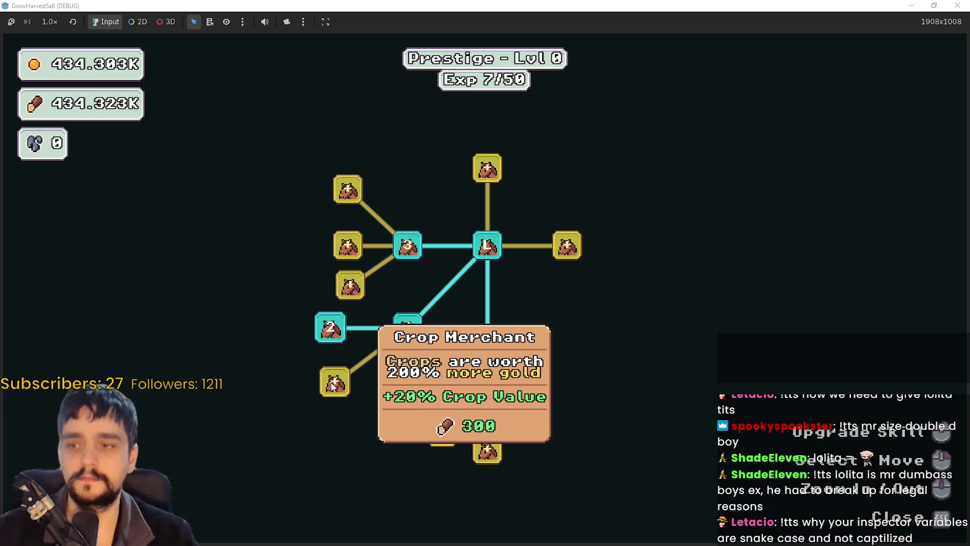
left_click(400, 334)
left_click(400, 334)
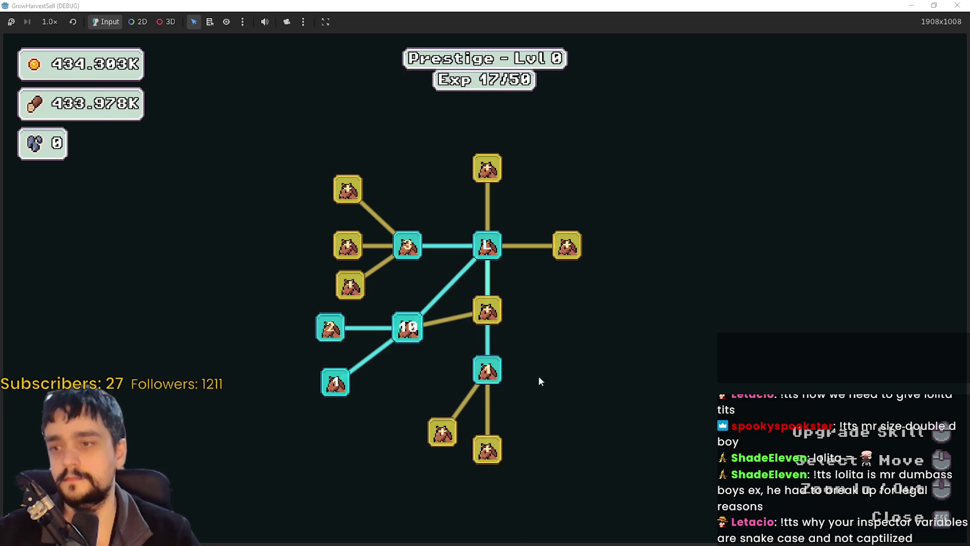
- Buy Resource Domain and the right-branch nodes, maxing Resource Domain Damage
mouse_move(479, 371)
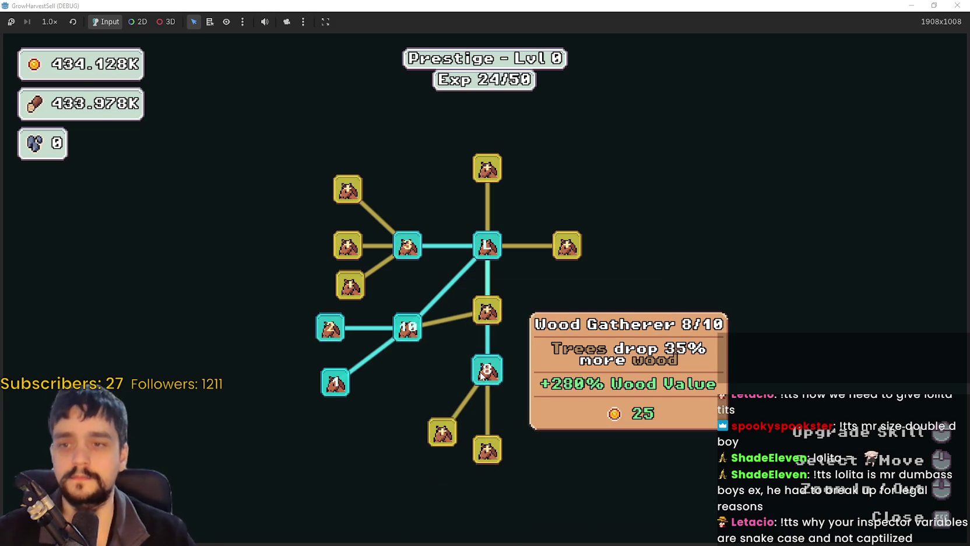
left_click(487, 312)
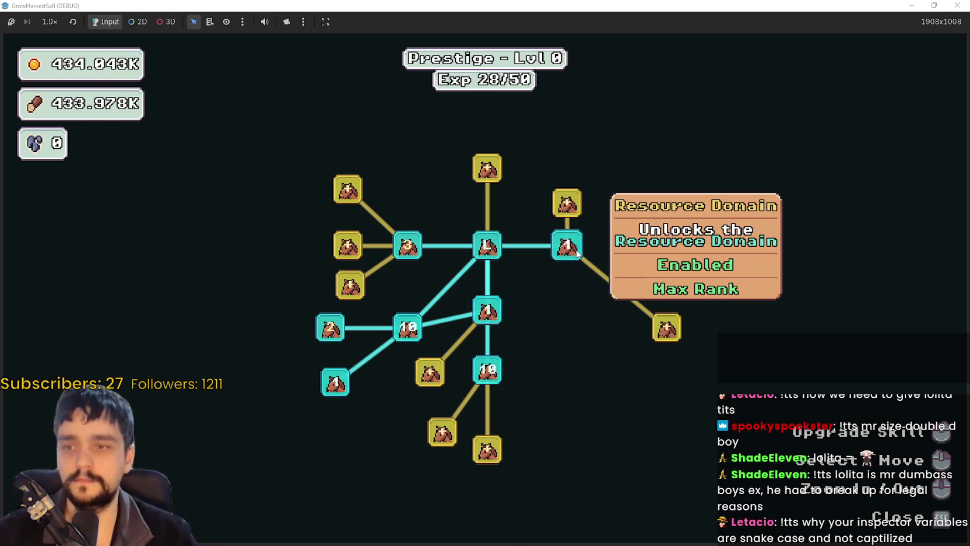
left_click(567, 203)
left_click(667, 328)
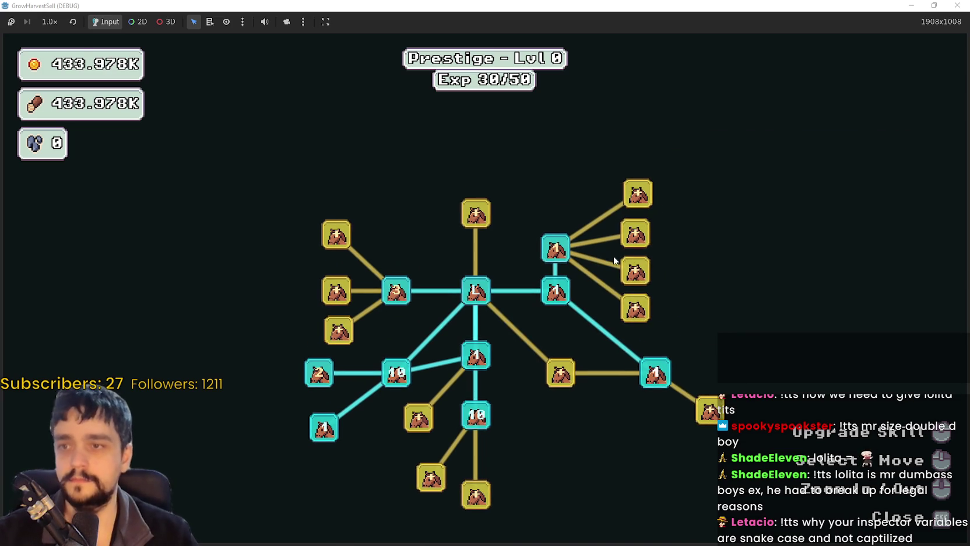
left_click(639, 264)
left_click(638, 195)
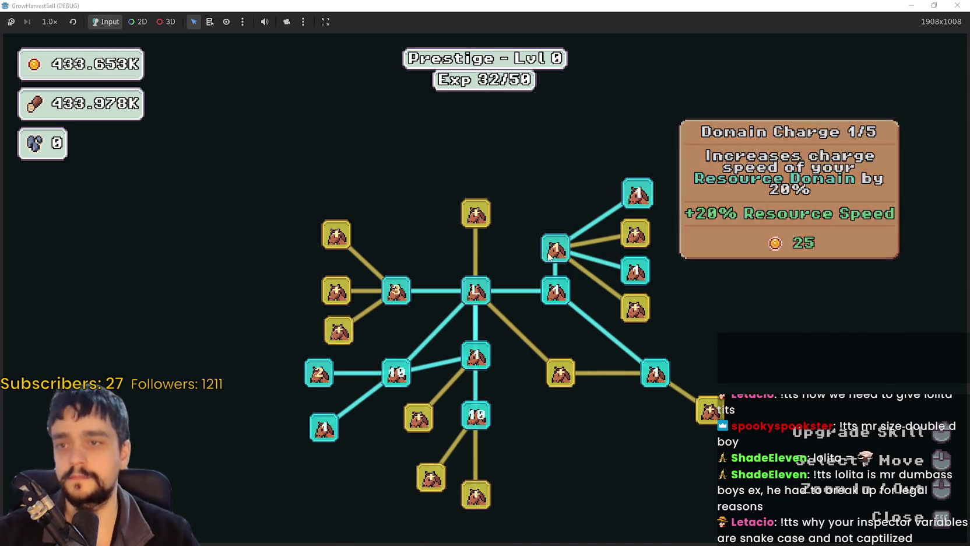
left_click(548, 257)
left_click(547, 258)
left_click(561, 373)
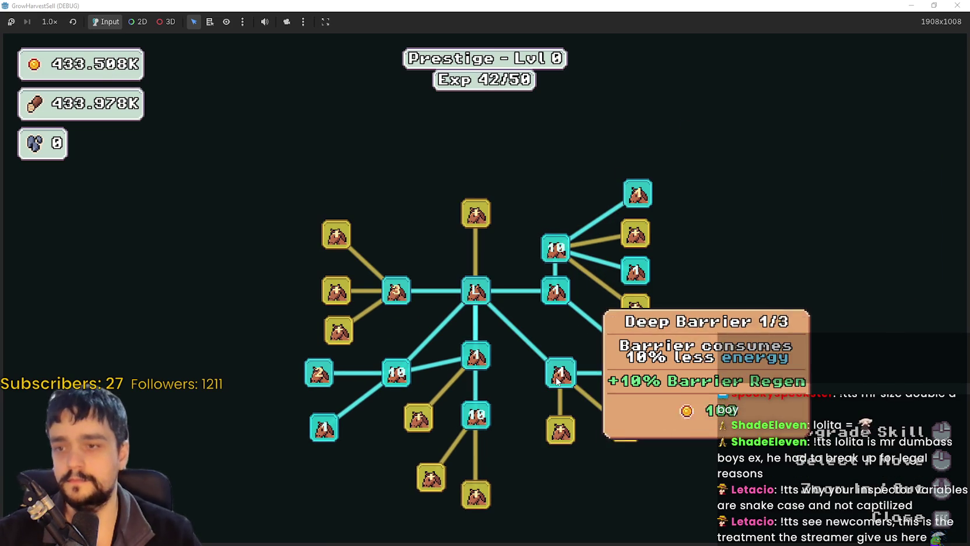
left_click(561, 430)
left_click(625, 428)
left_click(710, 410)
- Buy Barrier Energy, Wood Master and Wood Increase, max Light Feet, and close the tree
left_click(635, 423)
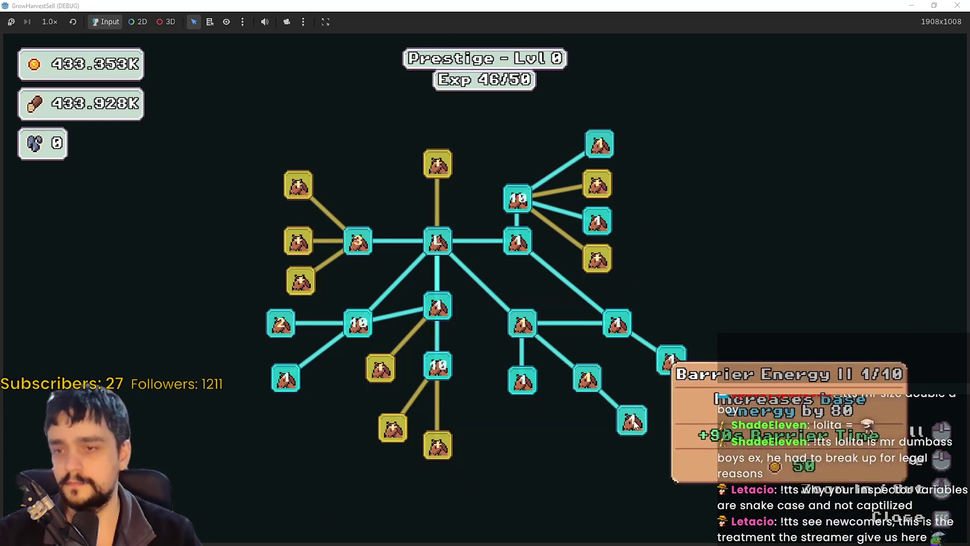
left_click(468, 451)
left_click(423, 433)
left_click(408, 370)
left_click(410, 371)
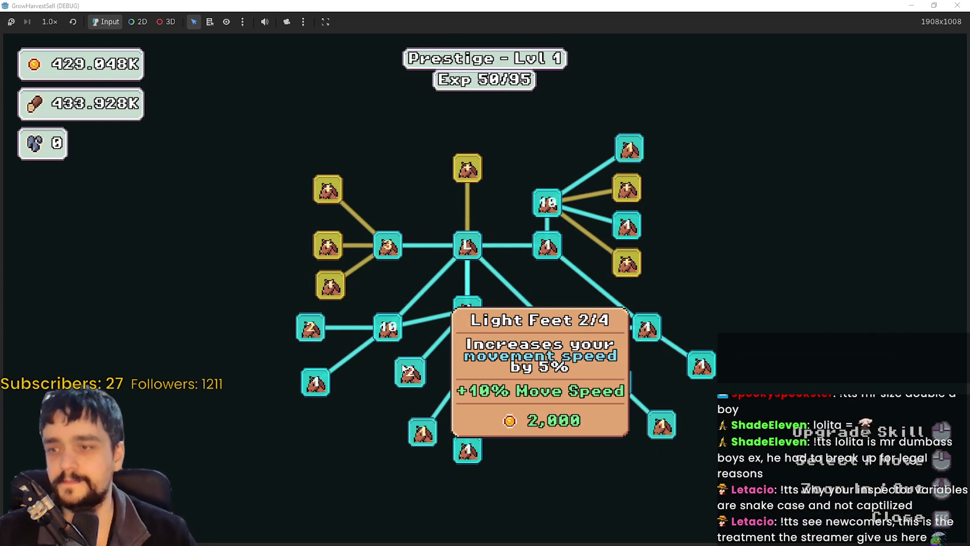
left_click(409, 371)
mouse_move(422, 385)
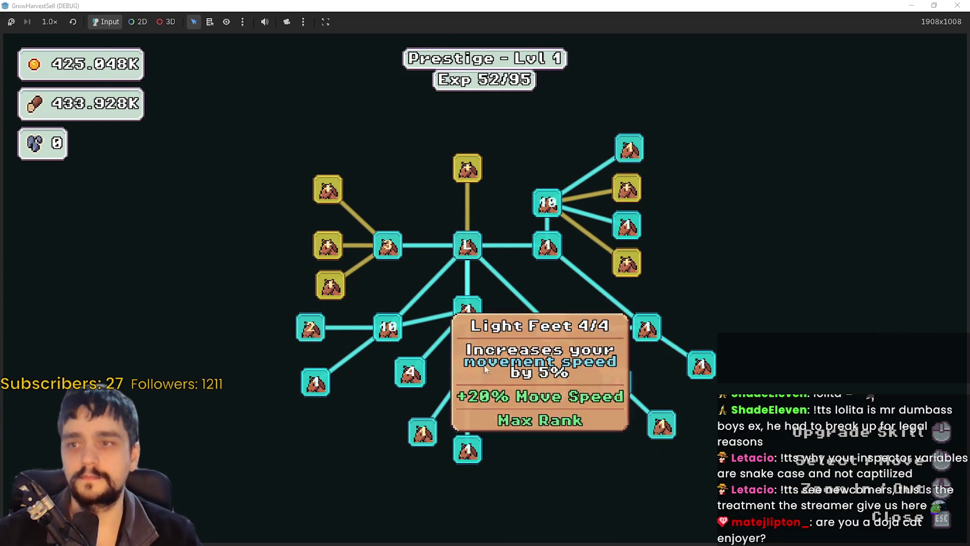
key("Escape")
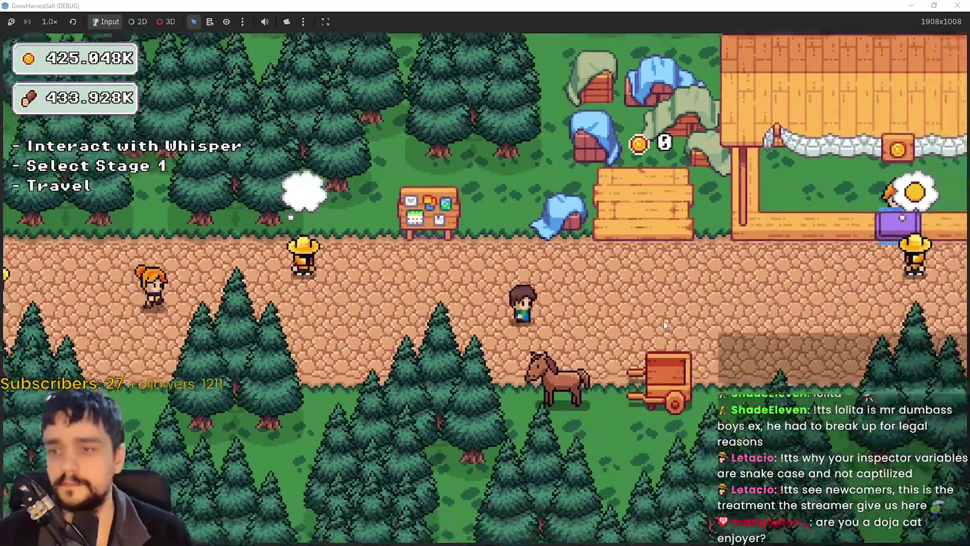
- Travel to the Stage 1 forest and start chopping nearby trees for wood
key("e")
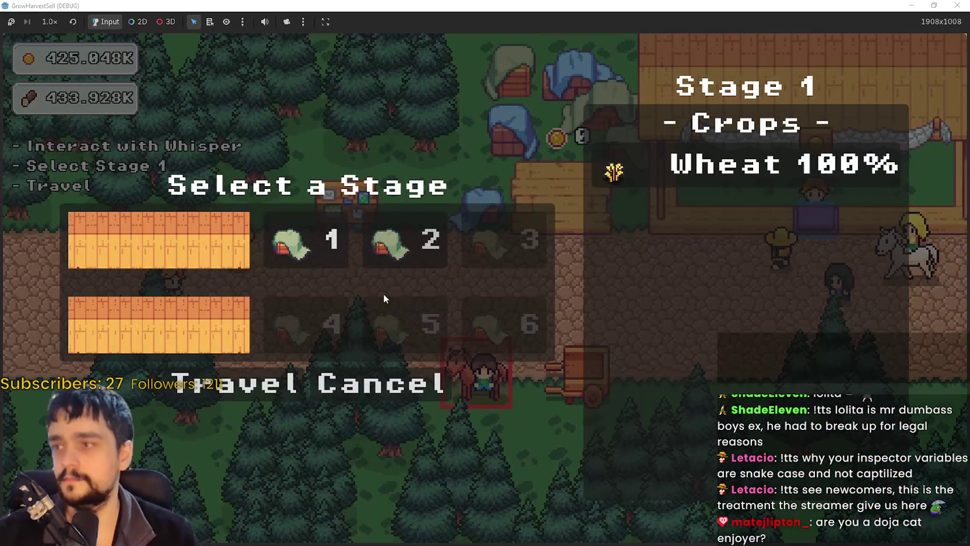
left_click(257, 378)
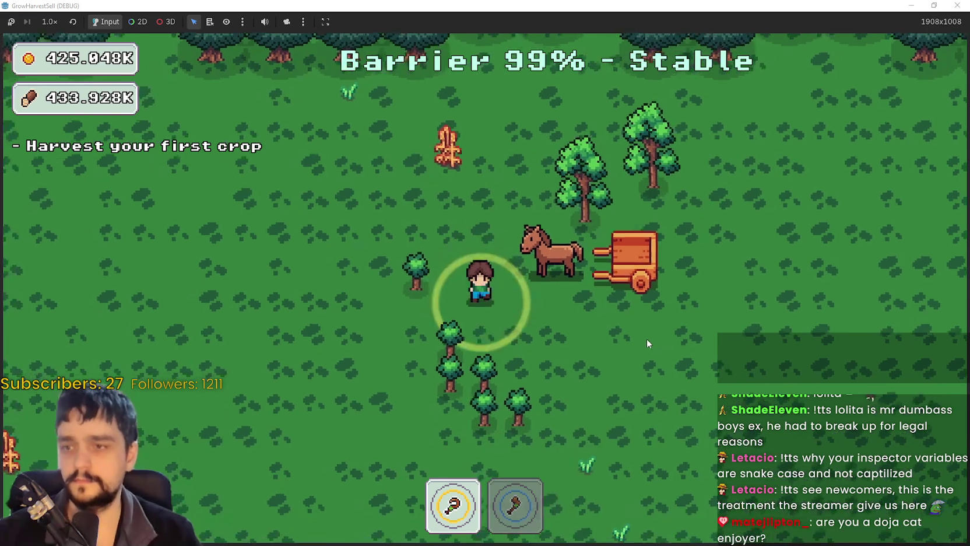
key("a")
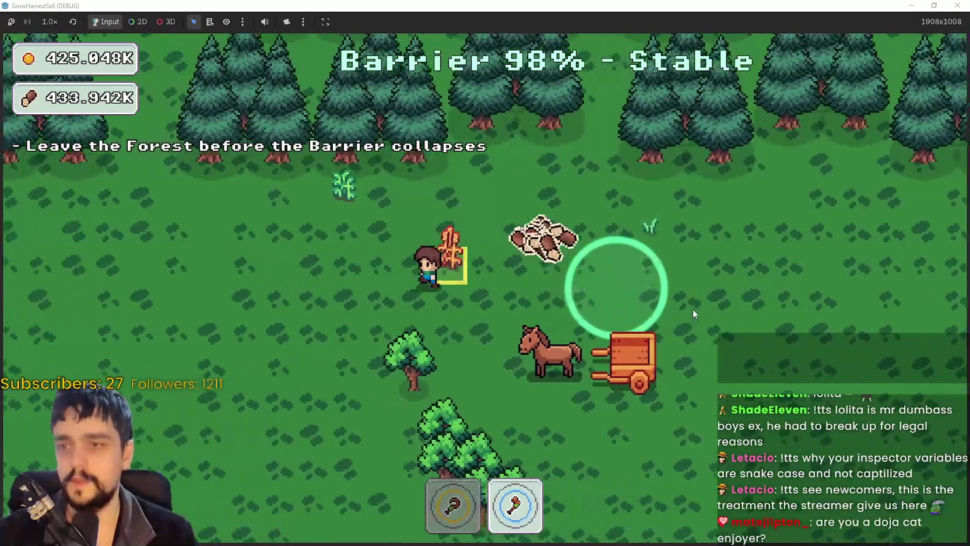
key("1")
key("s")
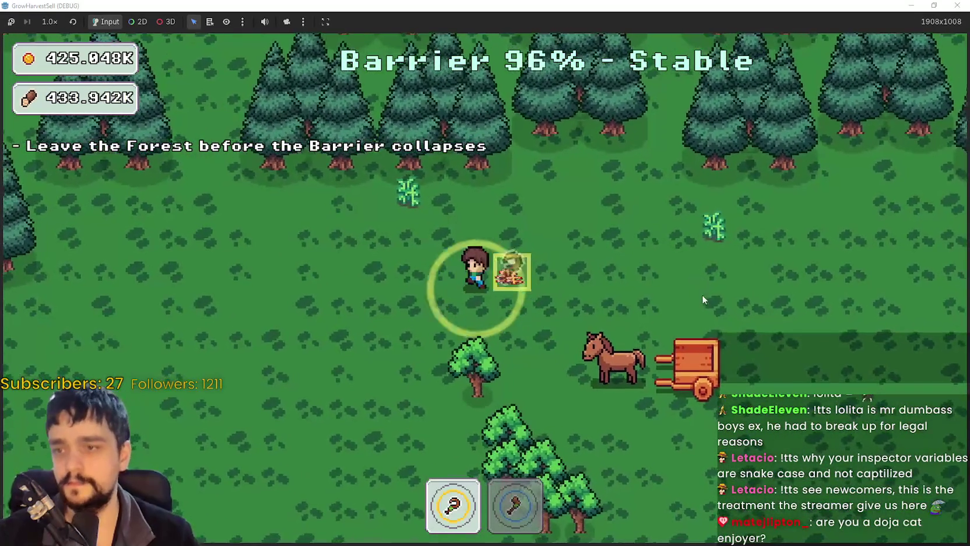
key("a")
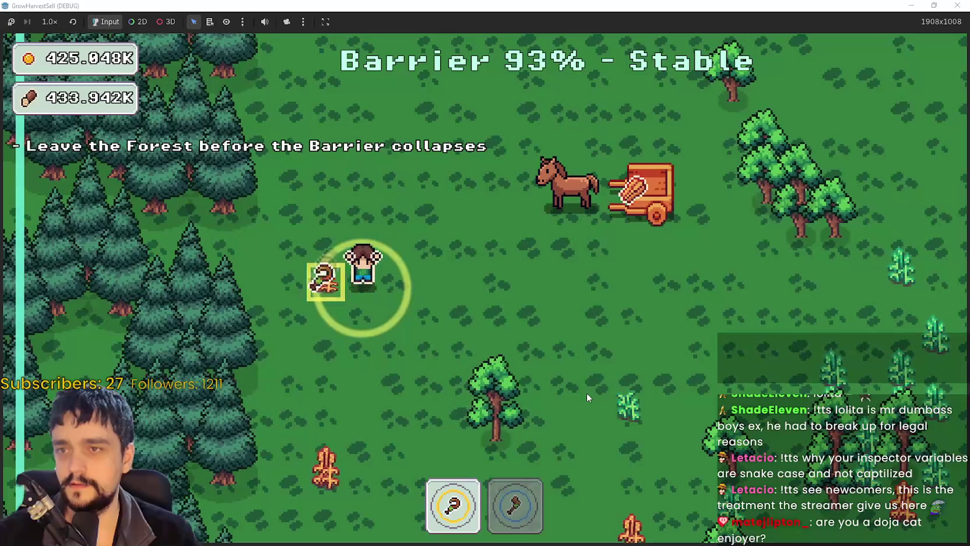
- Chop more trees until the cart is full, then exit and return home
key("s")
key("s")
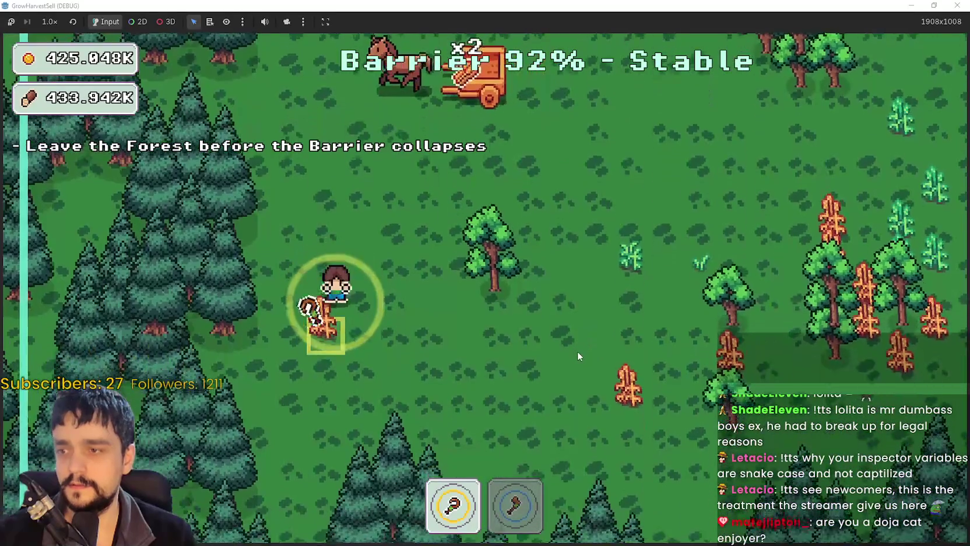
key("w+d")
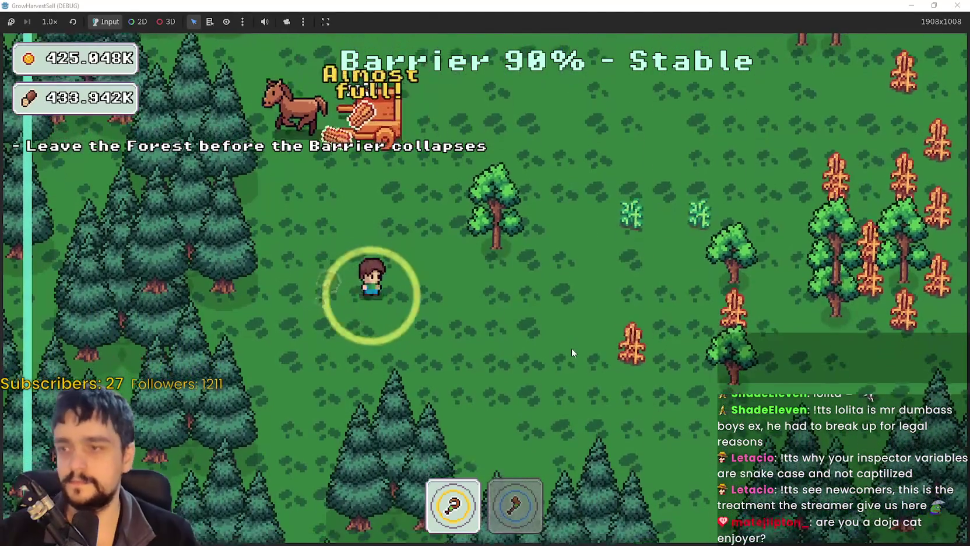
key("s+d")
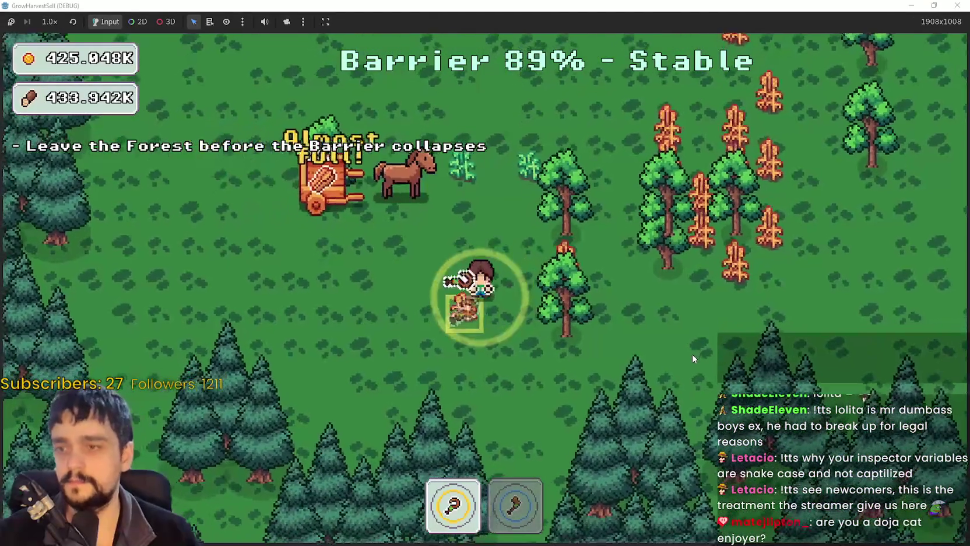
key("w+d")
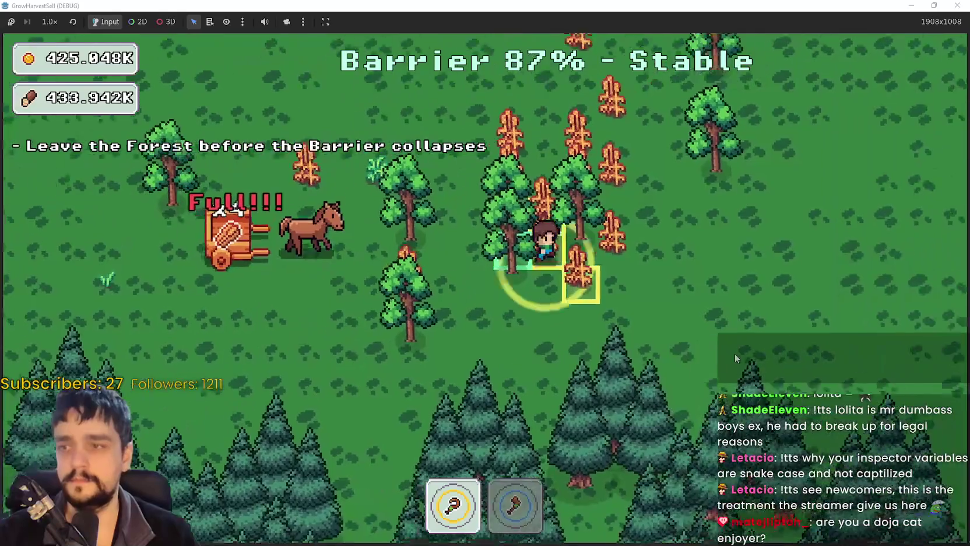
key("d")
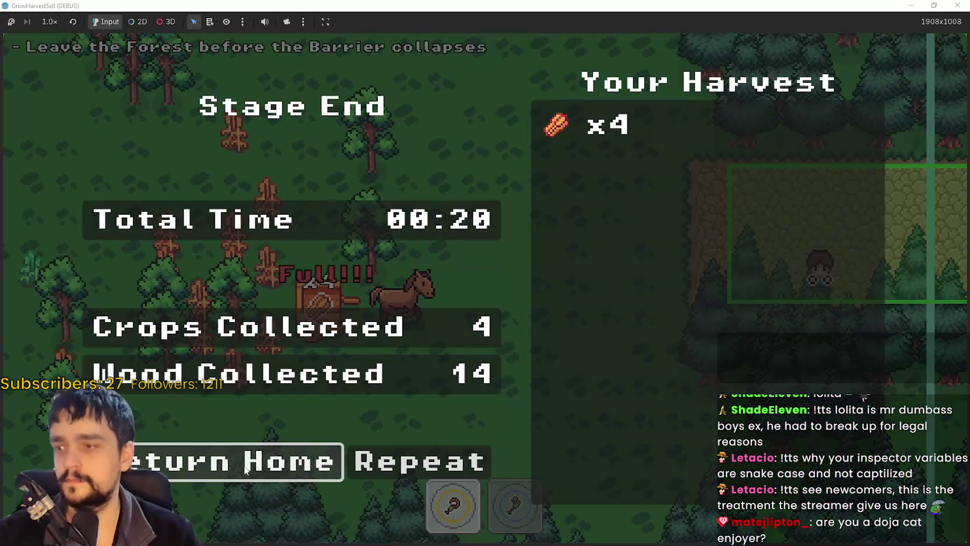
left_click(246, 468)
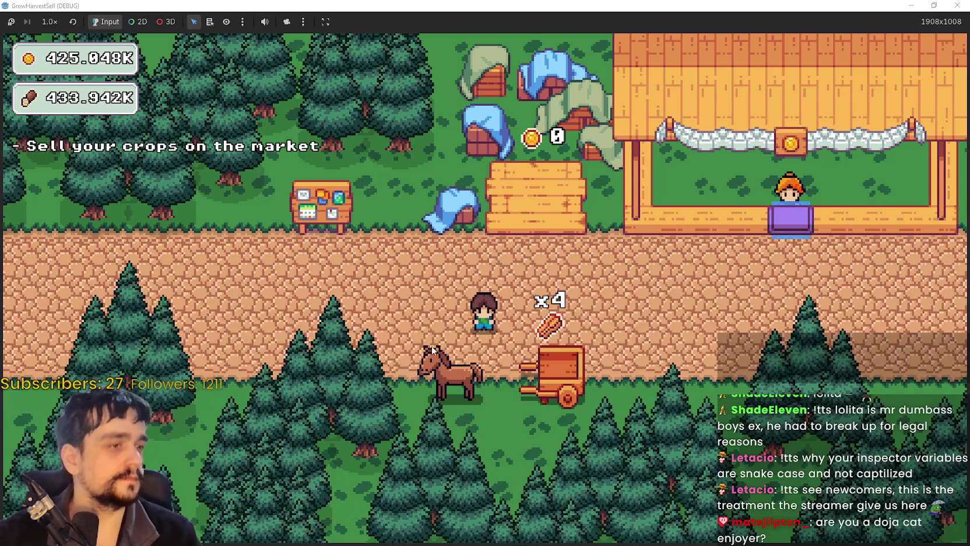
- Walk to the market stall to stock the harvest, then step onto the bank to collect gold
key("d")
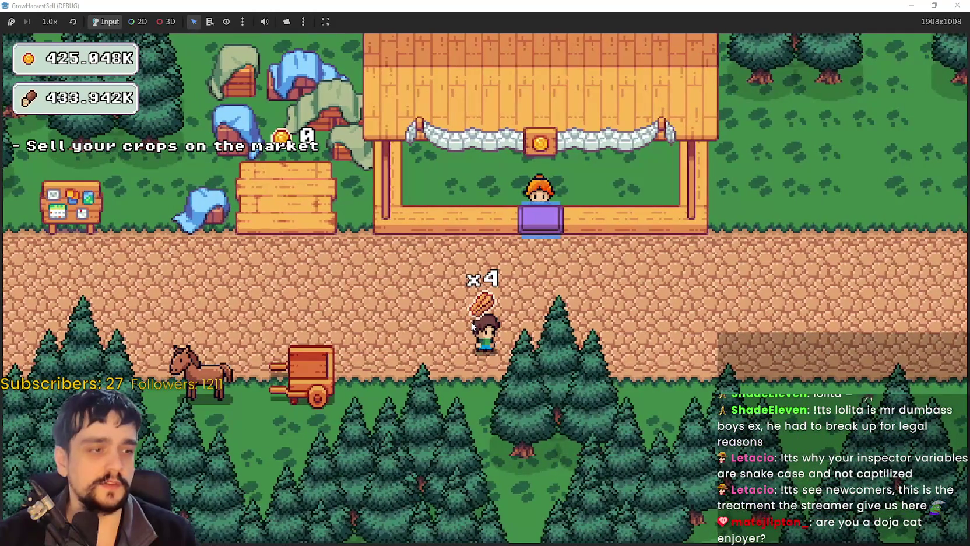
key("w")
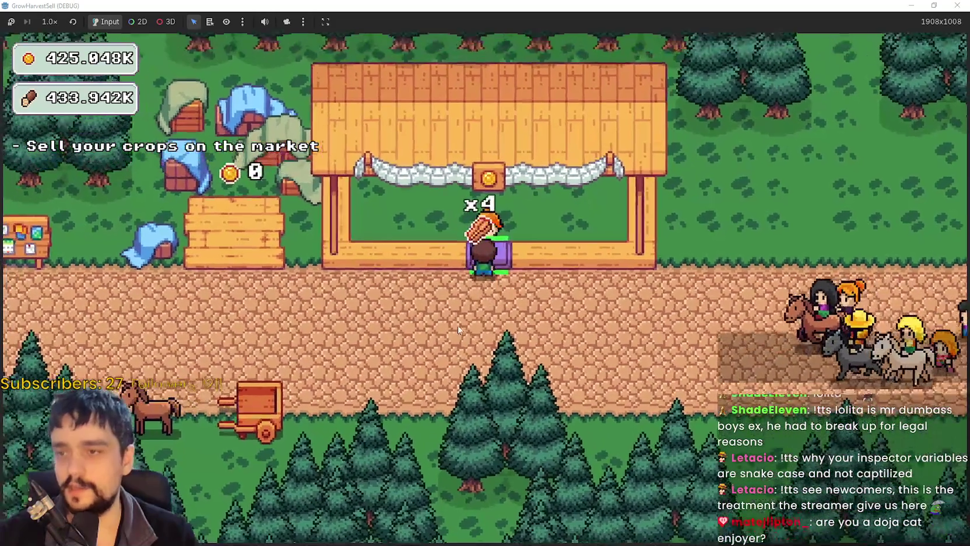
key("a")
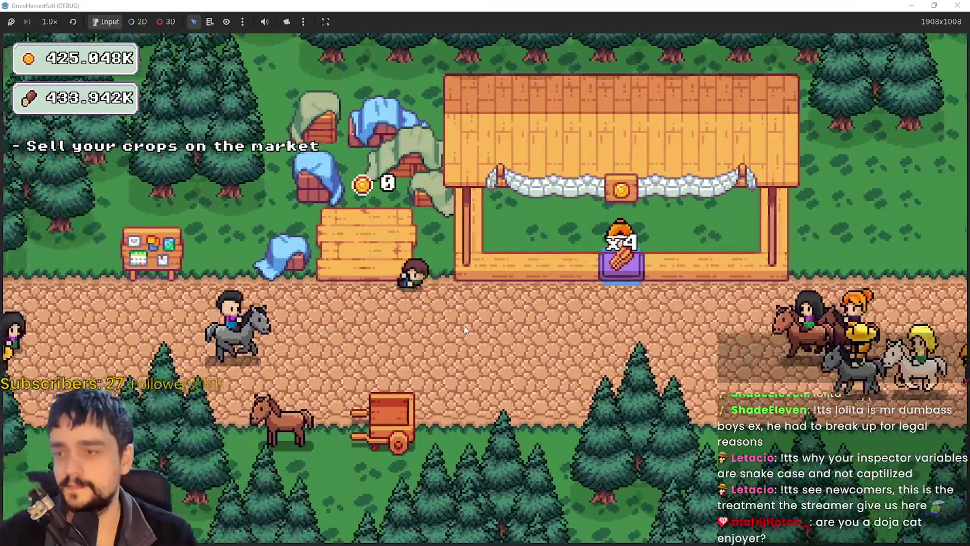
key("a")
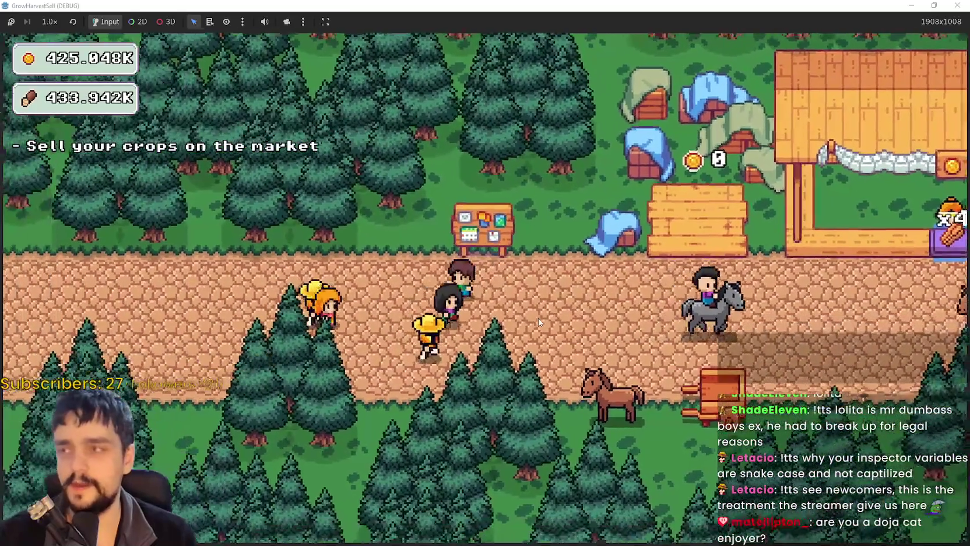
key("d")
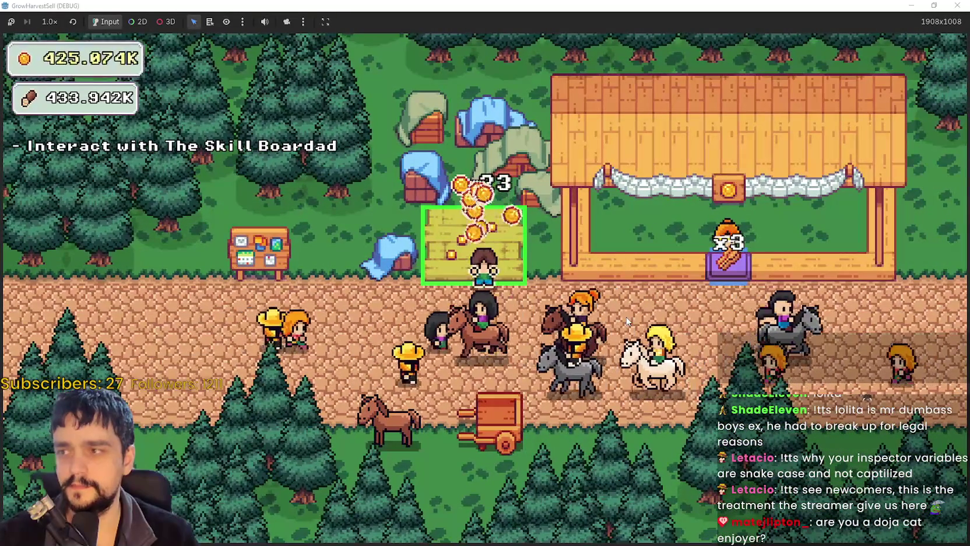
- Open the Prestige skill tree, max Domain Charge, and buy the right-branch nodes below it
key("a")
key("e")
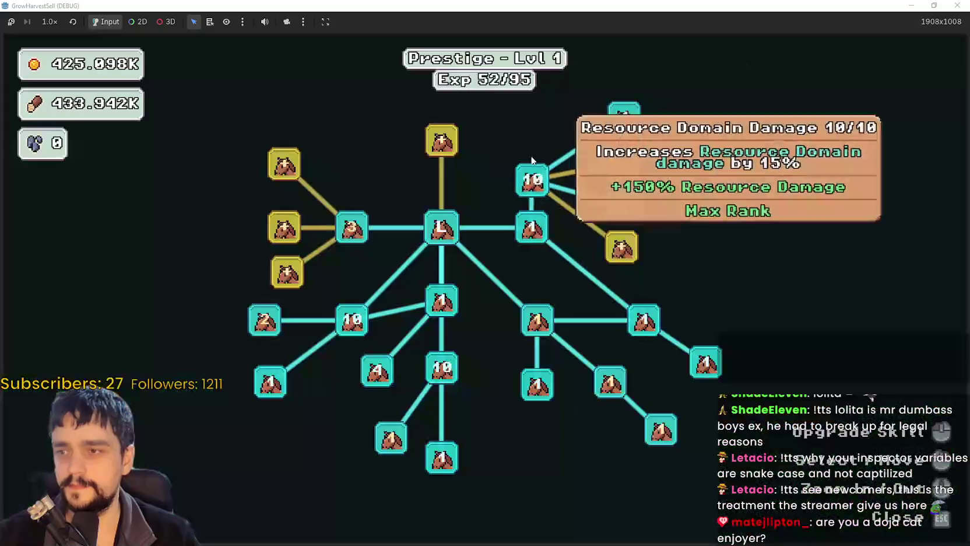
scroll(620, 282, "up", 2)
mouse_move(620, 283)
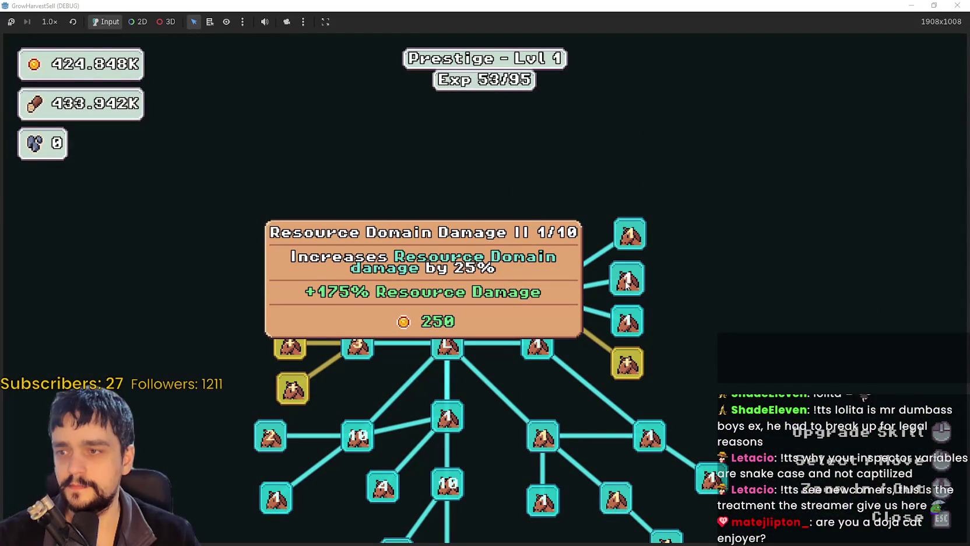
left_click(630, 236)
left_click(630, 236)
left_click(631, 238)
left_click(631, 238)
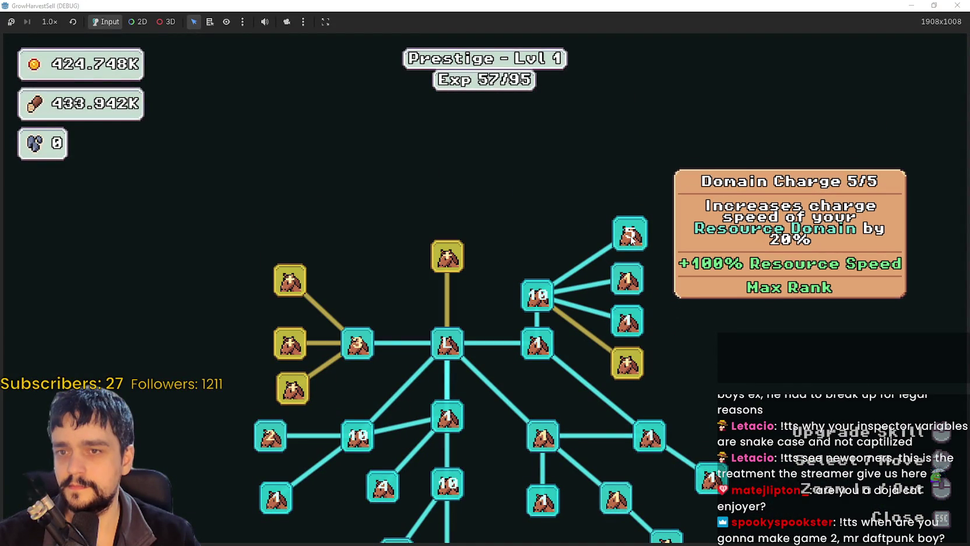
left_click(628, 280)
left_click(627, 363)
- Buy Cart Slots, the left nodes and Dopple Sickle, and max Crop Domain Damage II
left_click(441, 271)
left_click_drag(345, 283, 452, 346)
left_click(397, 344)
left_click(396, 405)
left_click(392, 447)
left_click(402, 344)
left_click(401, 344)
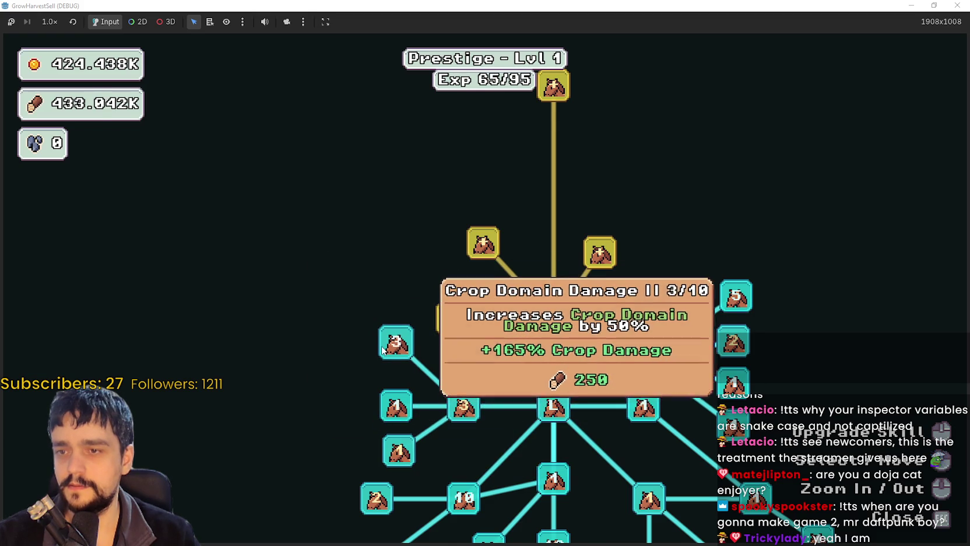
left_click(387, 344)
left_click(387, 344)
left_click(387, 344)
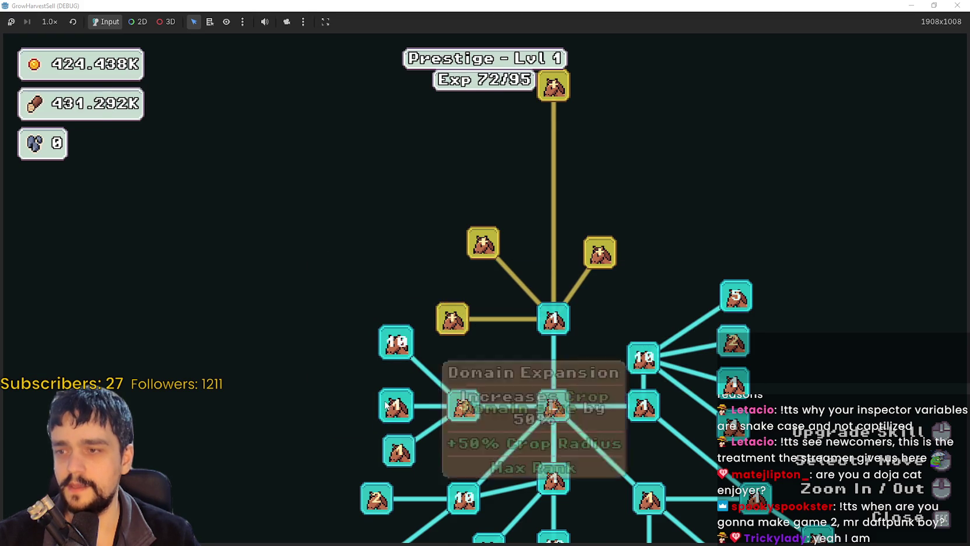
left_click(398, 450)
- Buy Item Capacity I and II, Cart Slots II, Market Slots I and the newly unlocked market upgrades
left_click(452, 318)
left_click(391, 238)
left_click(483, 242)
left_click_drag(612, 259, 589, 287)
left_click(589, 286)
left_click_drag(612, 339, 498, 316)
left_click(539, 257)
left_click(465, 171)
left_click(541, 184)
left_click_drag(677, 246, 657, 283)
left_click(580, 222)
left_click(579, 236)
- Close the skill tree and travel to the Stage 2 forest
key("Escape")
key("s")
left_click(407, 239)
left_click(234, 383)
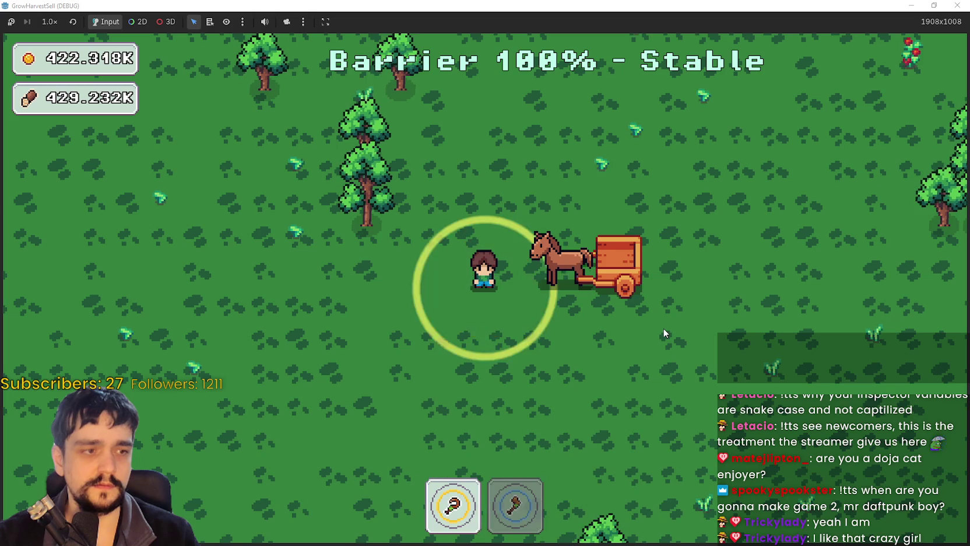
- Walk past the cart and chop trees, swapping between the hoe (slot 1) and axe (slot 2)
key("d")
key("s")
key("w")
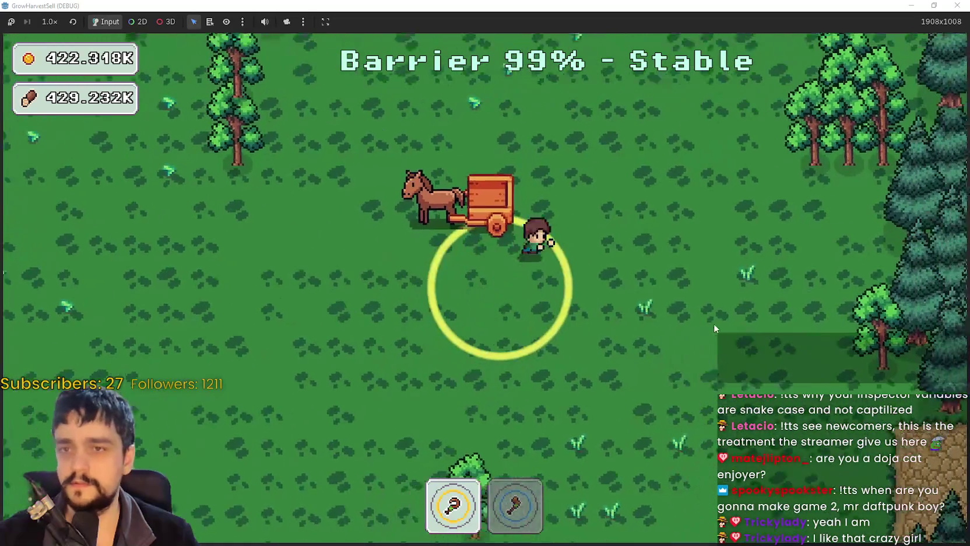
key("2")
key("a")
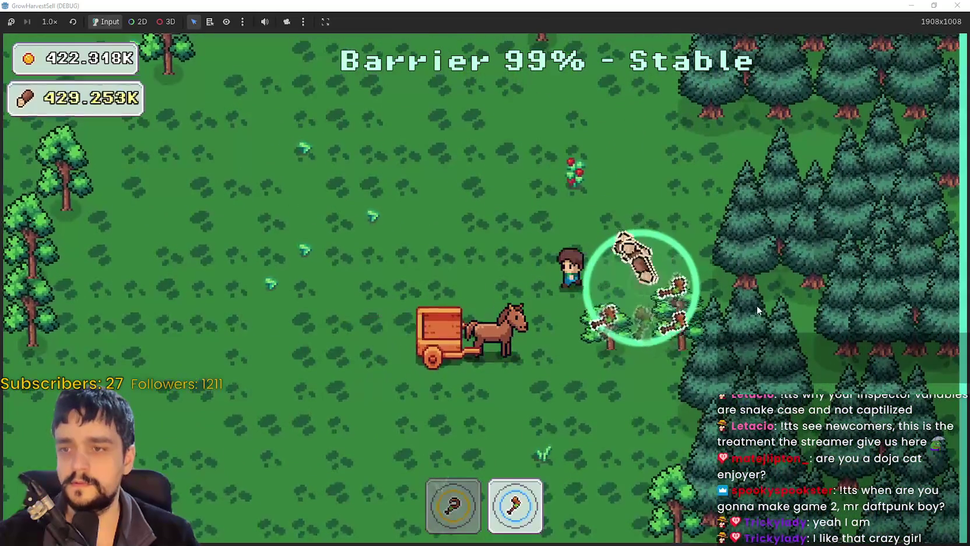
key("w")
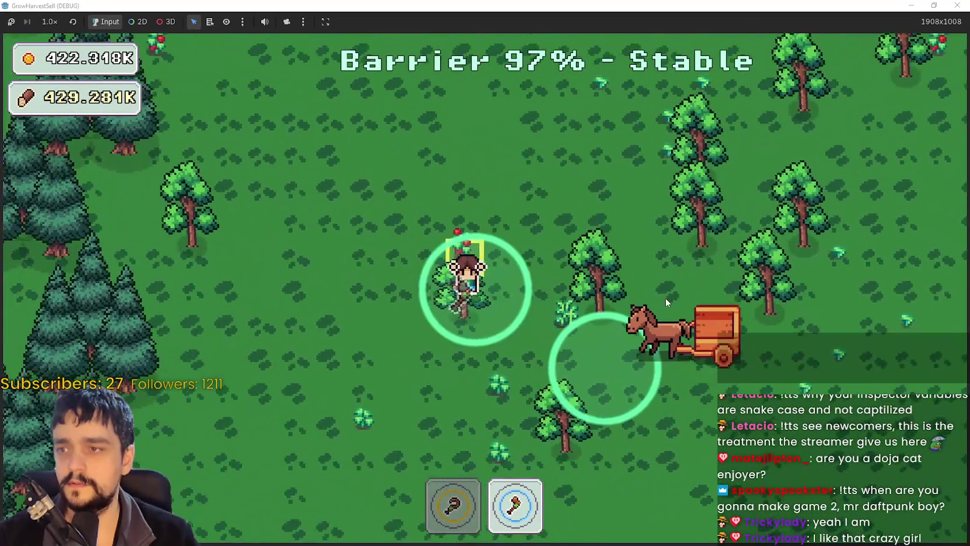
key("d")
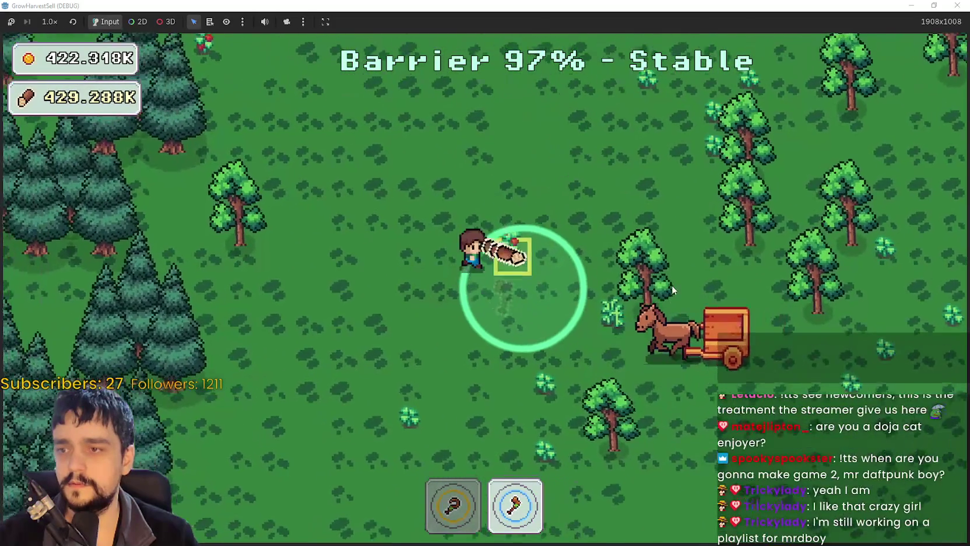
key("1")
key("w")
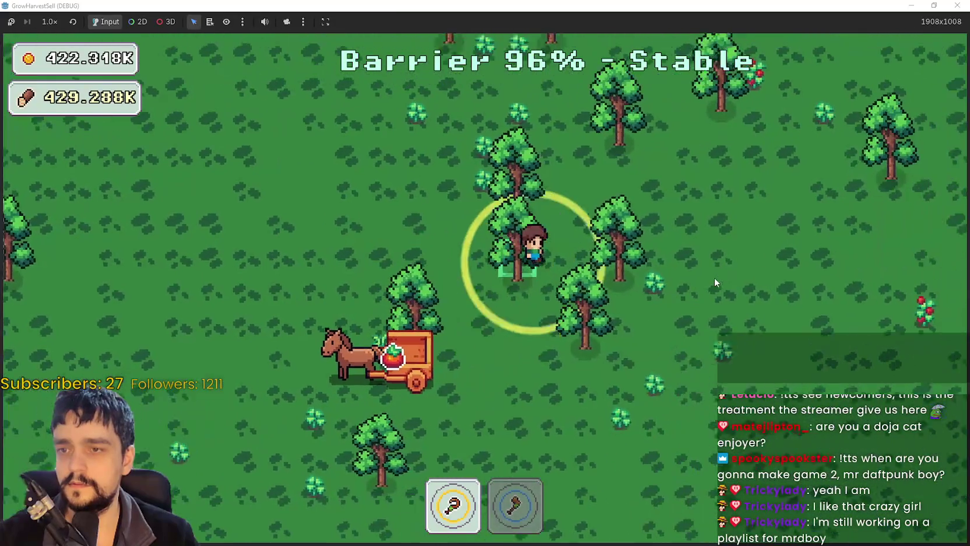
key("2")
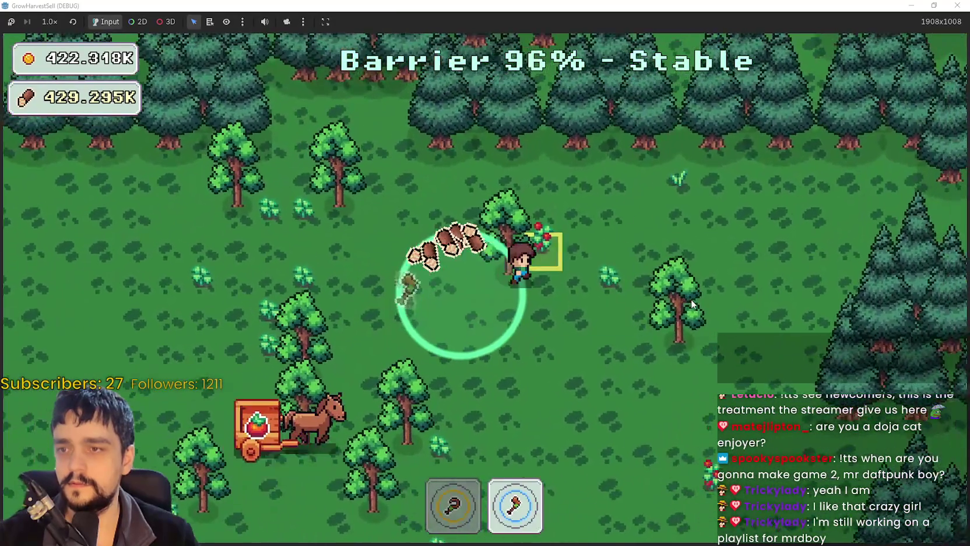
key("1")
key("a")
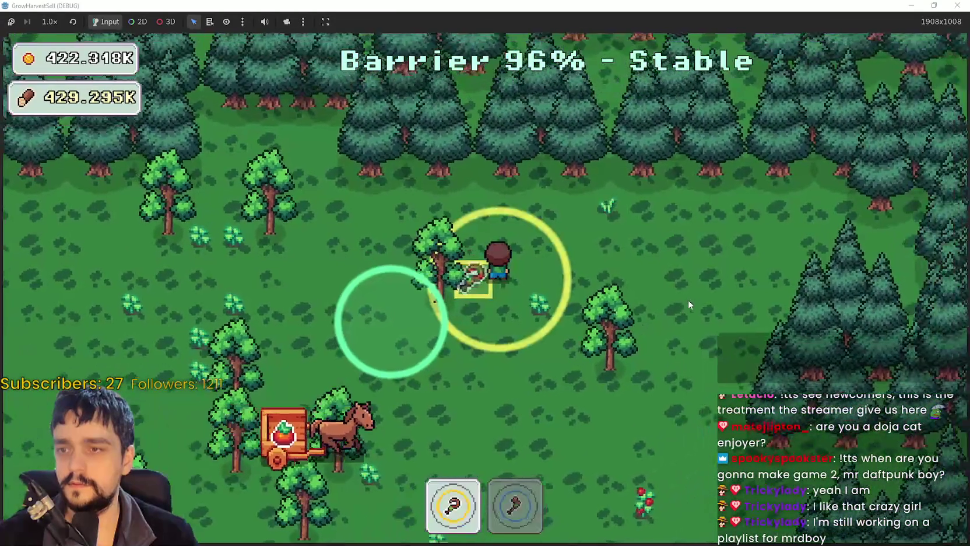
key("s")
key("s")
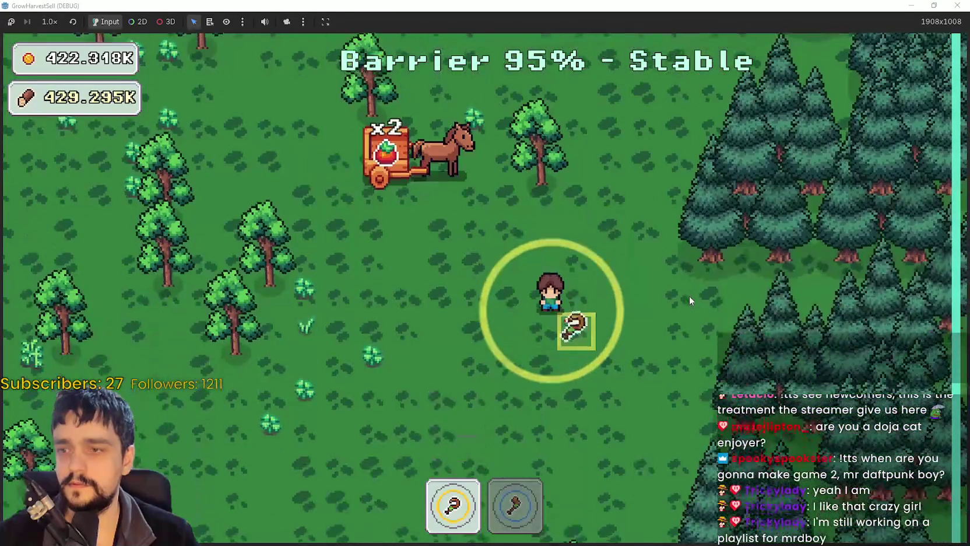
- Harvest the berry bush into the cart
key("d")
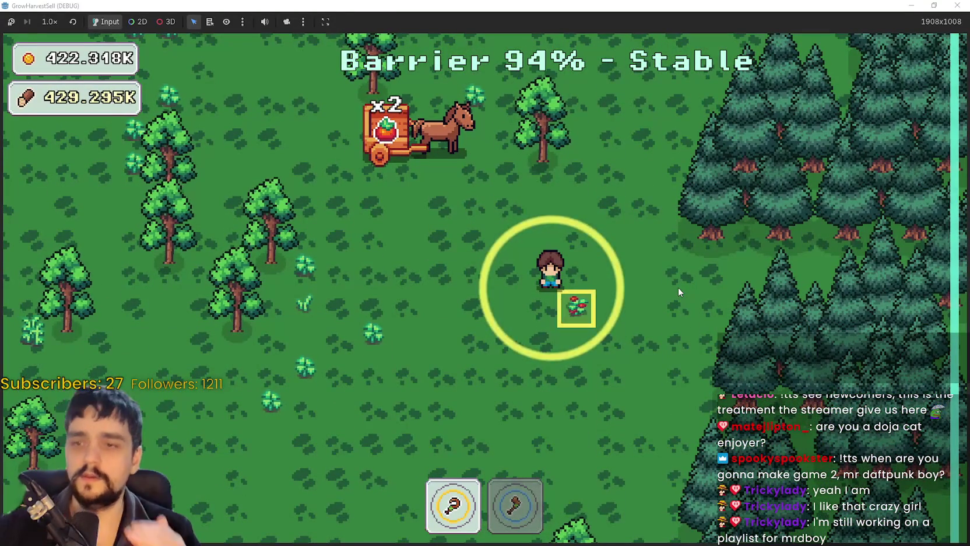
key("a")
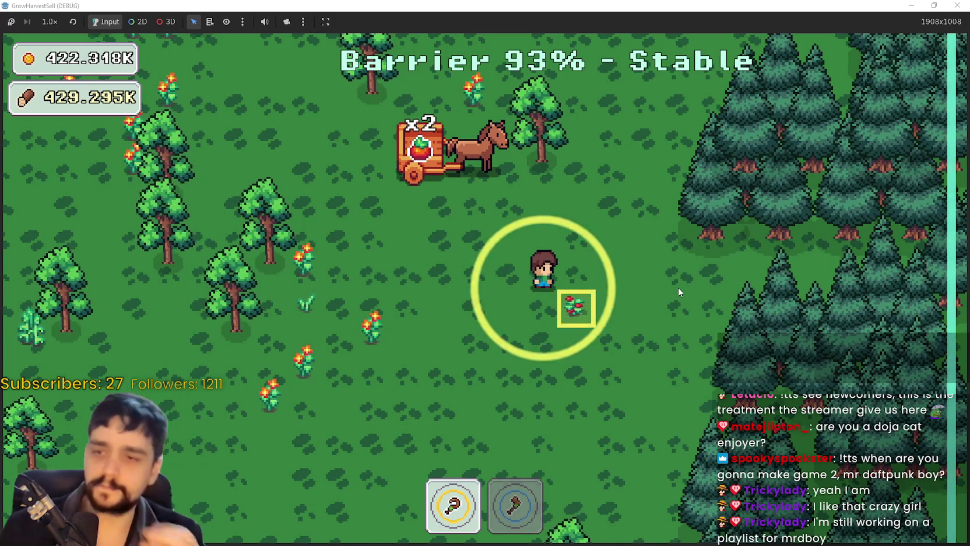
key("a")
key("s")
- With the axe, chop through the pine forest for wood
key("a")
key("w")
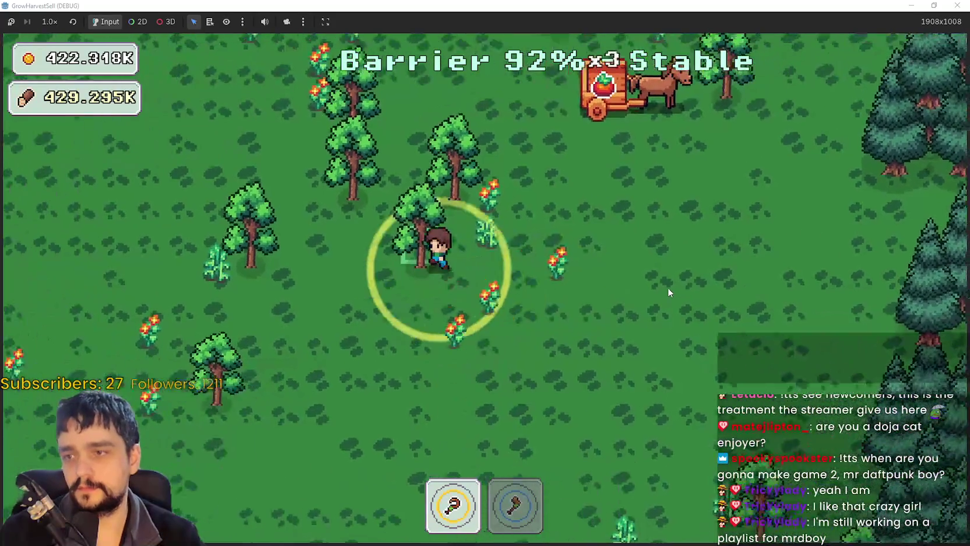
key("2")
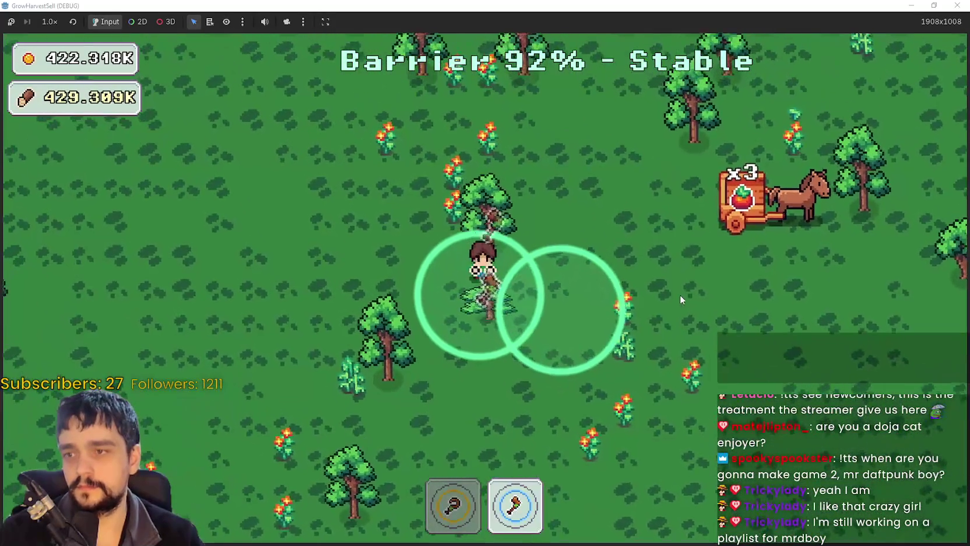
key("s")
key("a")
key("w")
key("s")
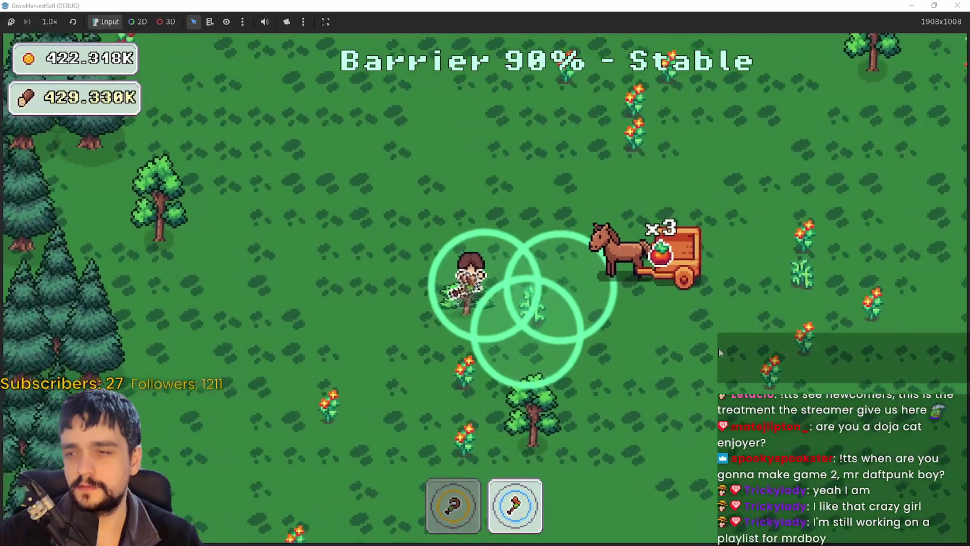
key("d")
key("s")
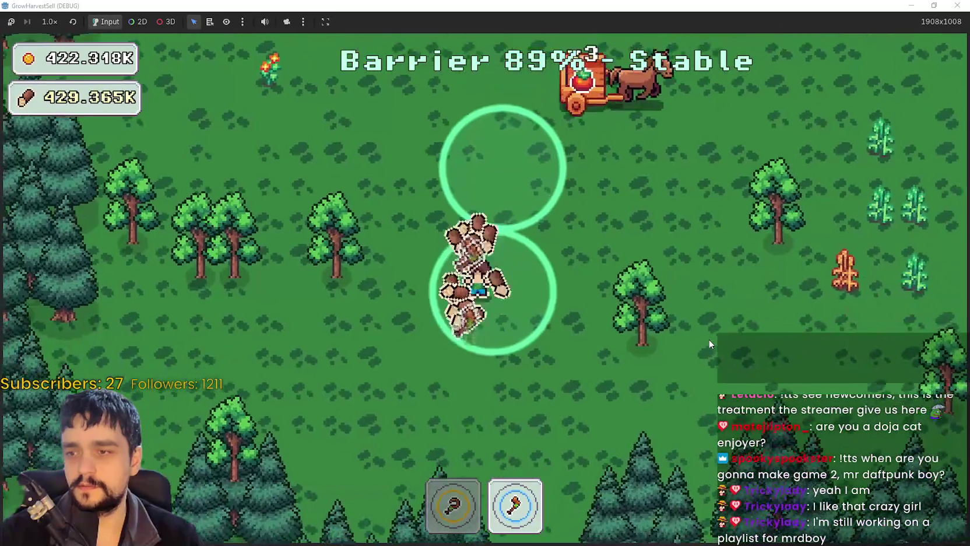
key("a")
- Cross the field and harvest the two dead crops with the hoe
key("w")
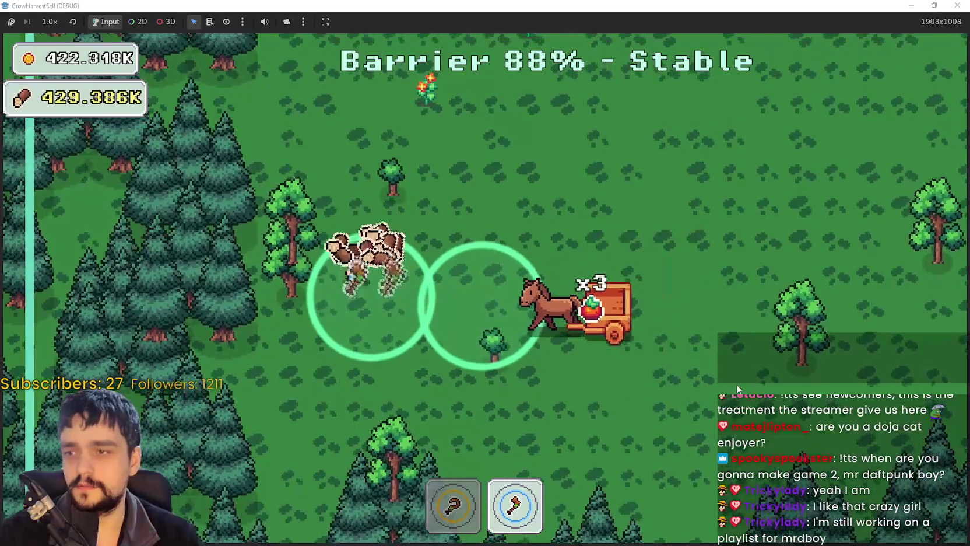
key("d")
key("d")
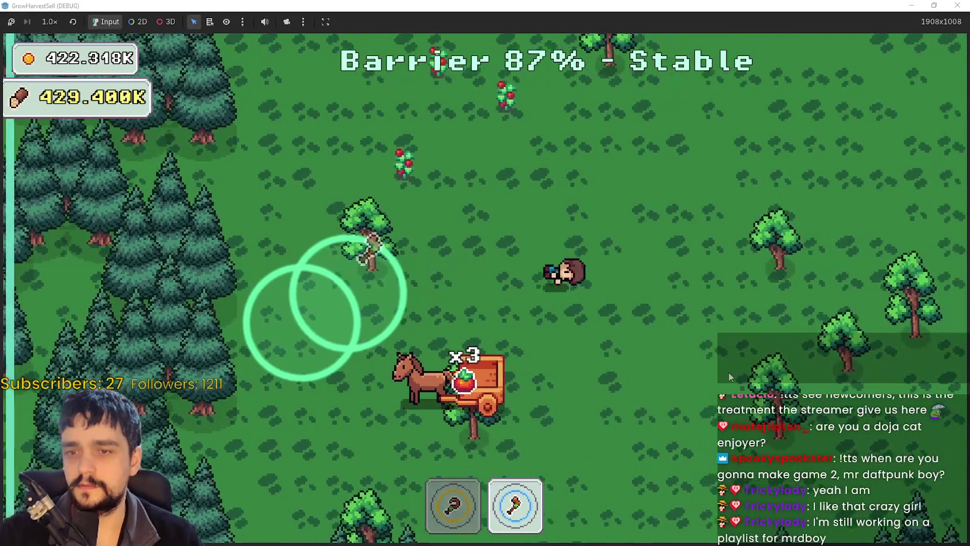
key("s")
key("d")
key("w")
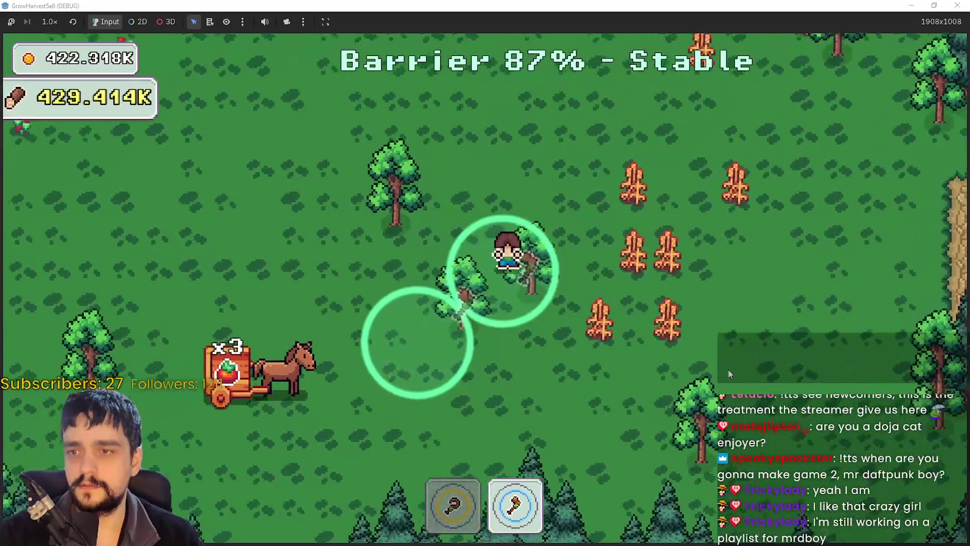
key("1")
key("w")
key("d")
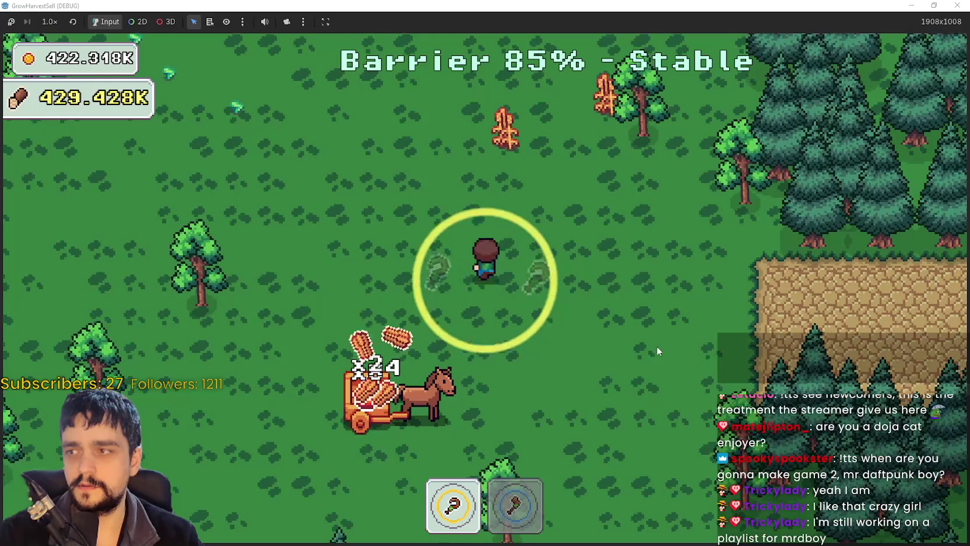
- Harvest the nearby crops into the cart, swapping between axe and hoe
key("w")
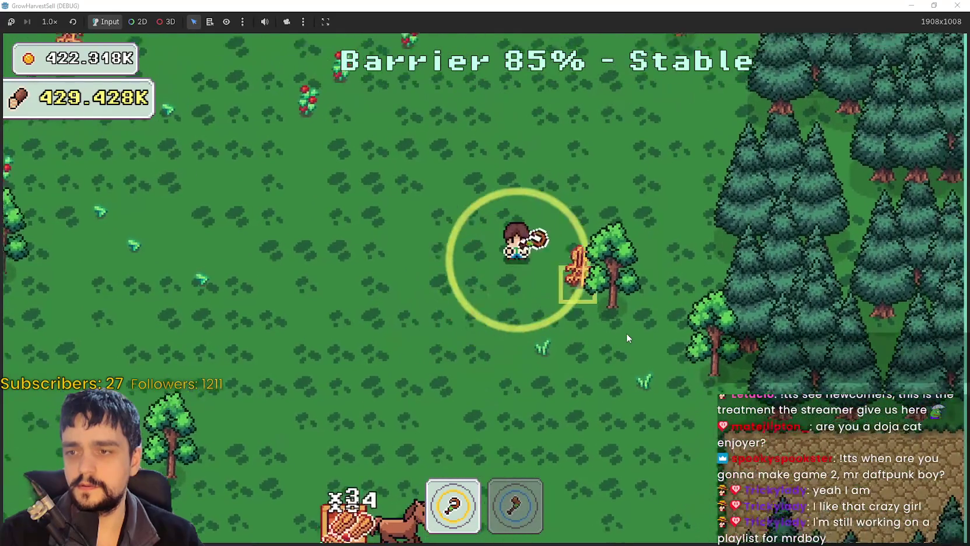
key("s")
key("a")
key("w")
key("2")
key("a")
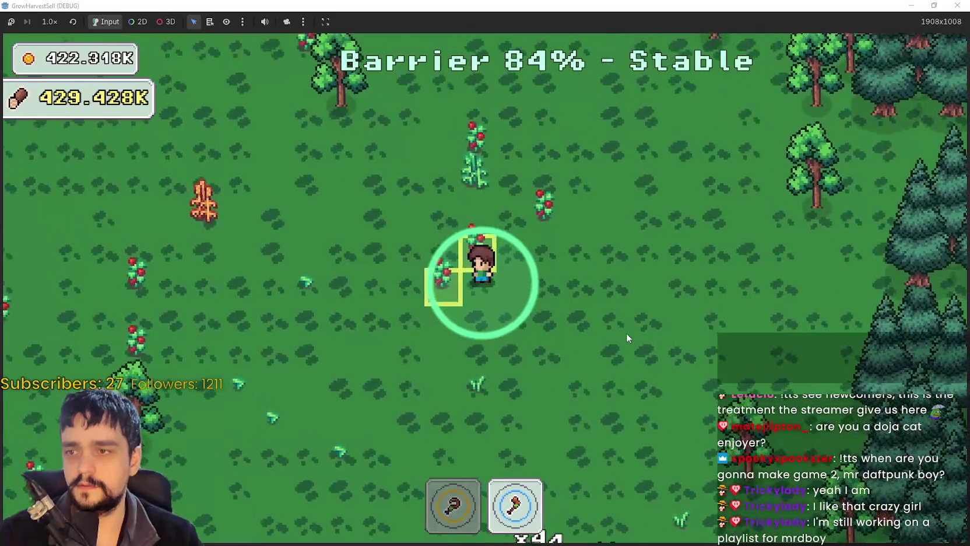
key("1")
key("a")
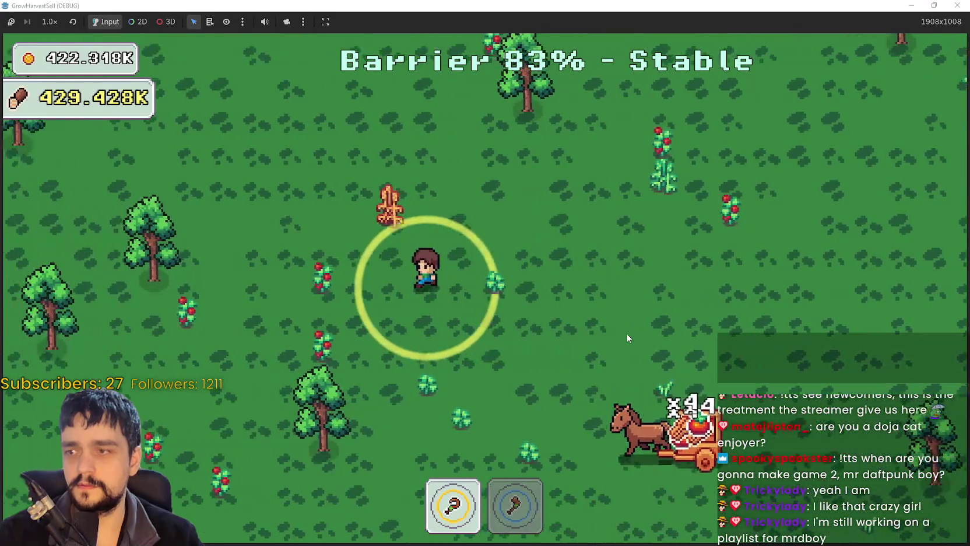
key("d")
key("w")
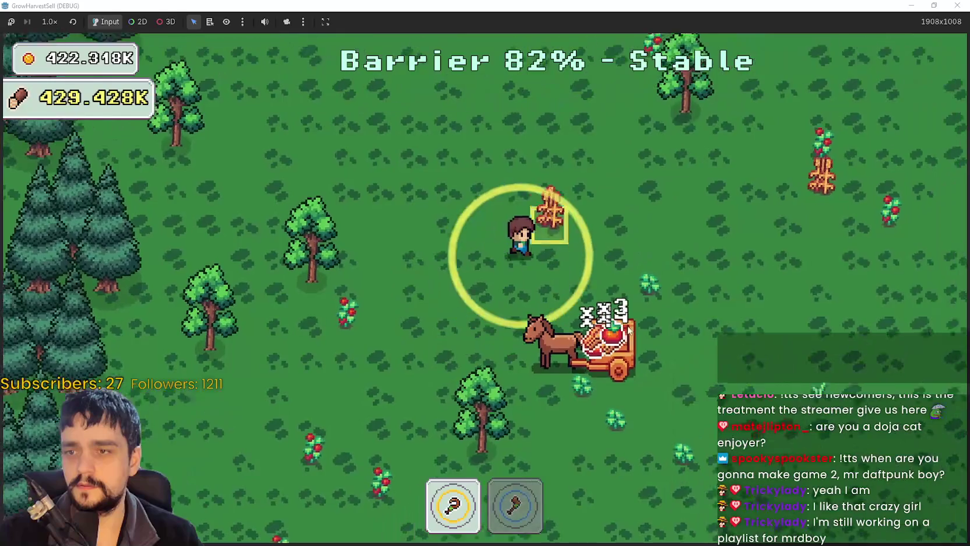
- Chop the tree at the tree line and walk right to finish the stage
key("w")
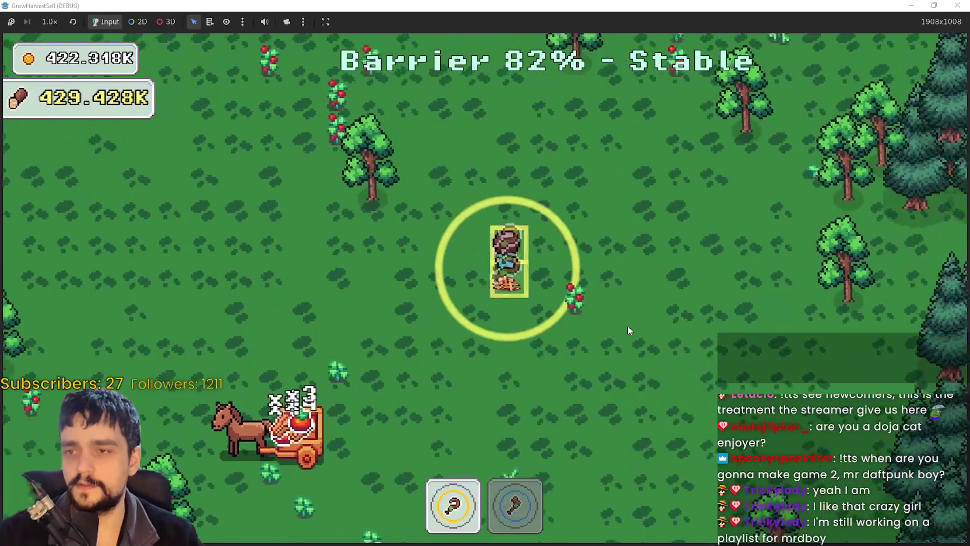
key("w")
key("d")
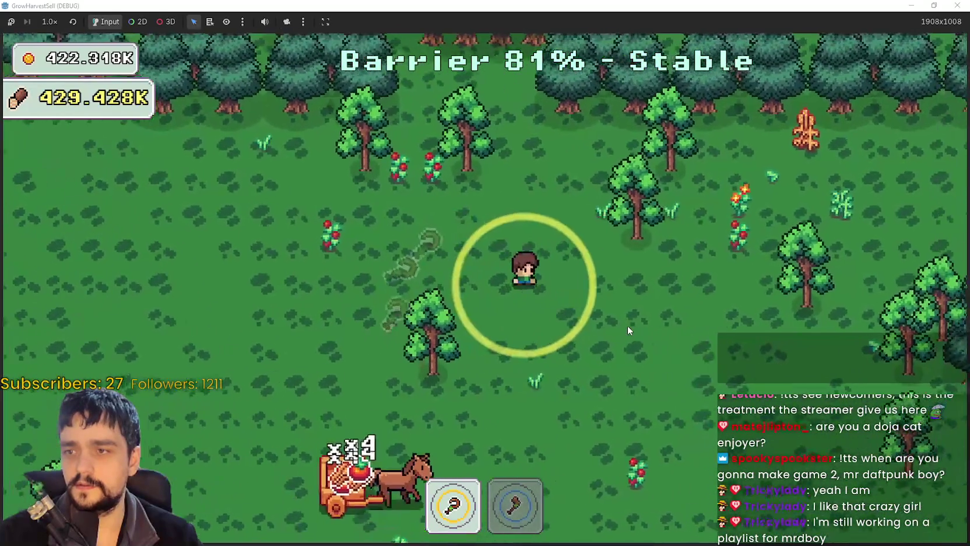
key("2")
key("s")
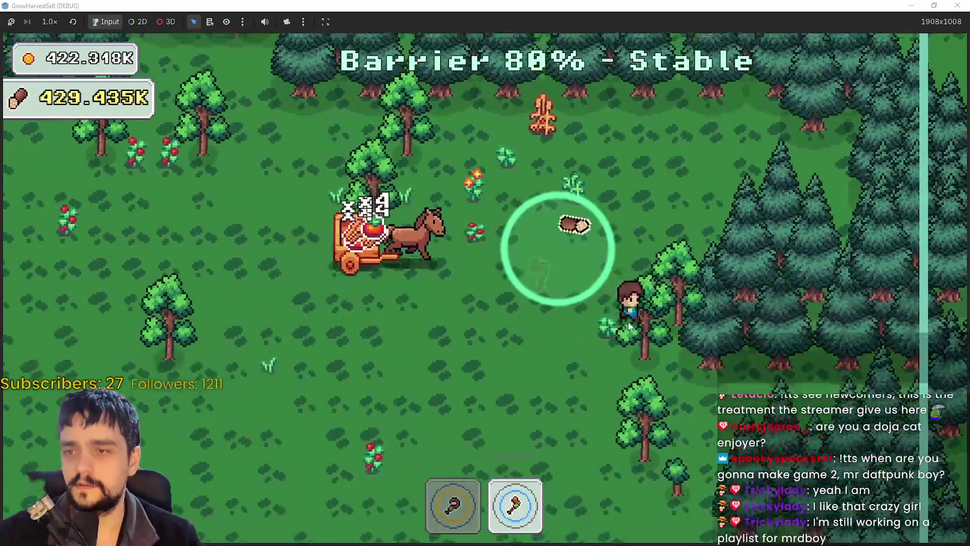
key("s")
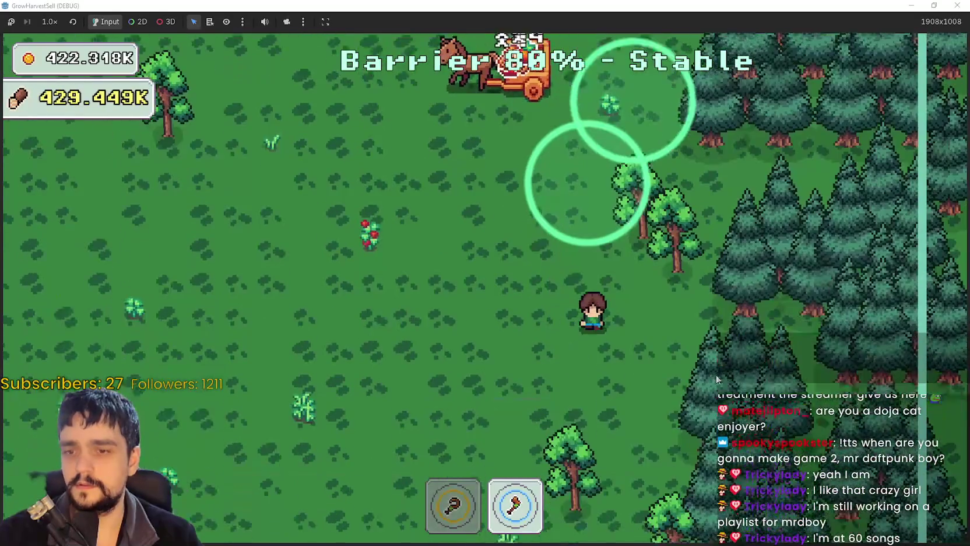
key("d")
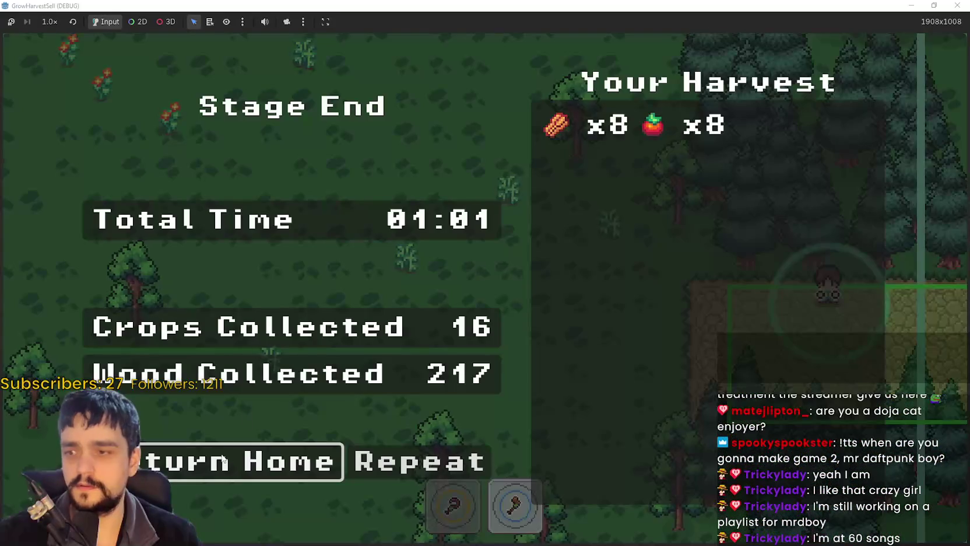
- Return to the village, sell the harvest at the stall, and open the notice board's Prestige tree
left_click(223, 461)
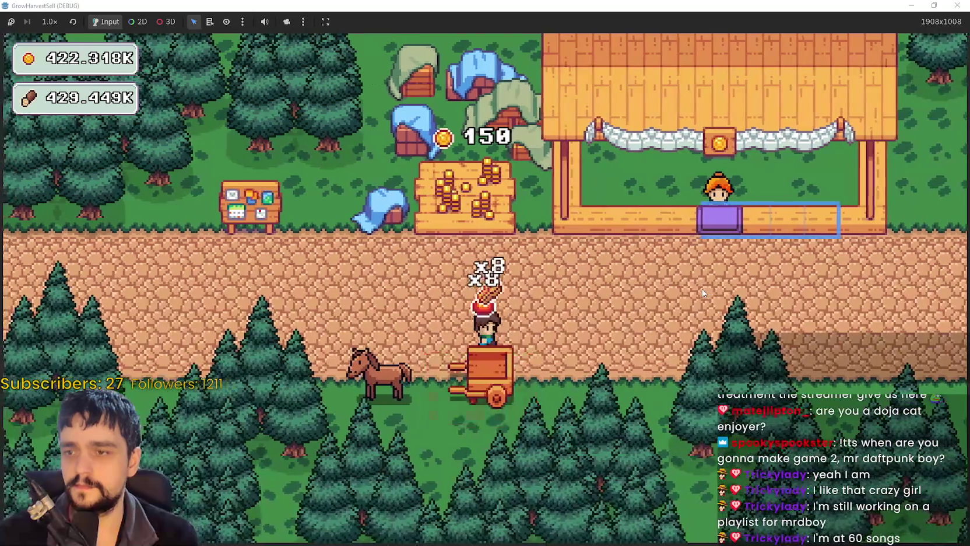
key("d")
key("w")
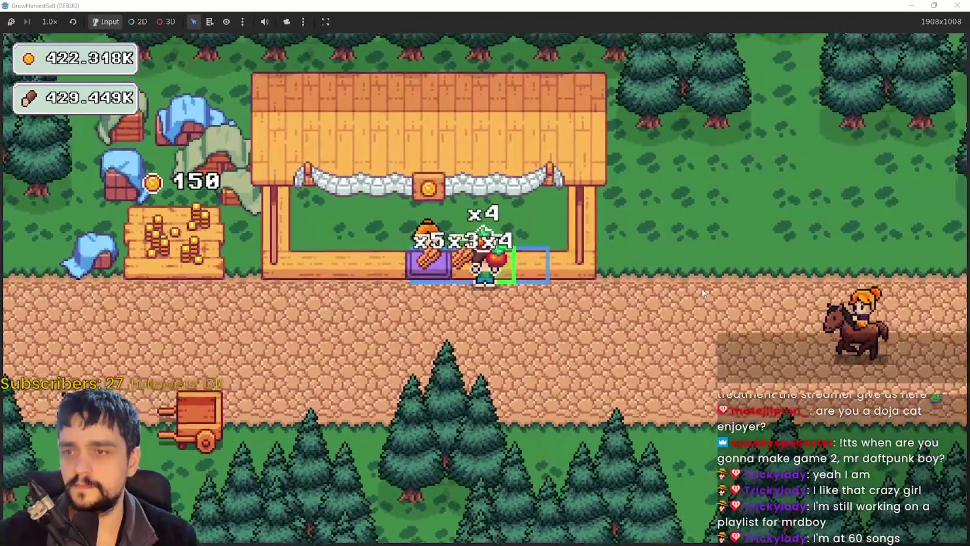
key("a")
key("s")
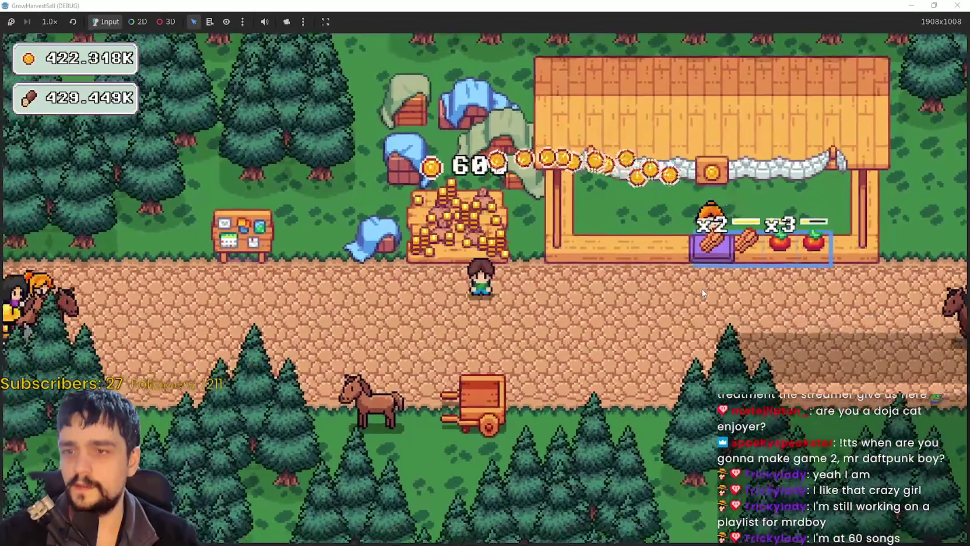
key("a")
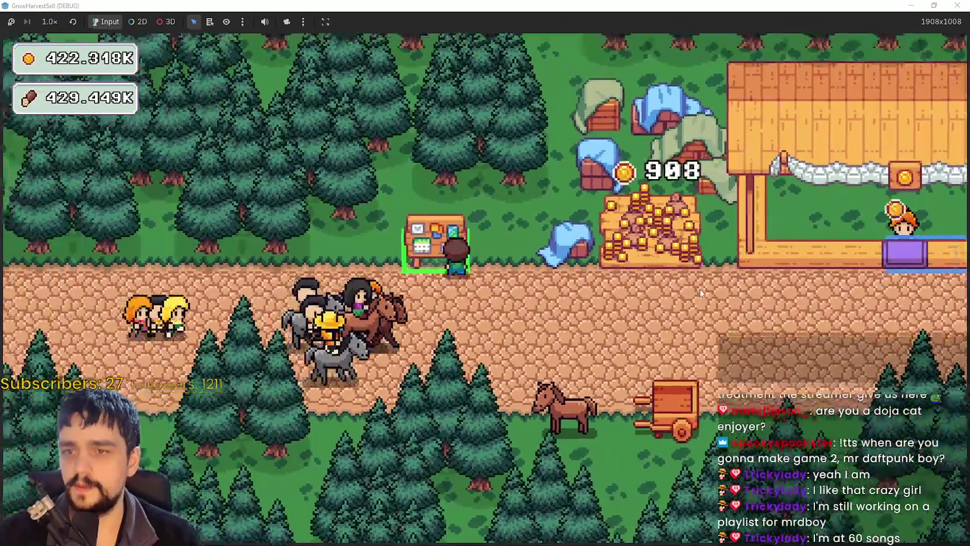
key("e")
scroll(613, 286, "up", 1)
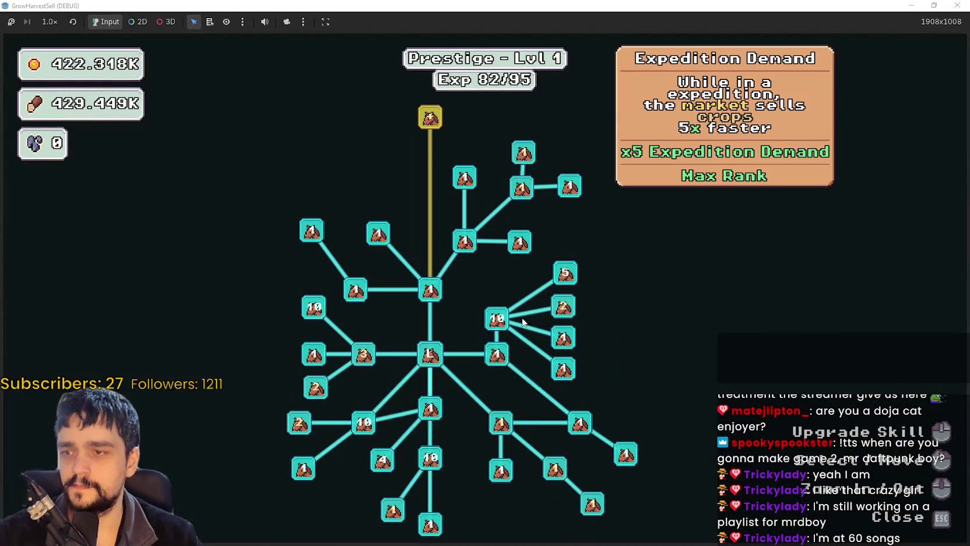
- Buy a rank of Crop Domain Damage and several ranks of another skill
mouse_move(315, 309)
mouse_move(313, 353)
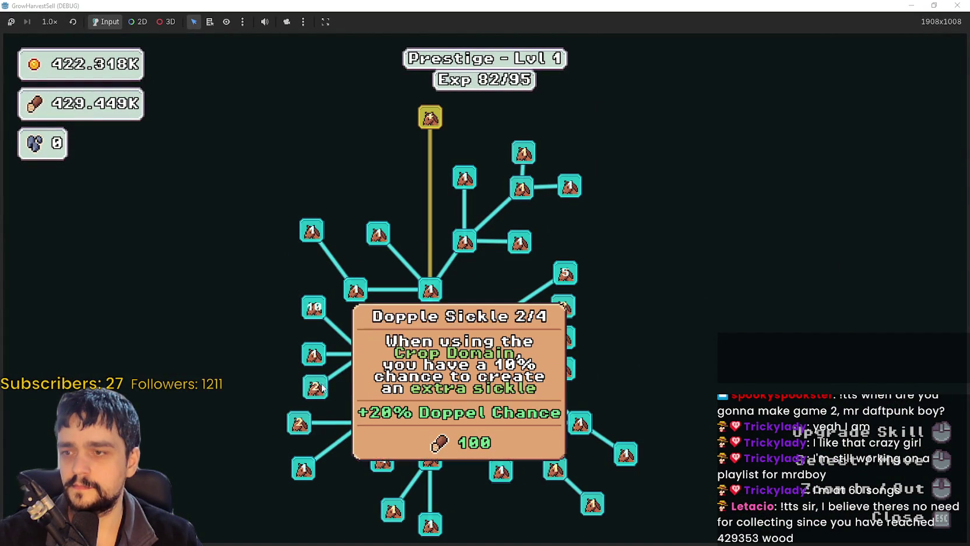
mouse_move(252, 388)
left_mouse_down()
mouse_move(307, 348)
mouse_move(424, 337)
left_mouse_up()
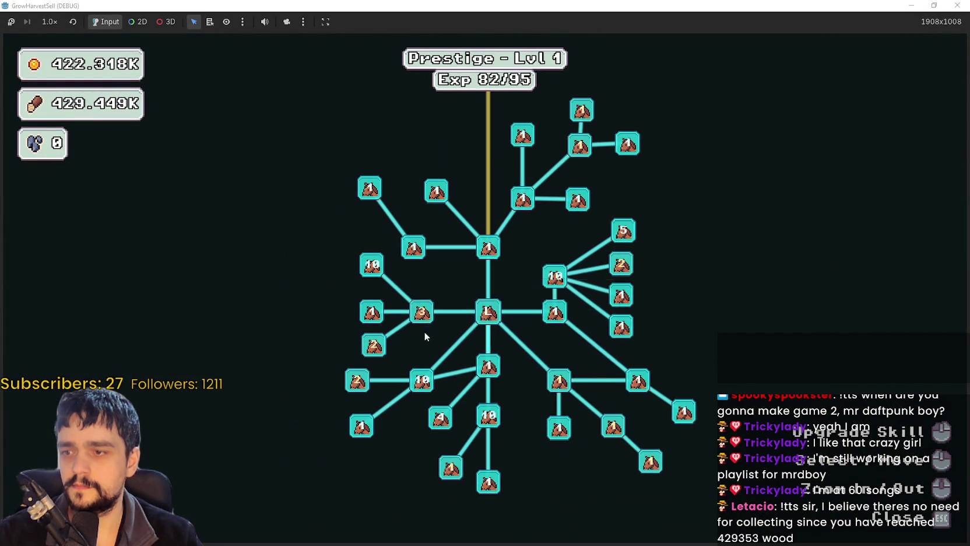
left_click(417, 325)
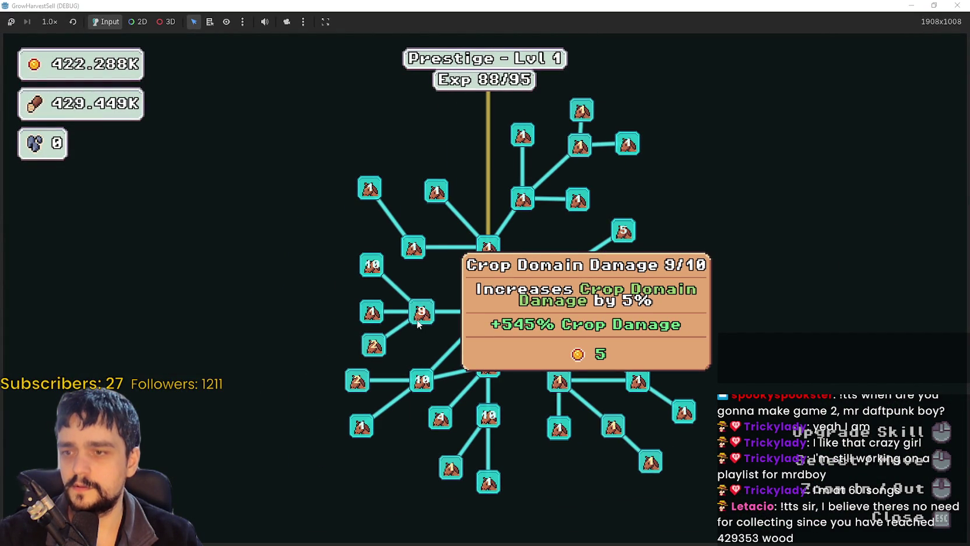
mouse_move(381, 348)
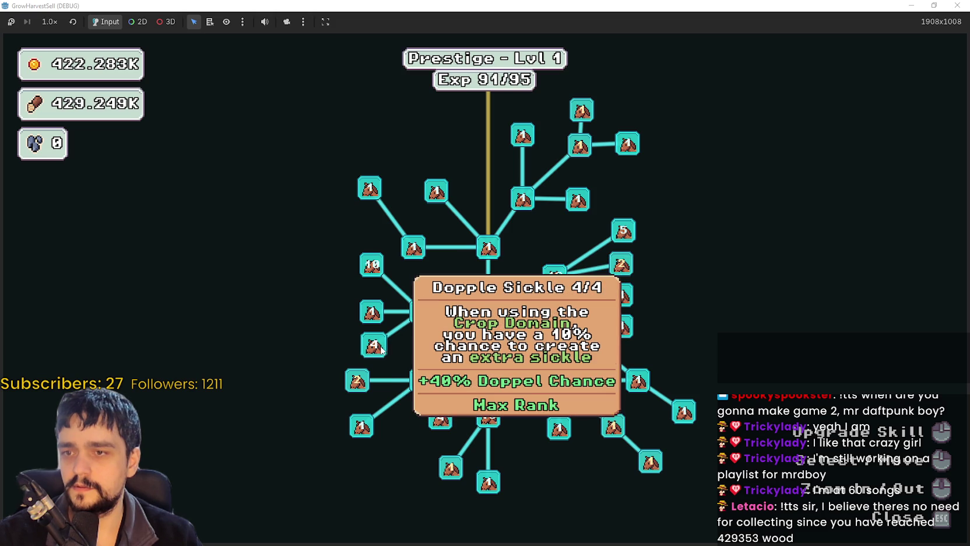
left_click(624, 265)
left_click(624, 266)
left_click(624, 266)
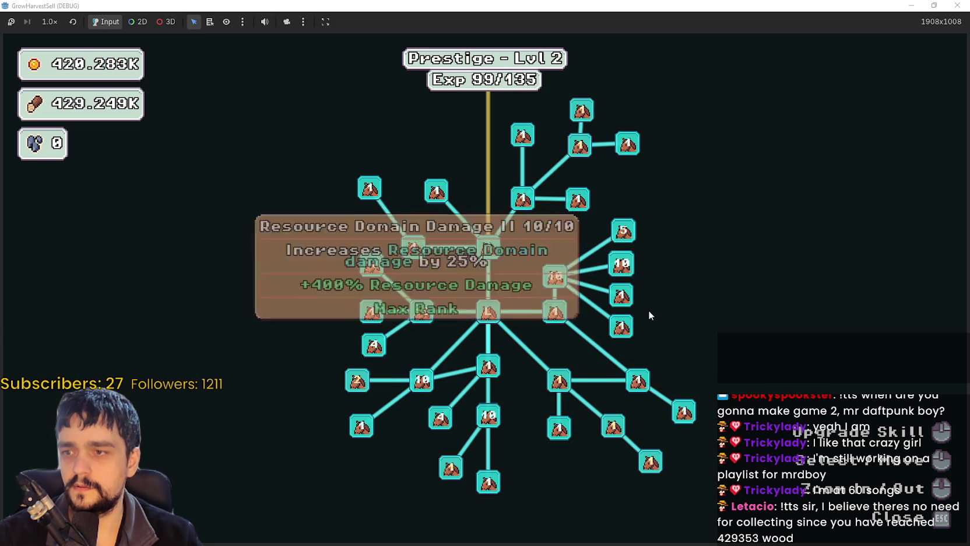
- Max out Forest 1 - 3 Spawn Rate, upgrade Wood Increase, and close the tree
left_click_drag(648, 311, 511, 349)
left_click(528, 332)
left_click(529, 331)
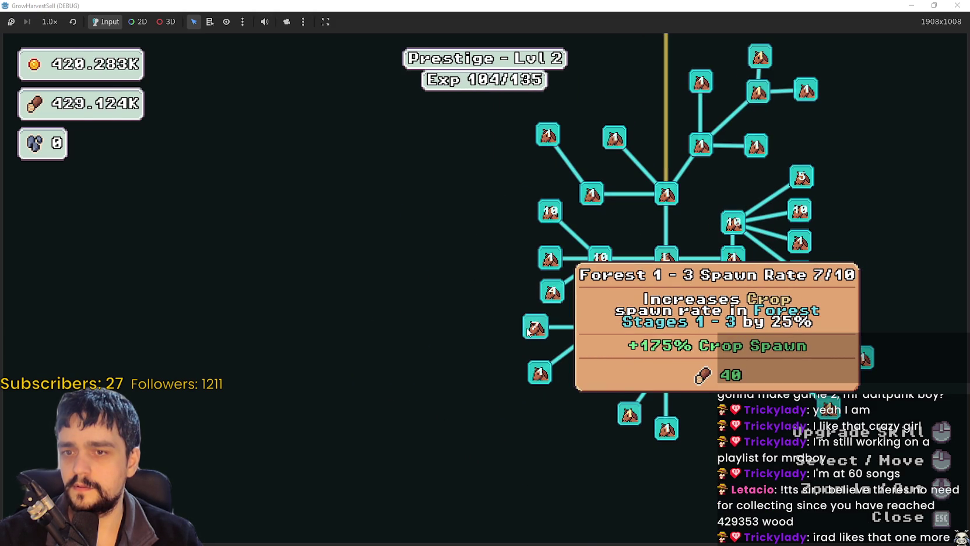
left_click(528, 331)
left_click_drag(453, 327, 350, 295)
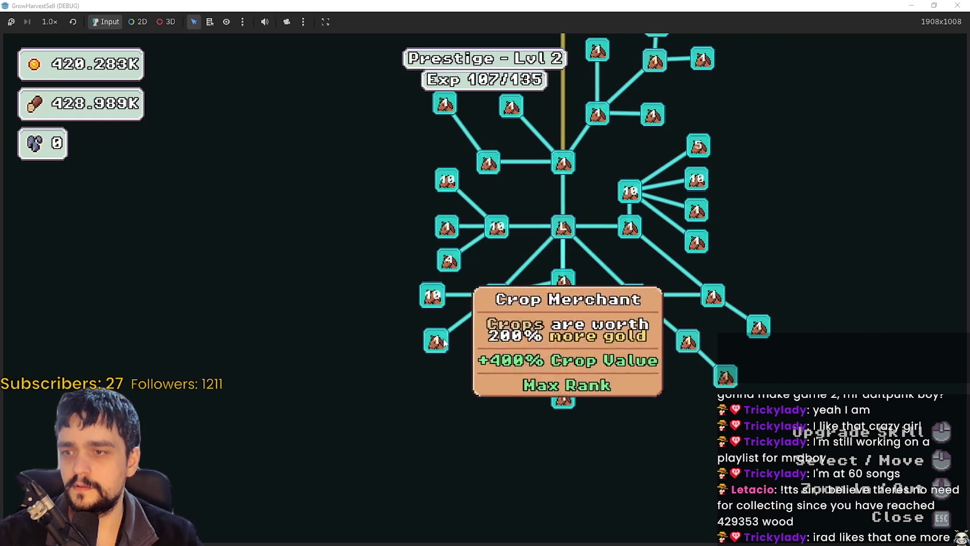
left_click(526, 383)
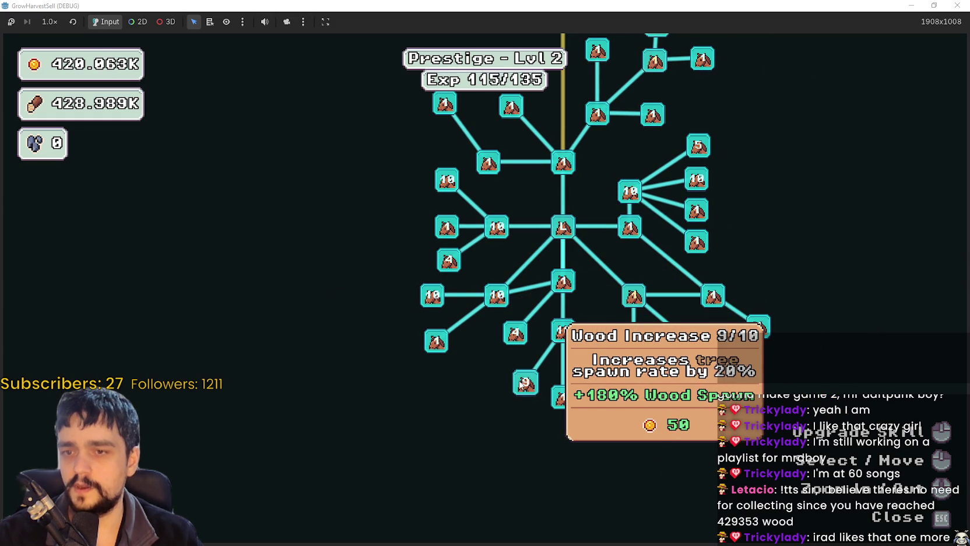
key("Escape")
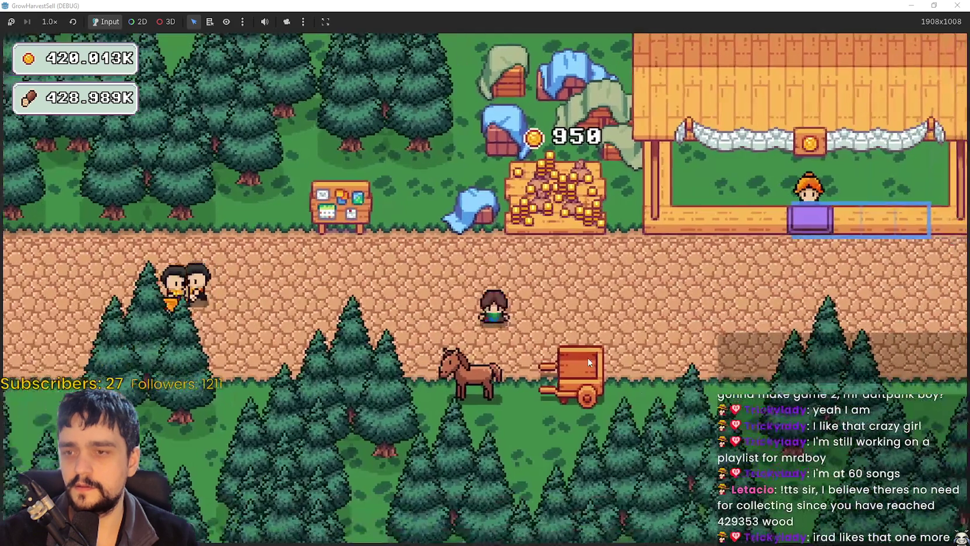
- Take the horse cart to forest stage 1 and walk into the forest
left_click(588, 363)
left_click(324, 252)
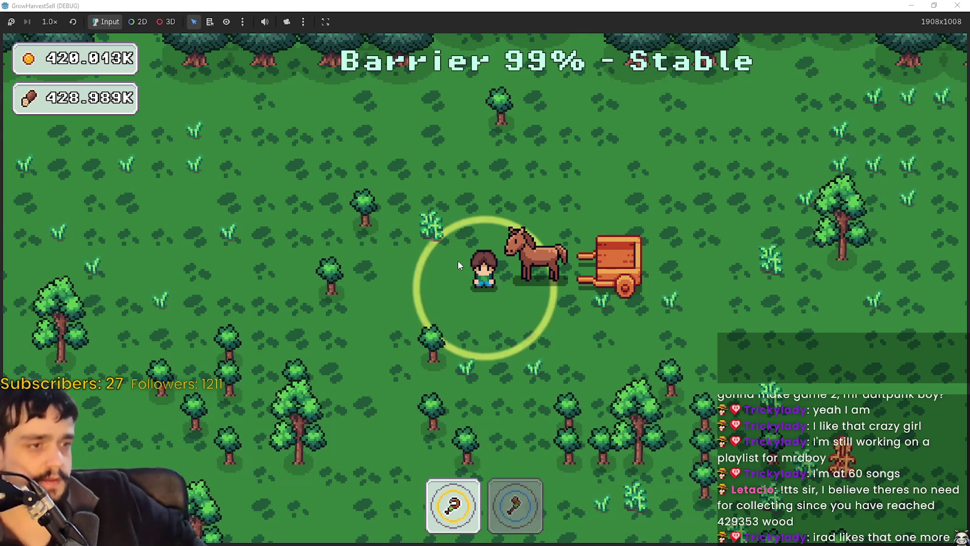
key("a")
key("a")
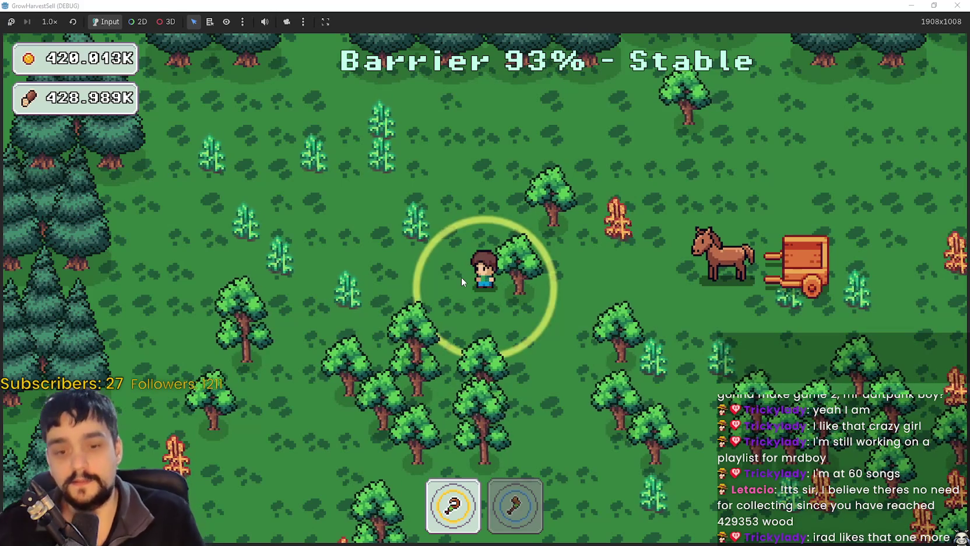
key("d")
key("s")
key("d")
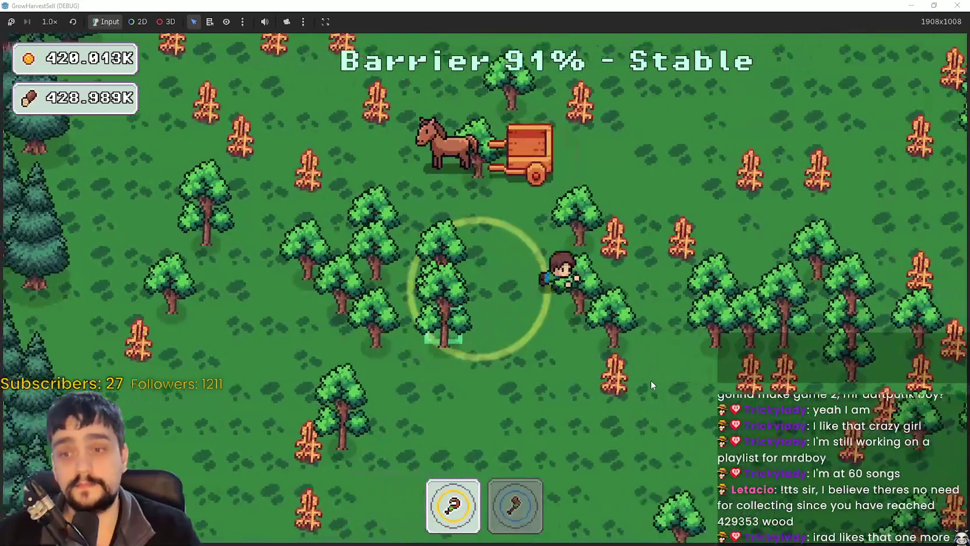
key("d")
key("w")
- Equip the axe and chop trees throughout the forest for wood
key("s")
key("2")
key("a")
key("w")
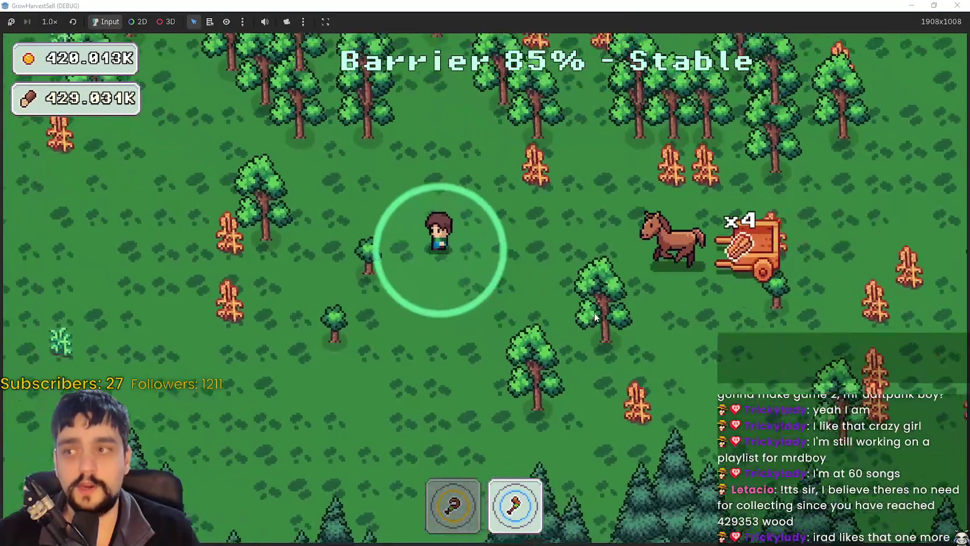
key("s")
key("d")
key("d")
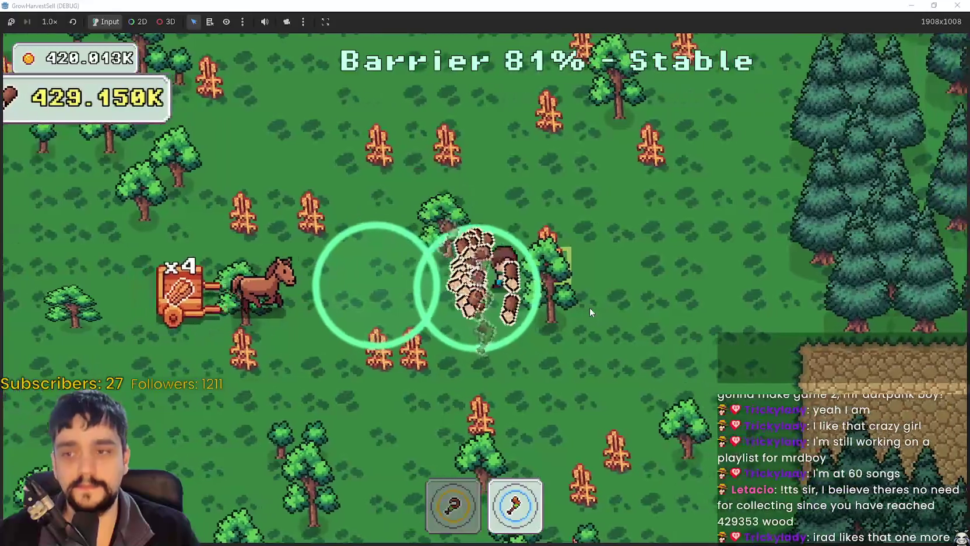
key("w")
key("a")
key("a")
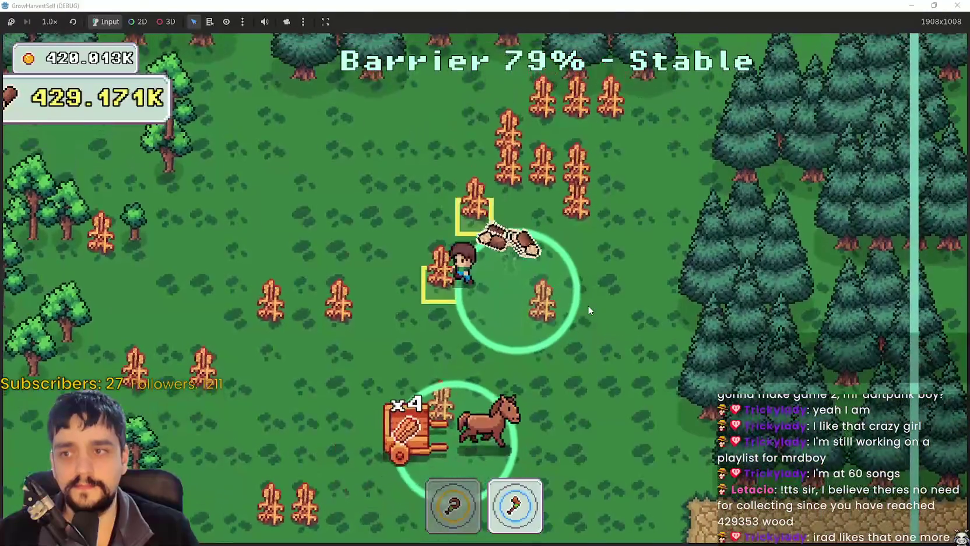
key("s")
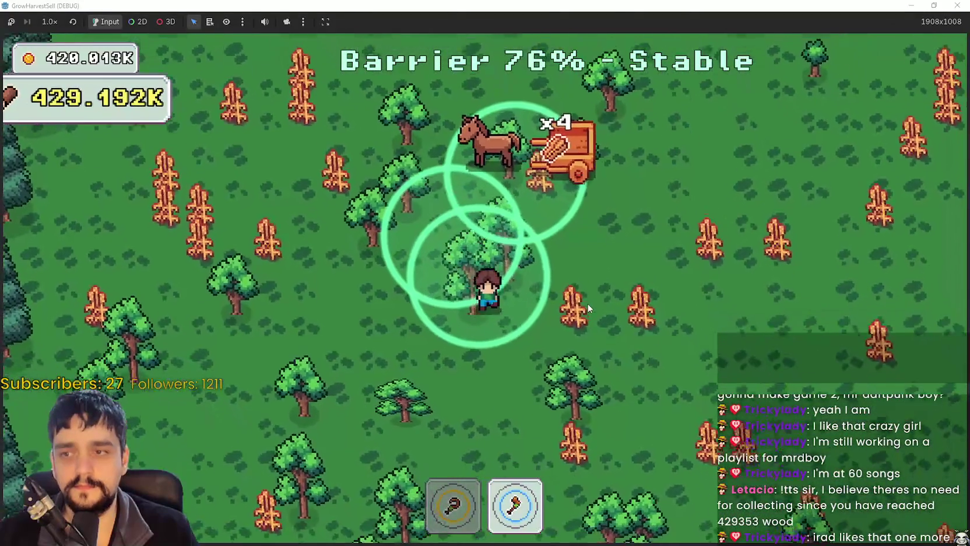
key("d")
key("w")
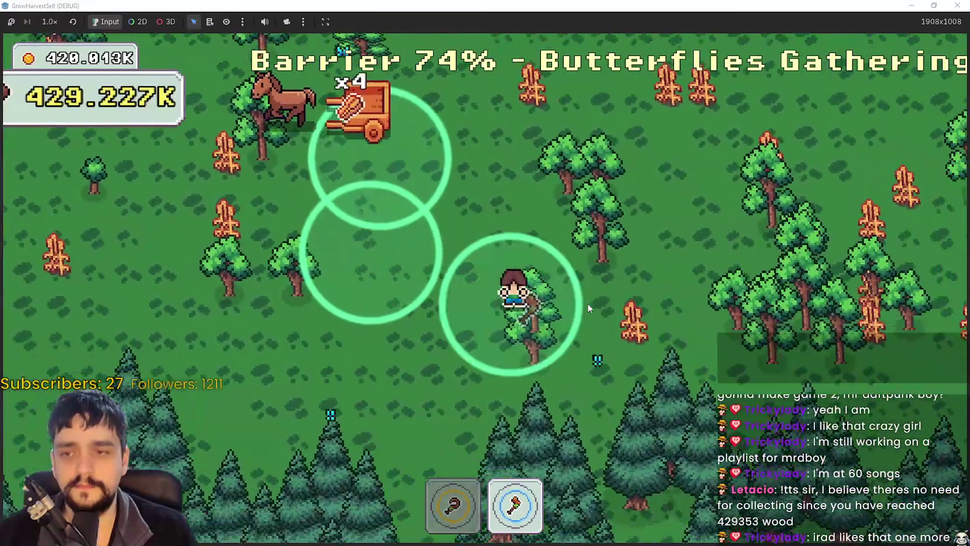
key("d")
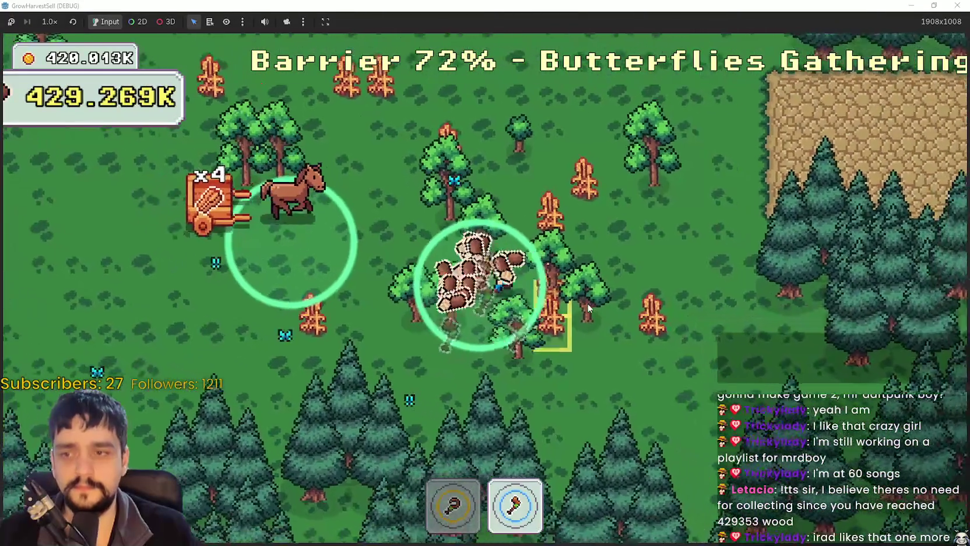
- Head to the rocky plateau to end the run, then travel to forest stage 2
key("w")
key("a")
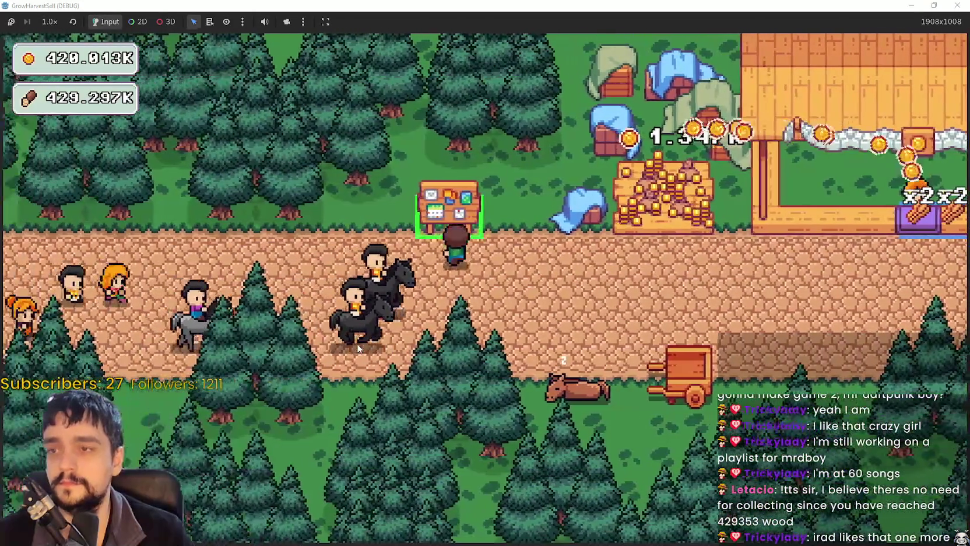
key("Escape")
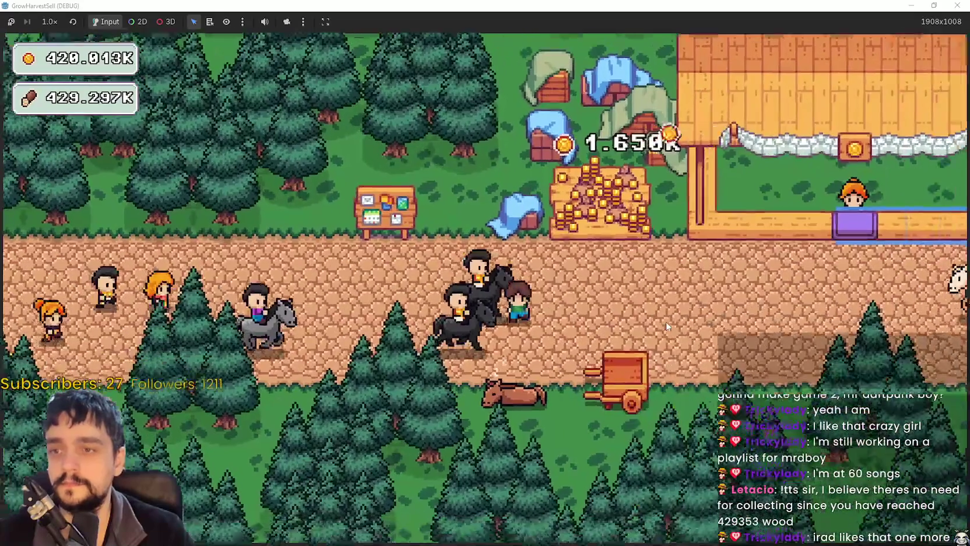
key("Return")
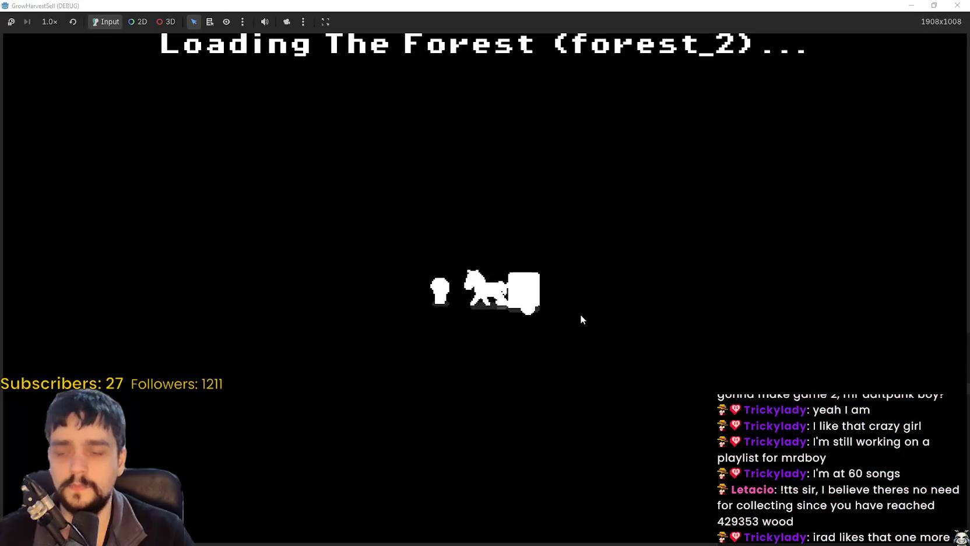
- Walk the farmer through the grove, chopping with the axe (2) and returning to the crop tool (1)
key("d")
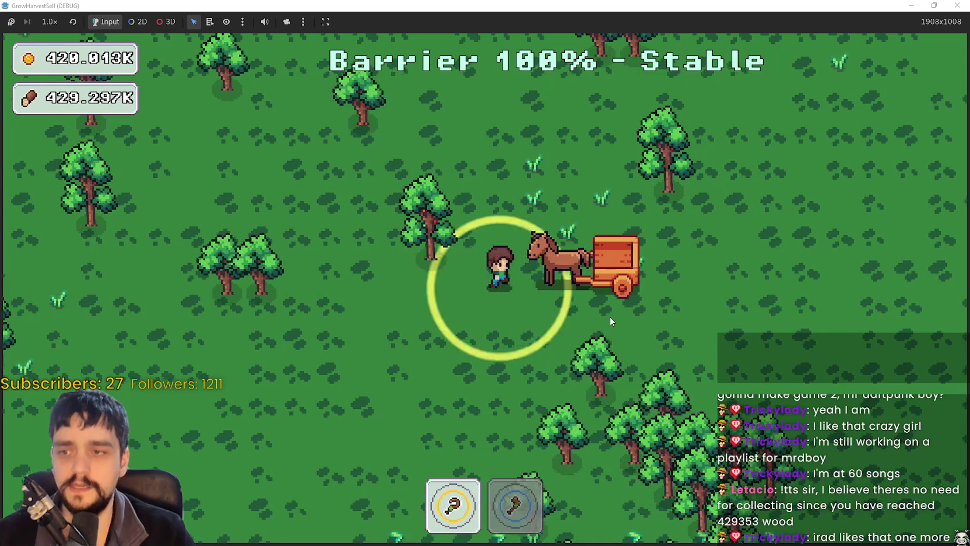
key("s")
key("d")
key("s")
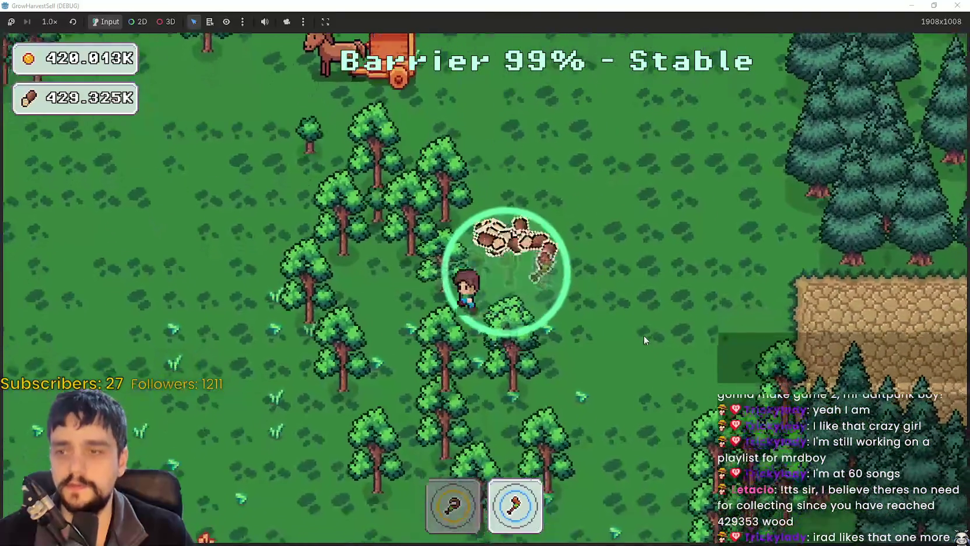
key("a")
key("w")
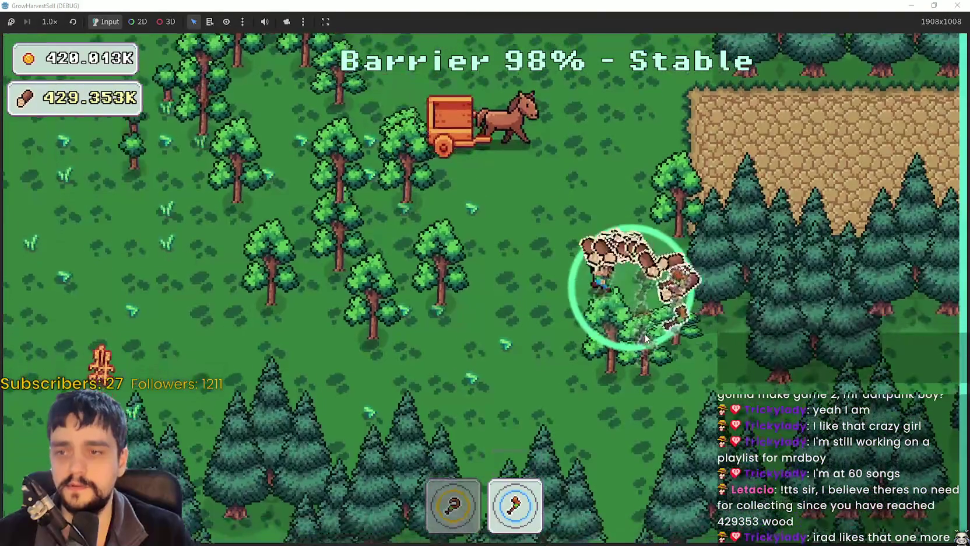
key("a")
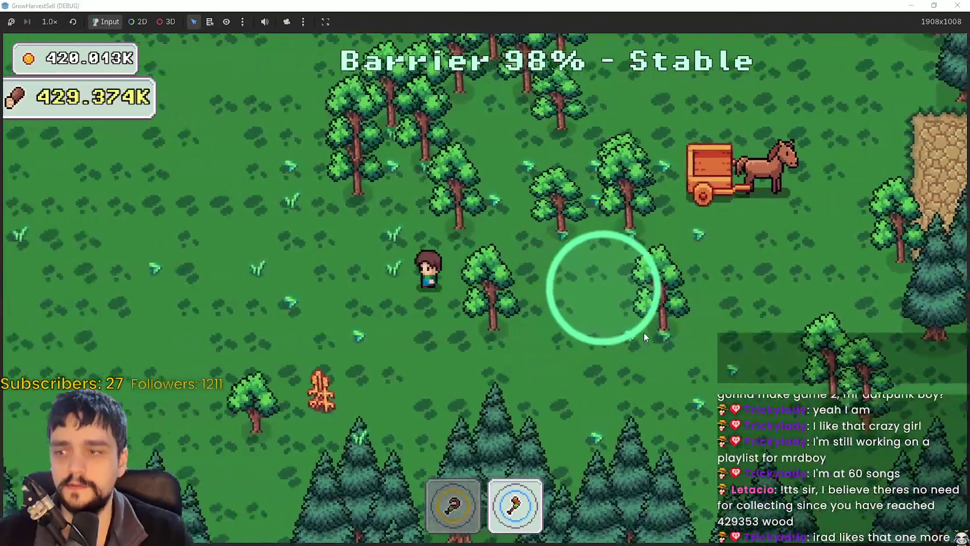
key("s")
key("1")
key("w")
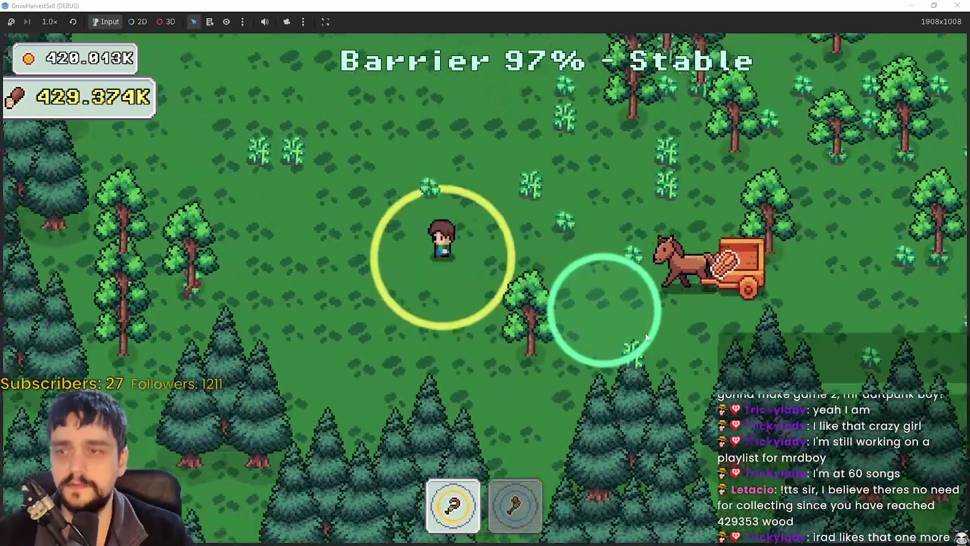
key("d")
key("s")
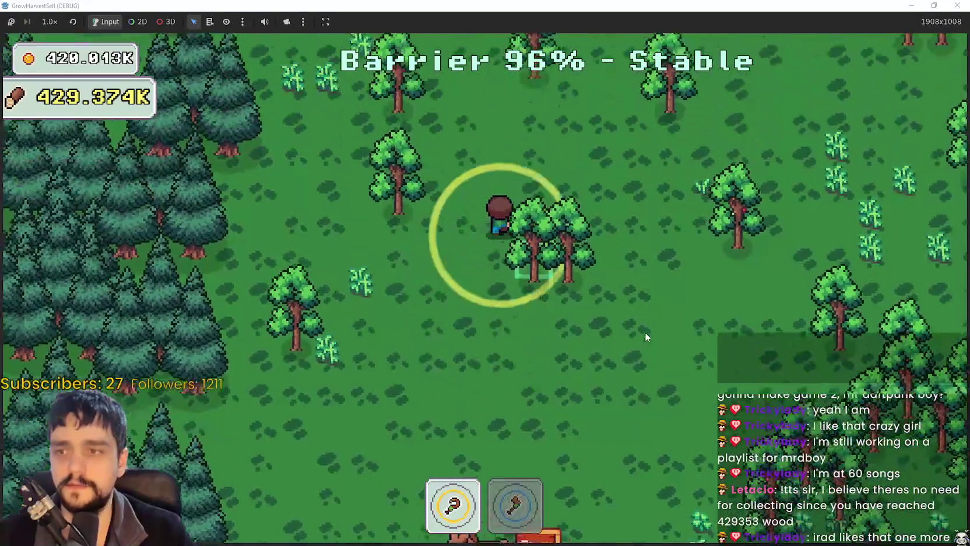
key("w")
key("2")
key("w")
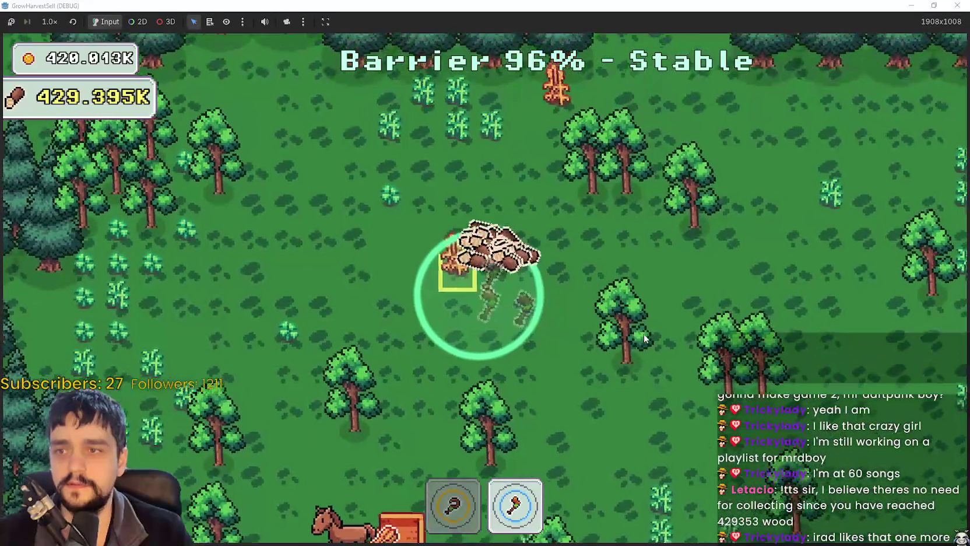
key("1")
- Walk the farmer around the clearing, past the pines and crop rows, to the tomato plants
key("d")
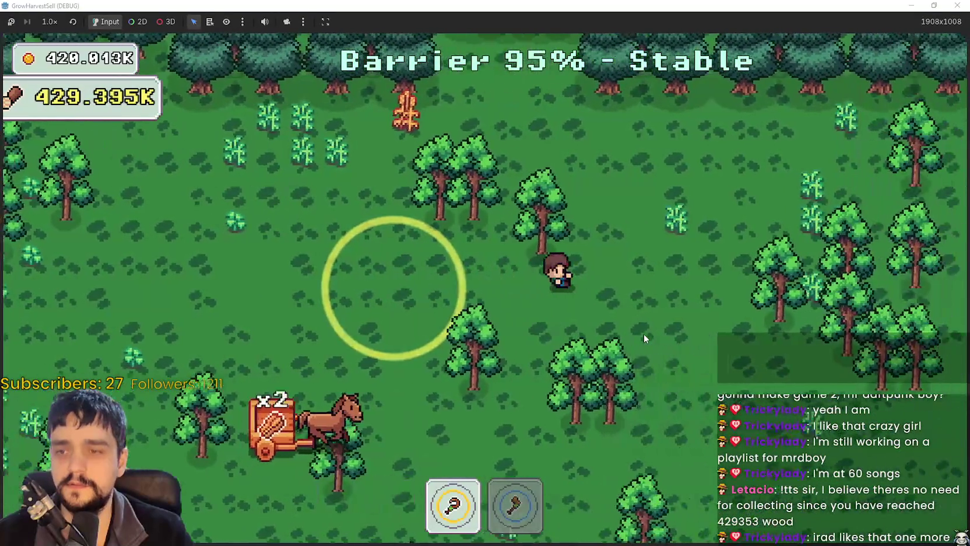
key("s")
key("a")
key("w")
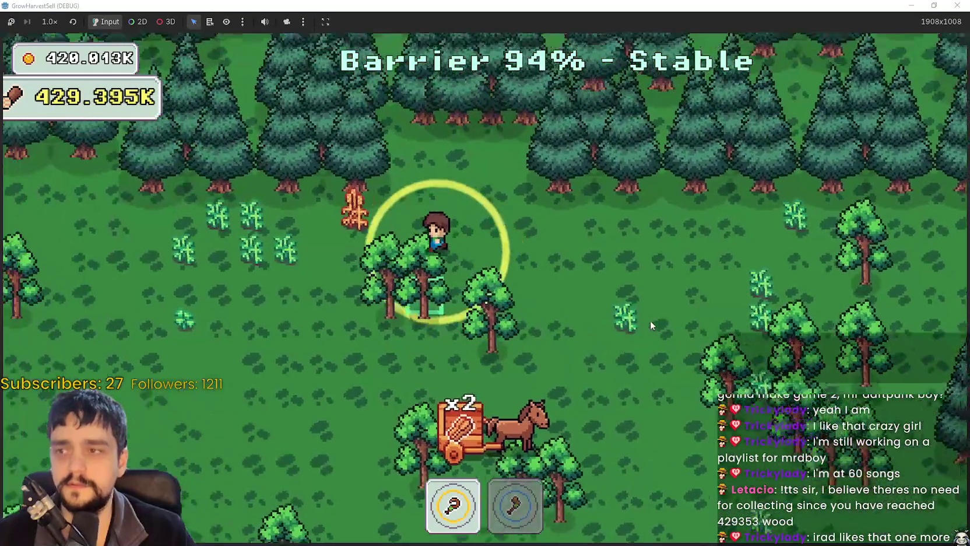
key("s")
key("s")
key("d")
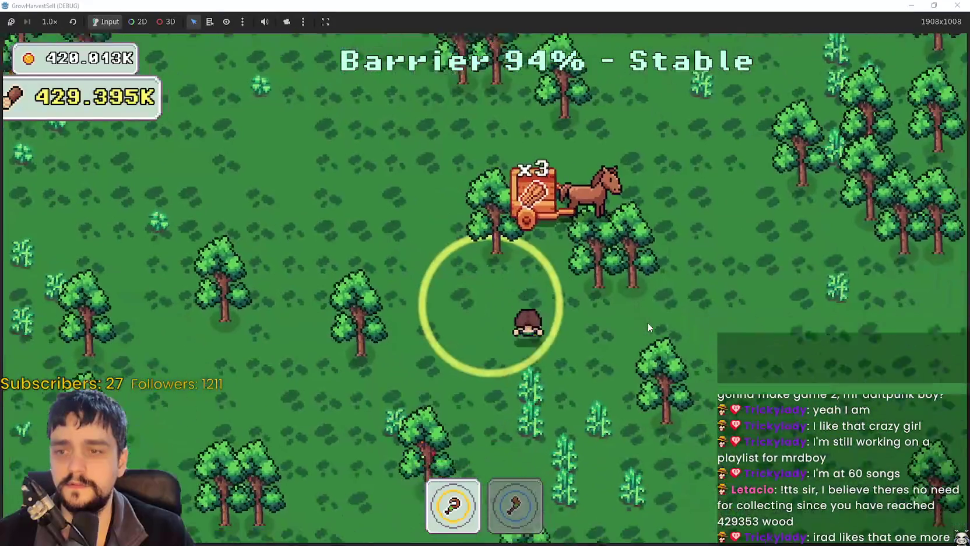
key("s")
key("a")
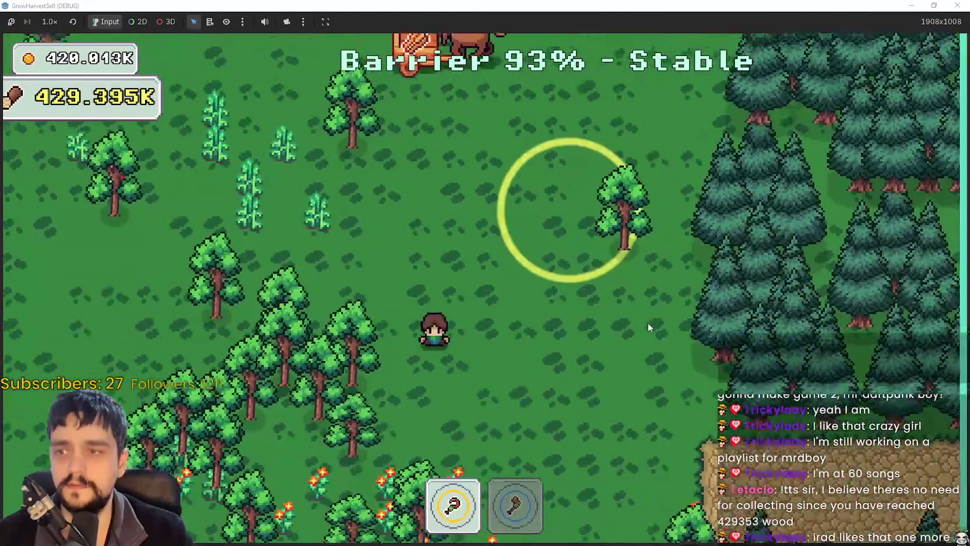
key("s")
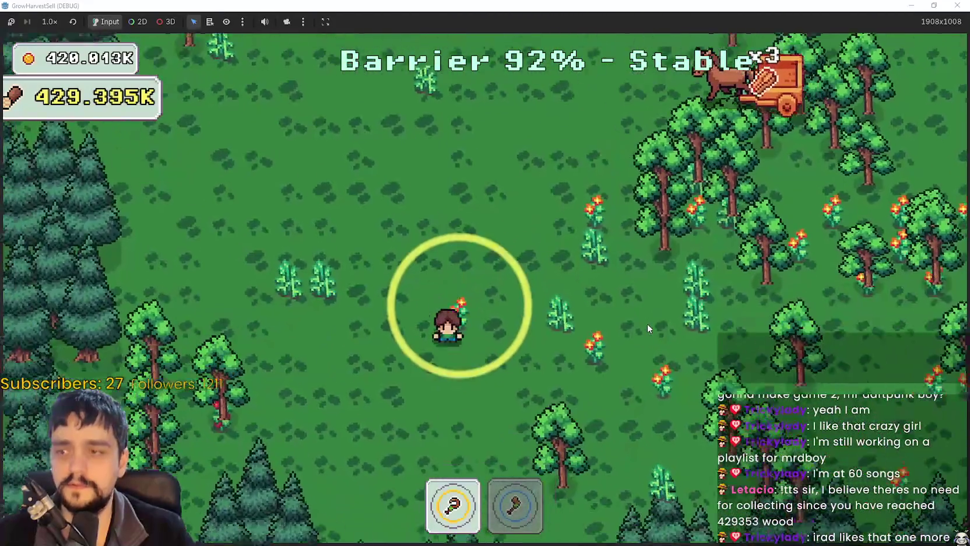
key("d")
key("w")
key("a")
key("w")
key("a")
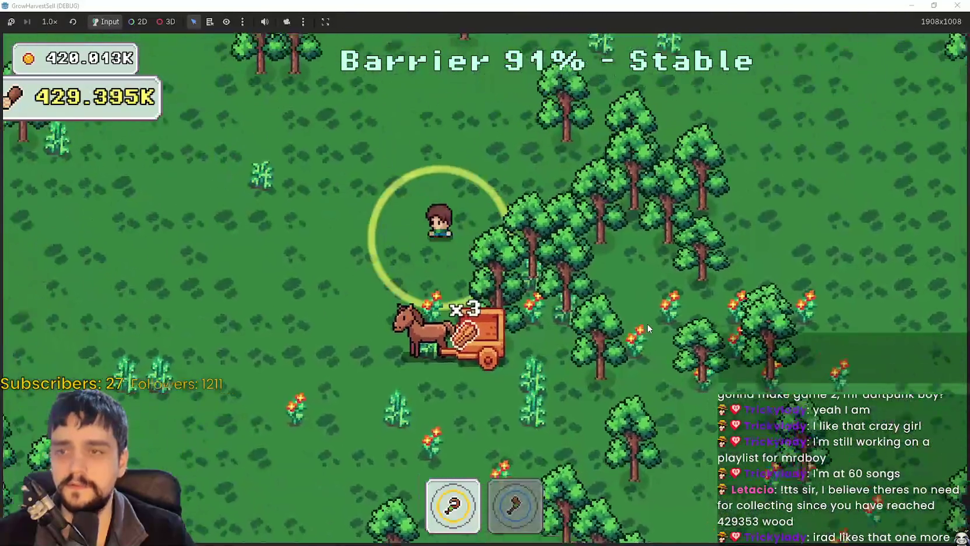
key("w")
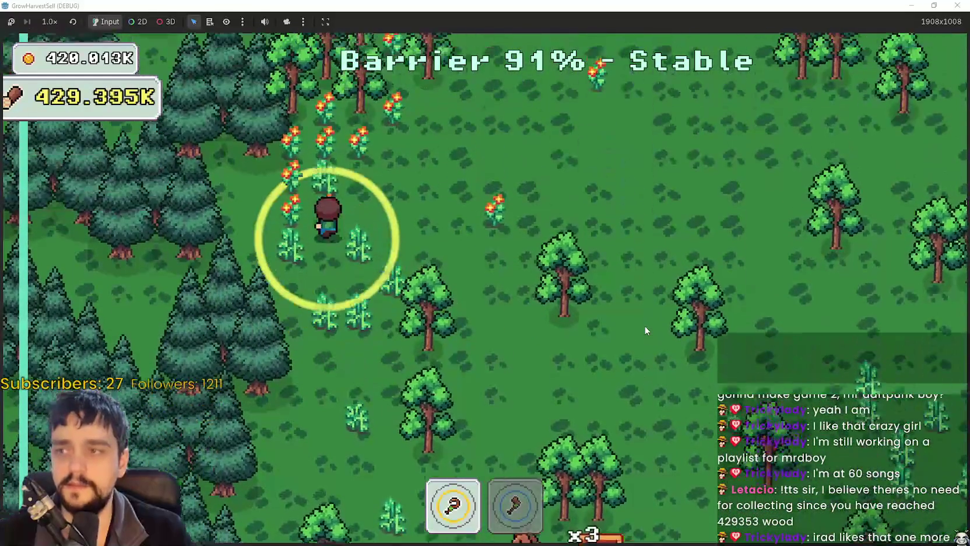
key("d")
key("d")
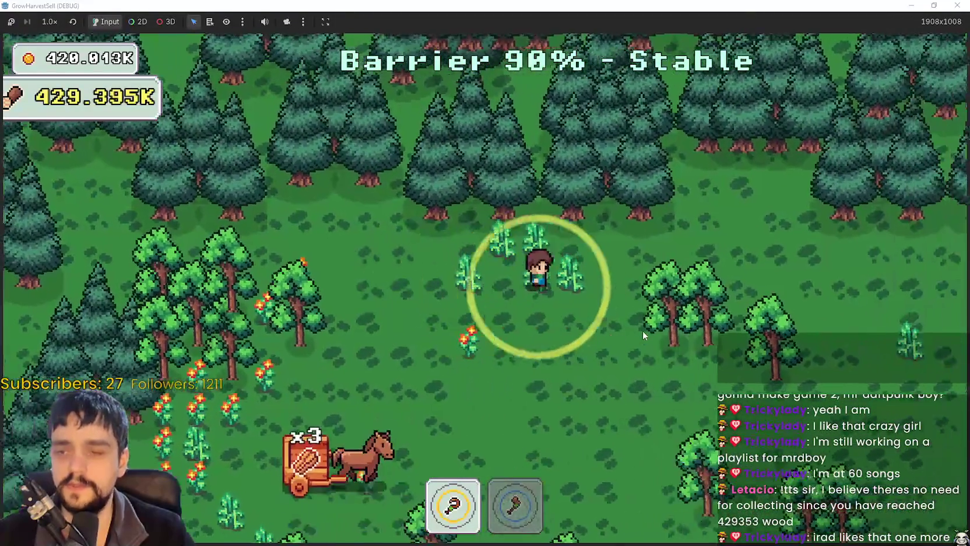
key("s")
key("a")
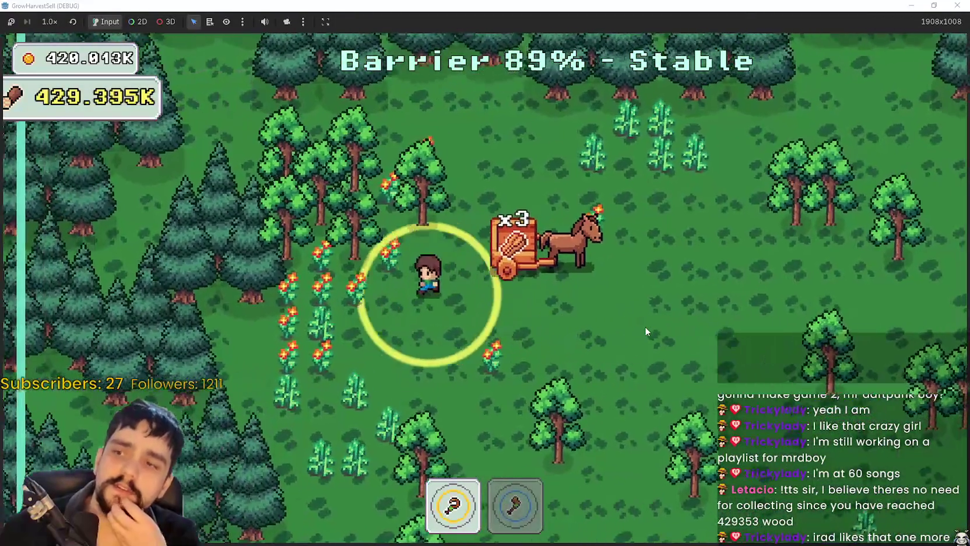
key("s")
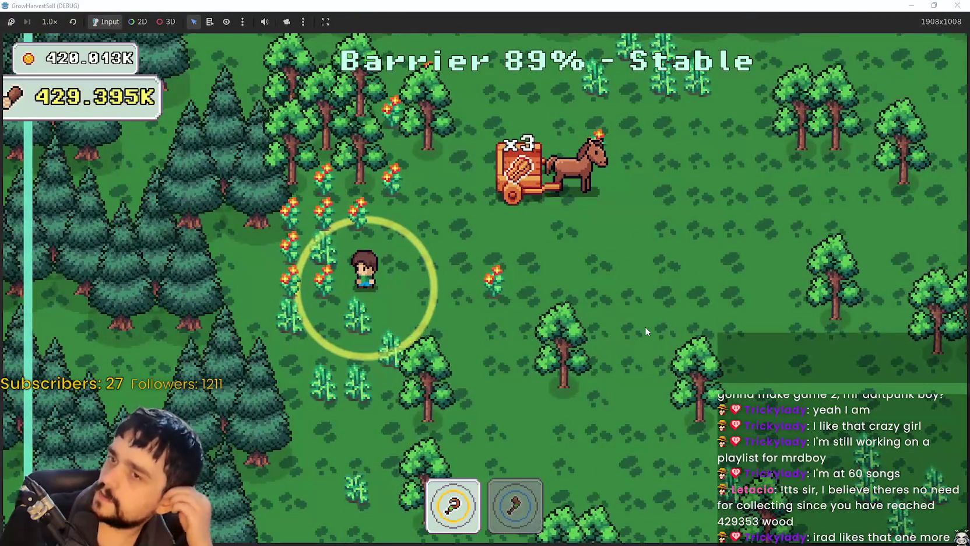
key("w")
key("d")
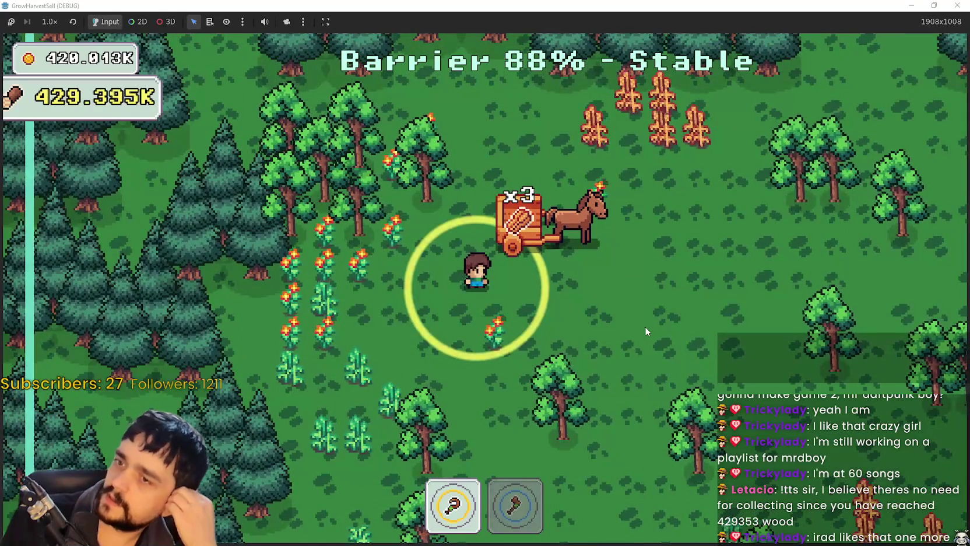
key("d")
key("w")
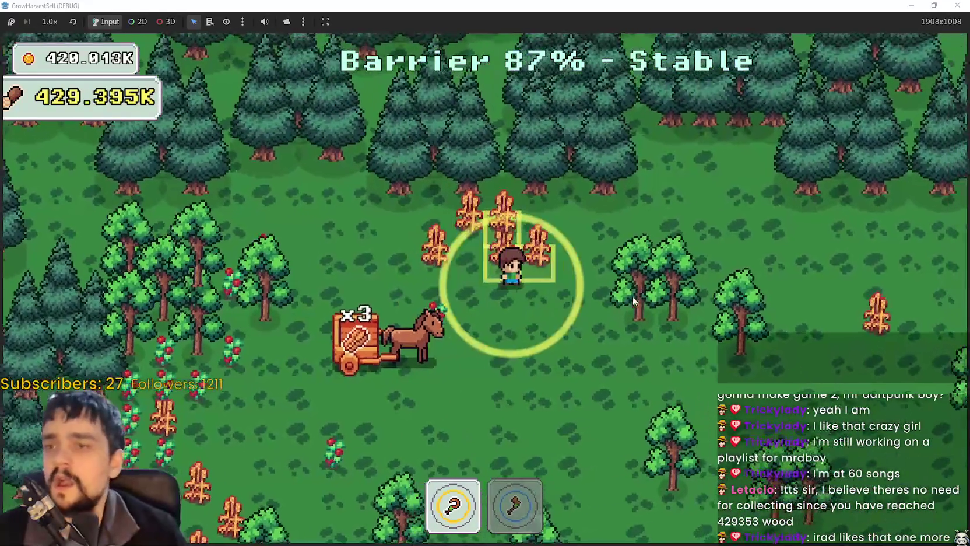
key("s")
key("a")
key("a")
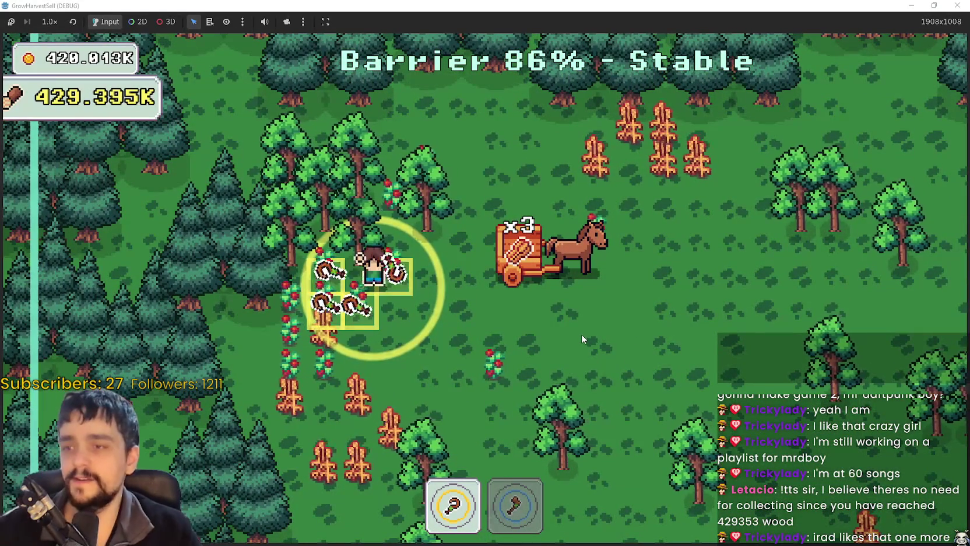
- Harvest the nearby tomato plants until the cart holds four, then switch back to the editor
key("d")
key("d")
key("s")
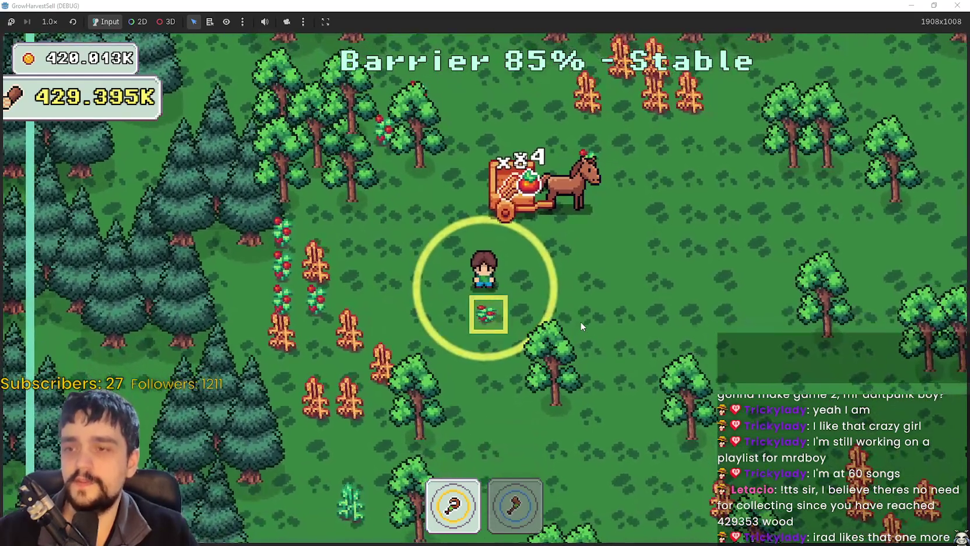
key("a")
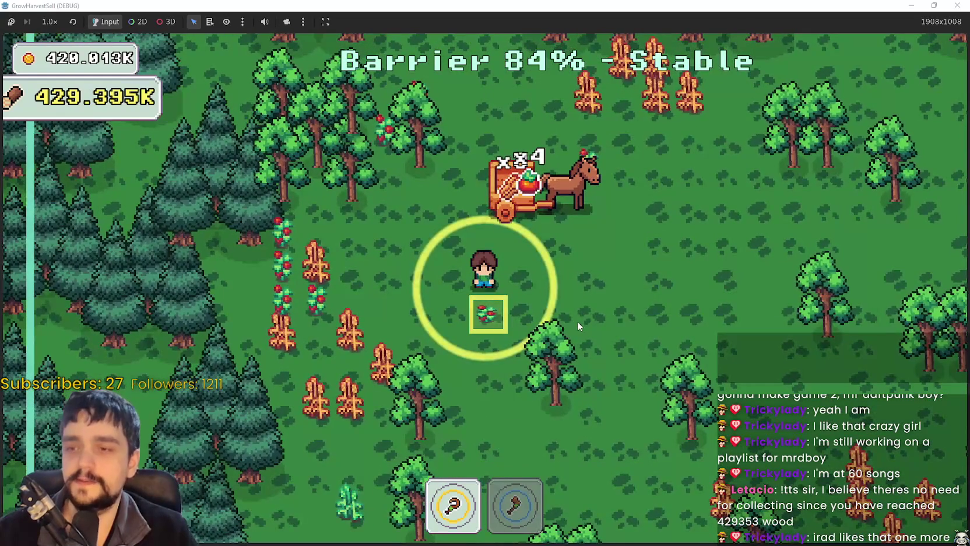
key("d")
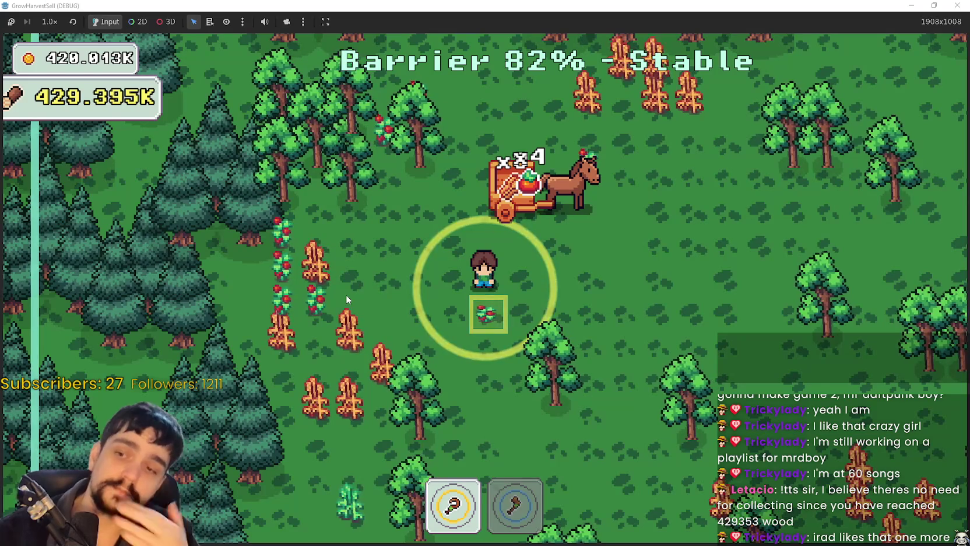
key("alt+Tab")
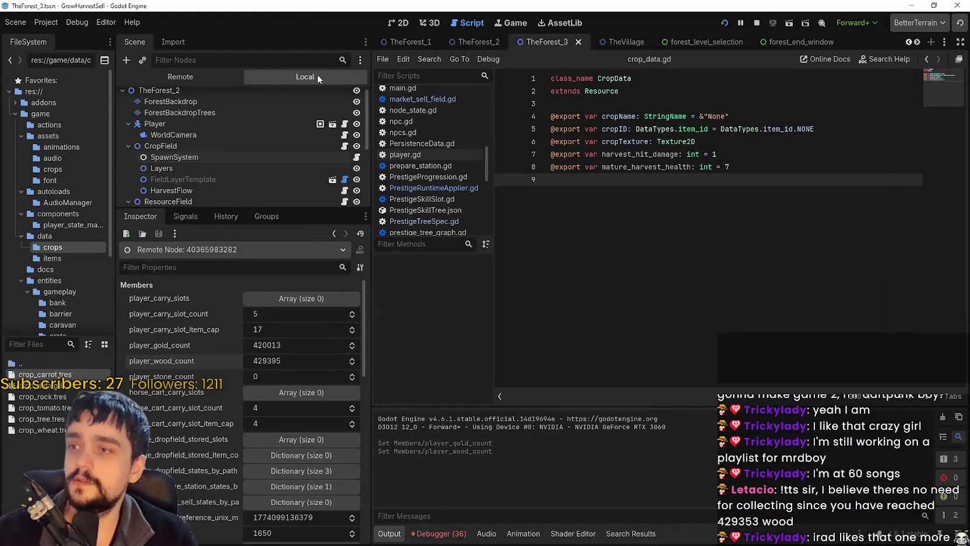
- Raise crop_tomato.tres mature_harvest_health from 12 to 14, save, and return to the maximized game
left_click(57, 407)
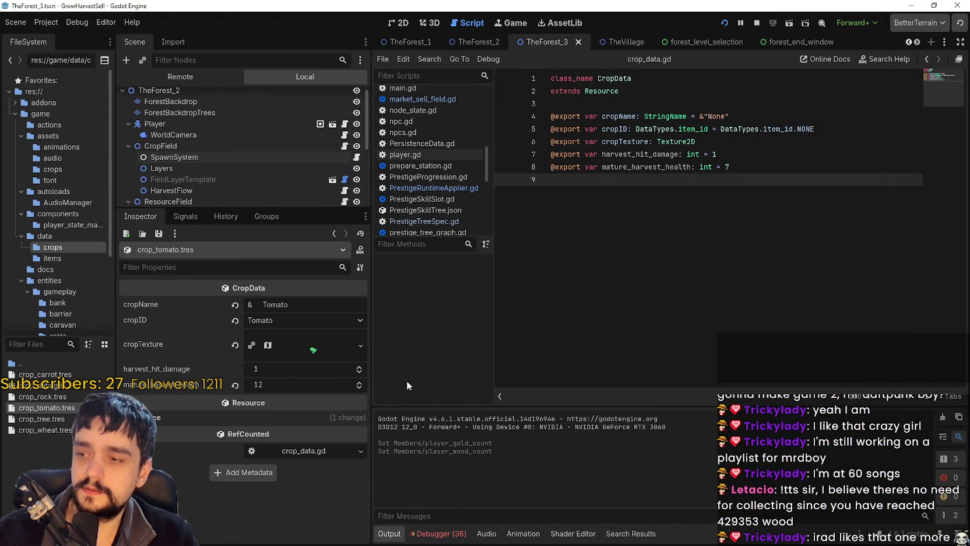
left_click(359, 383)
left_click(359, 383)
key("ctrl+s")
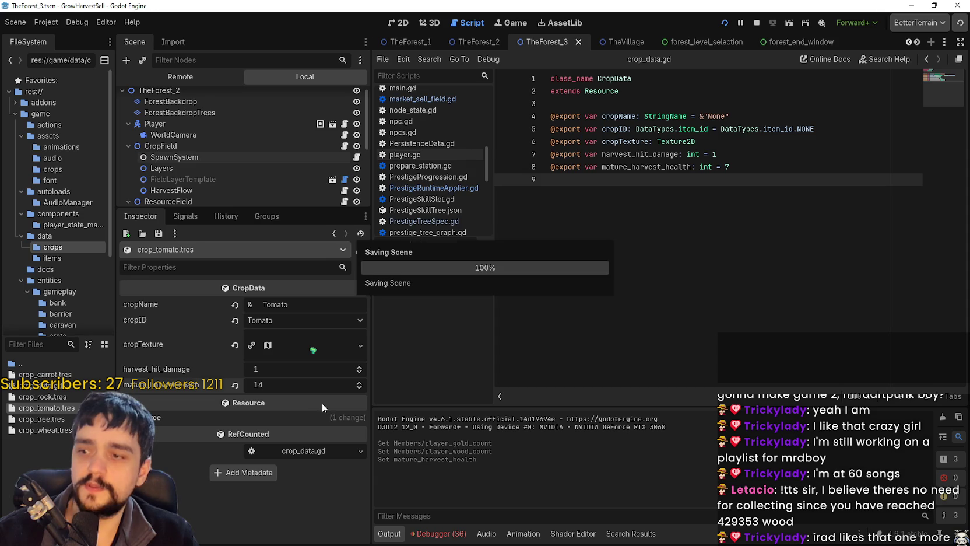
key("alt+Tab")
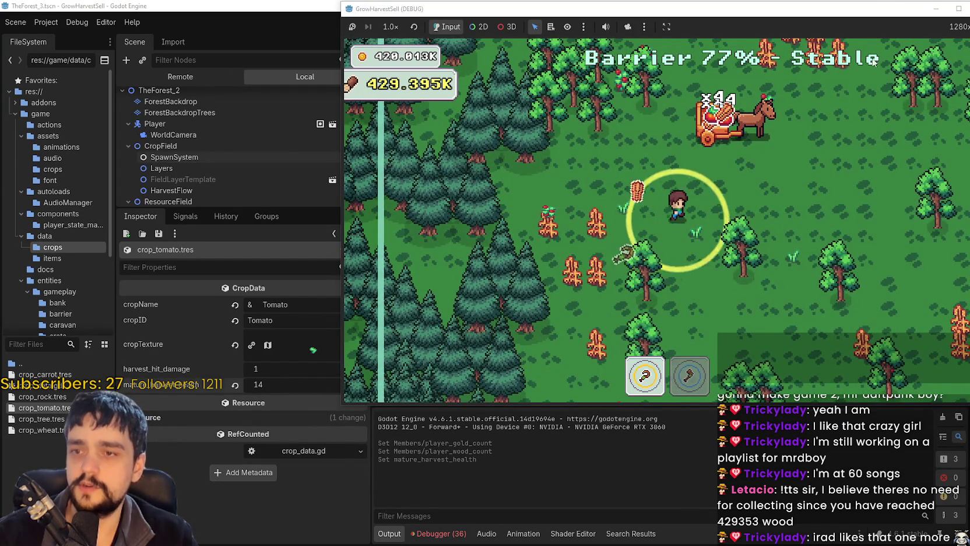
left_click(959, 9)
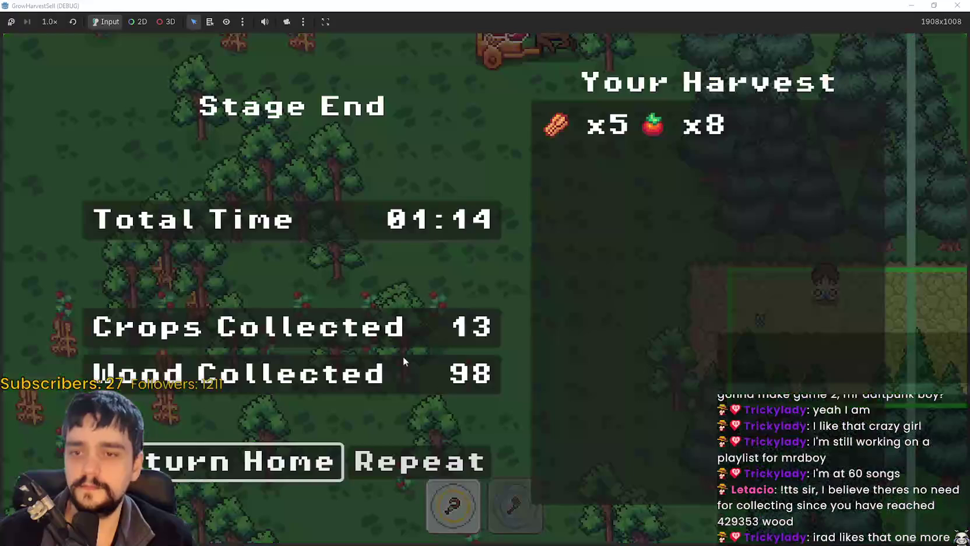
- Choose Return Home on the Stage End summary
left_click(247, 465)
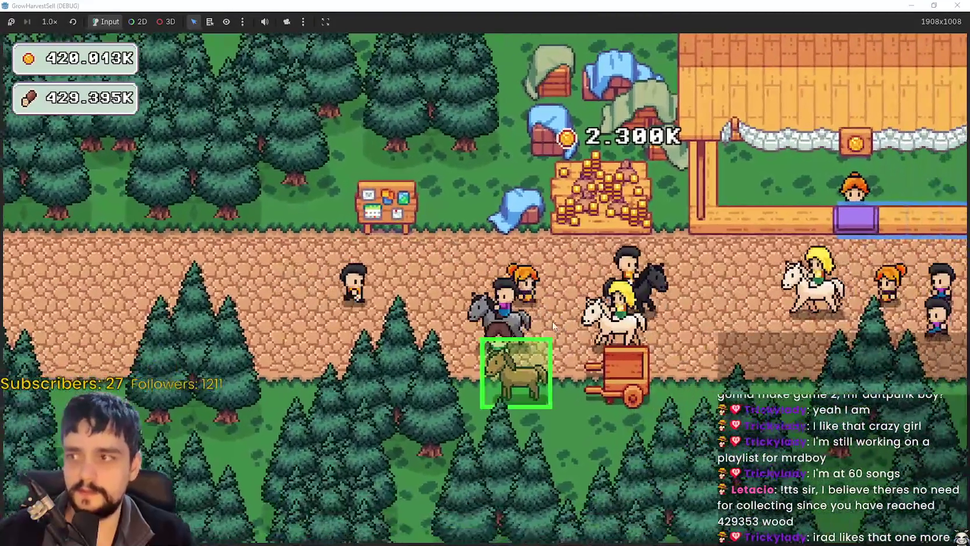
- Travel to forest Stage 3, swap harvesting tools 2 and 1, then raise carrot harvest health in the editor
left_click(552, 321)
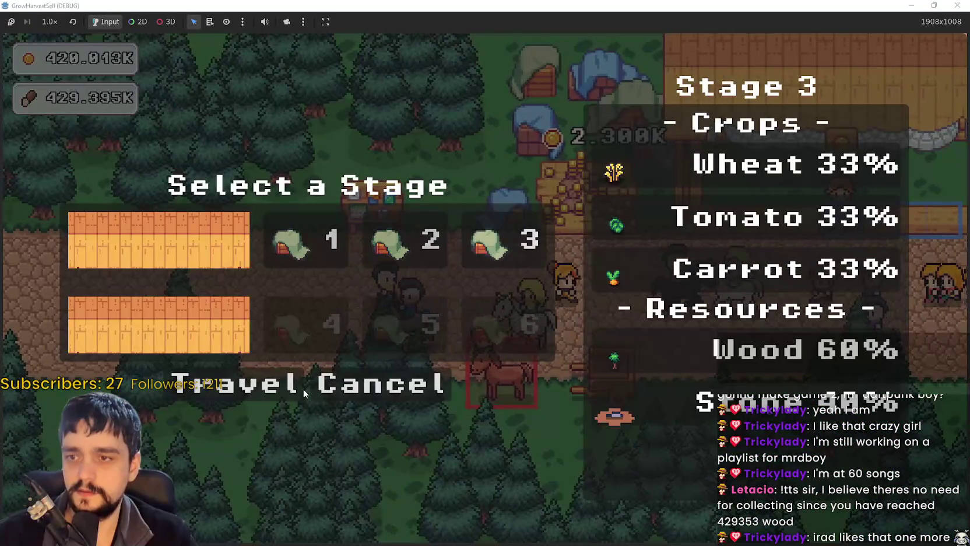
left_click(287, 388)
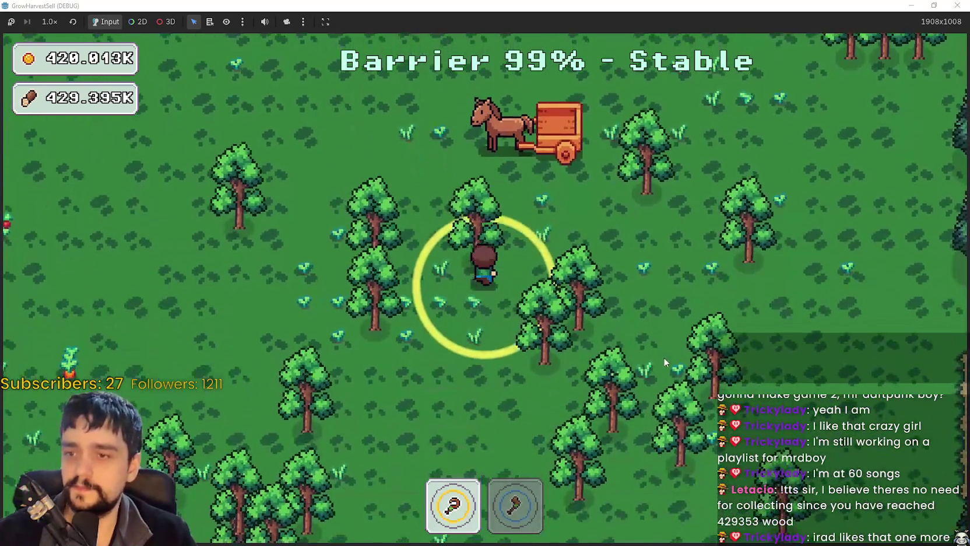
key("2")
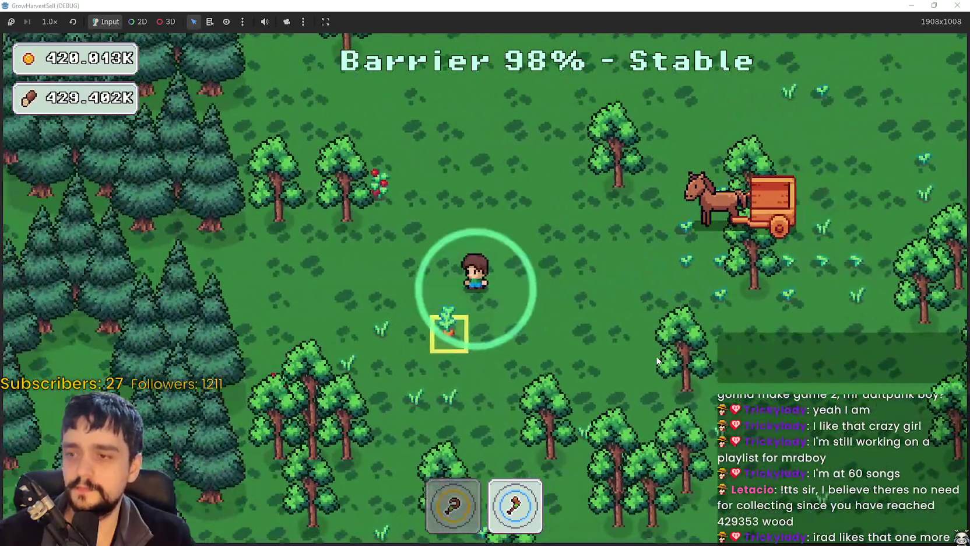
key("1")
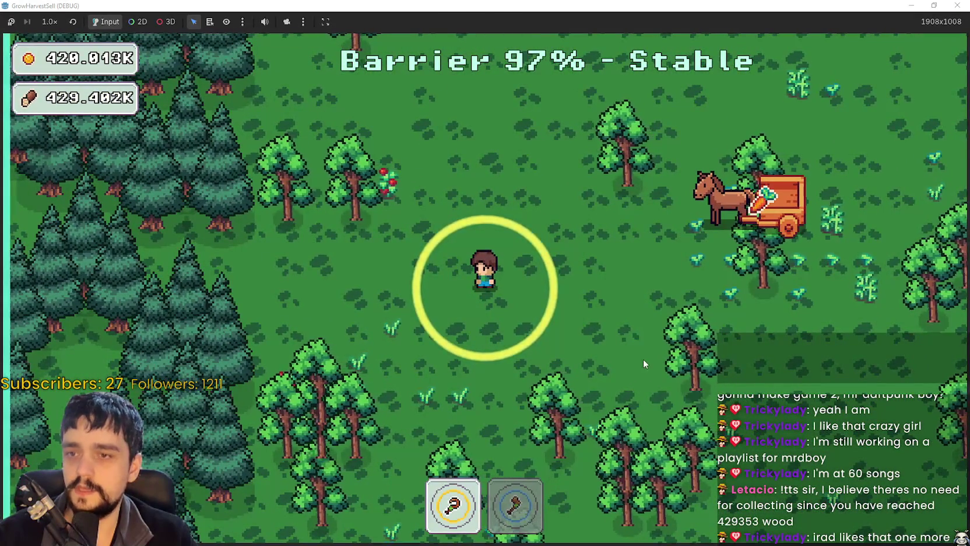
key("F8")
left_click(359, 382)
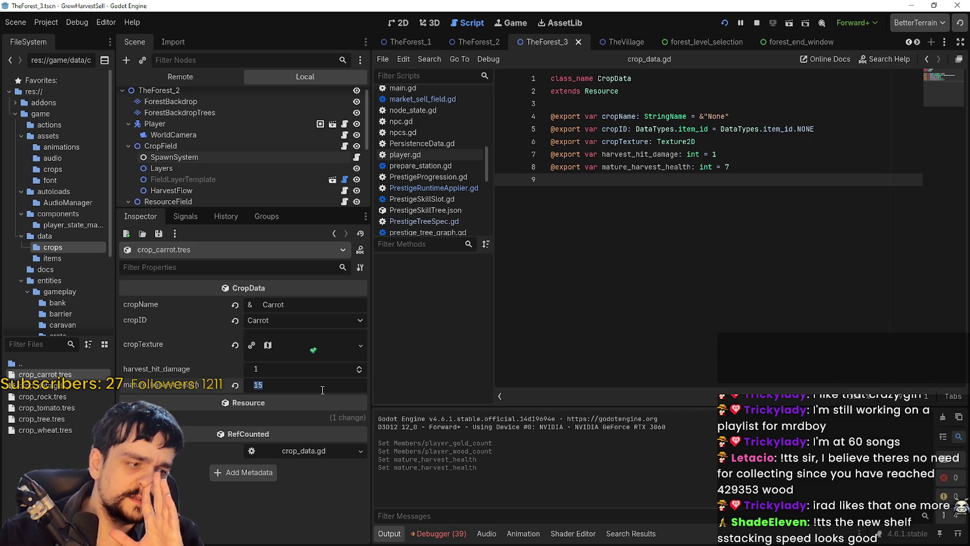
- Move between the Stage 3 game and the editor, ending back in the game harvesting carrots
key("alt+Tab")
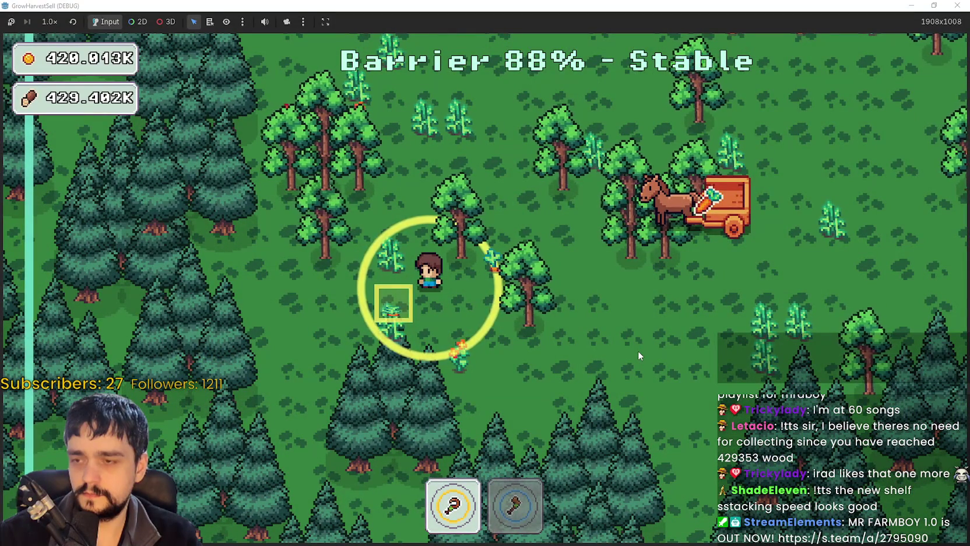
key("alt+Tab")
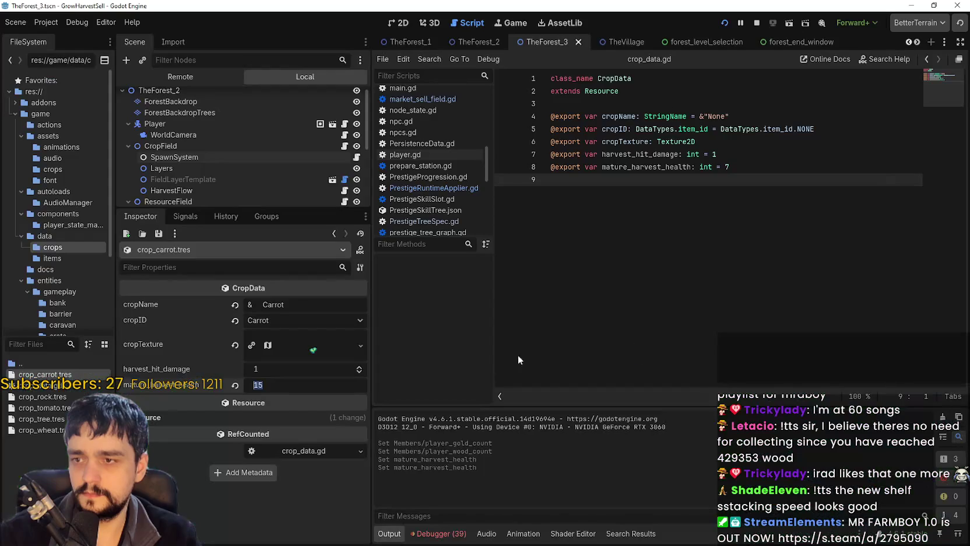
key("alt+Tab")
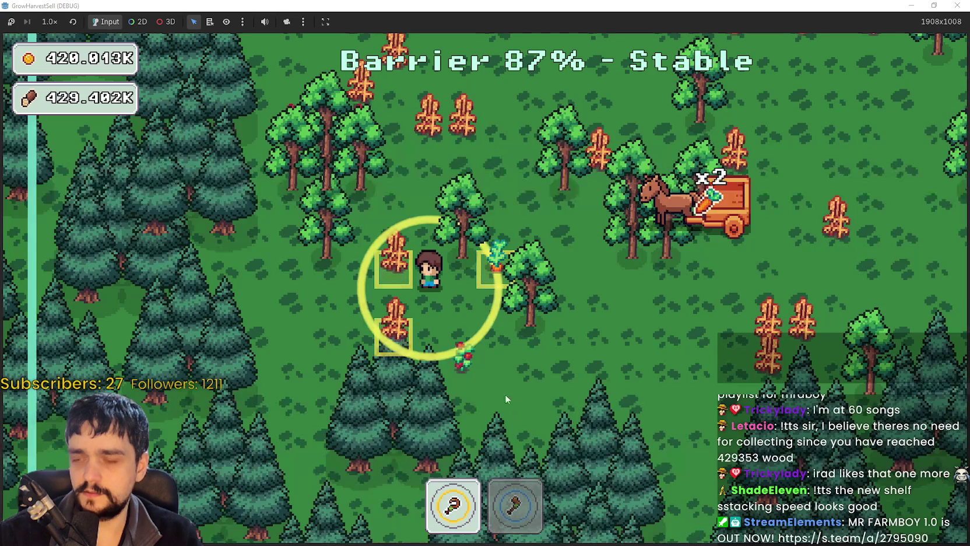
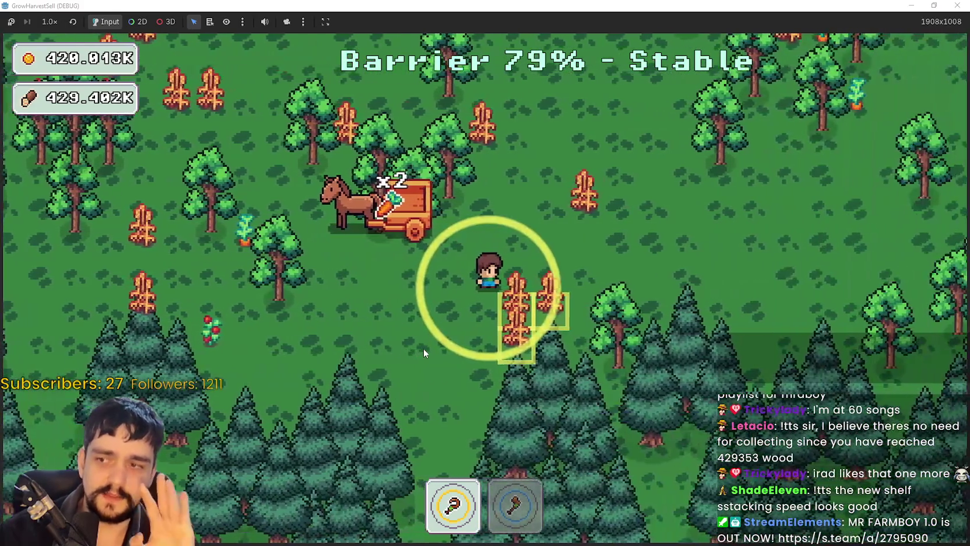
- In the editor, set crop_carrot.tres mature_harvest_health to 20 and stop the running game
key("alt+Tab")
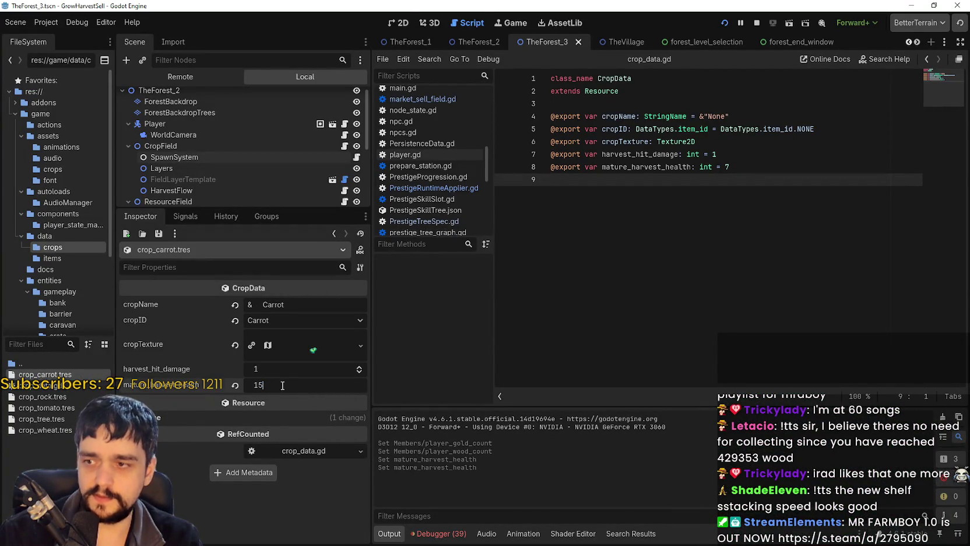
left_click(56, 410)
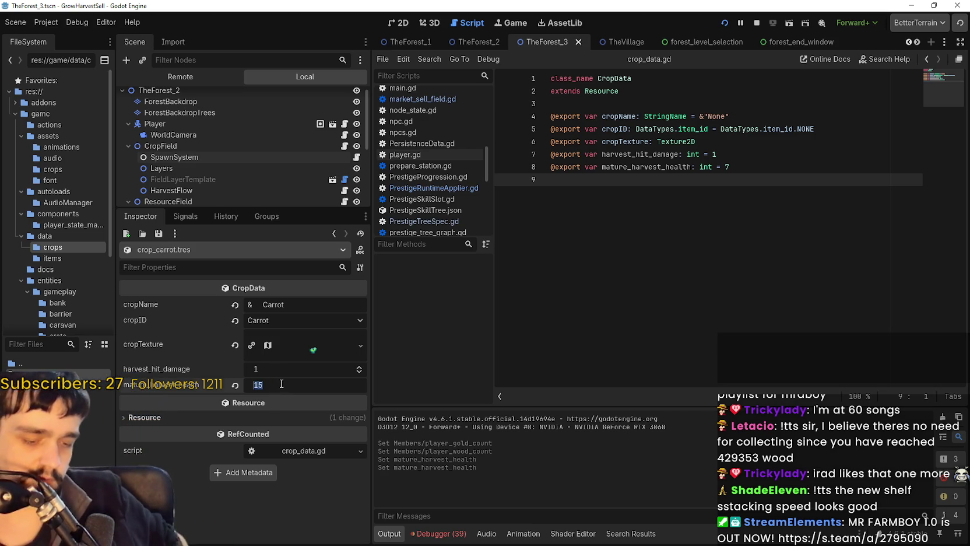
type("20")
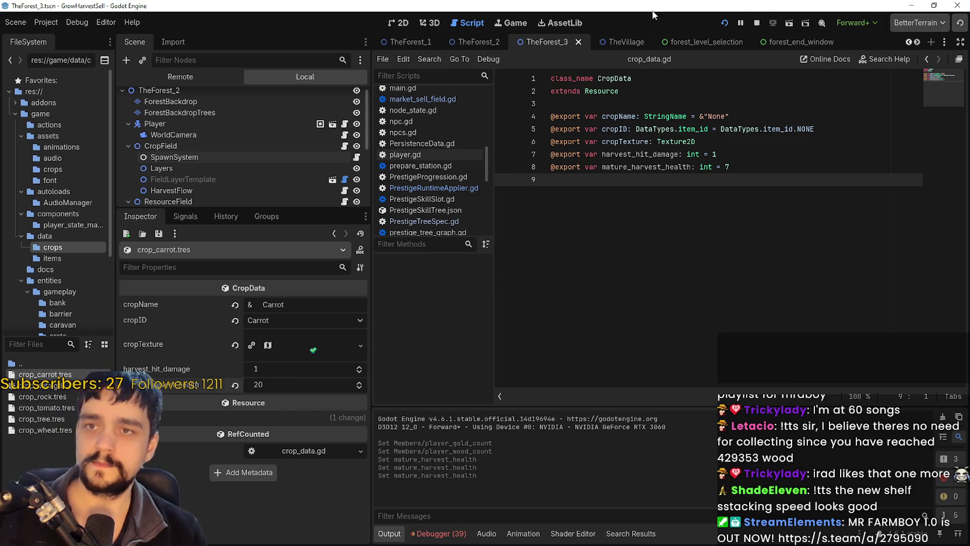
left_click(756, 24)
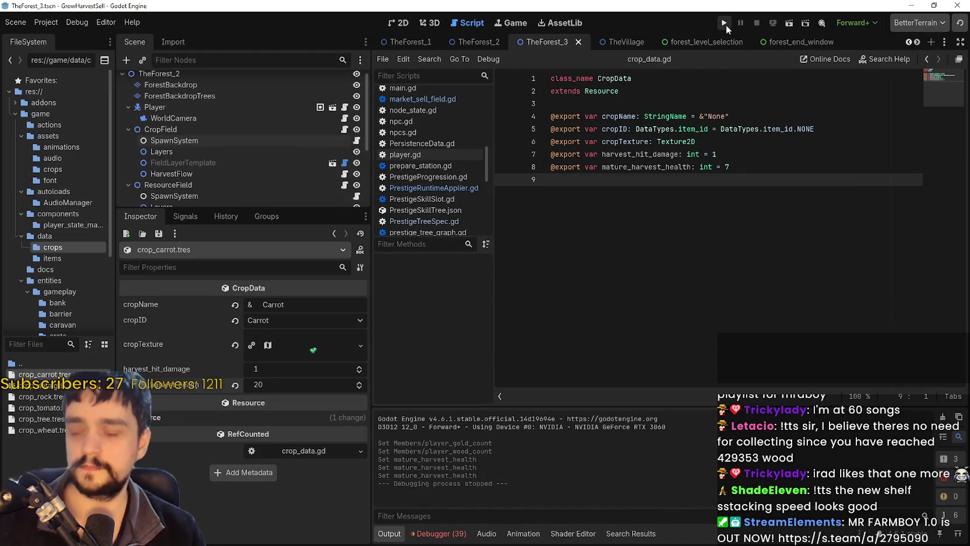
- Relaunch the game, start it from the title screen, and shrink its window
left_click(726, 25)
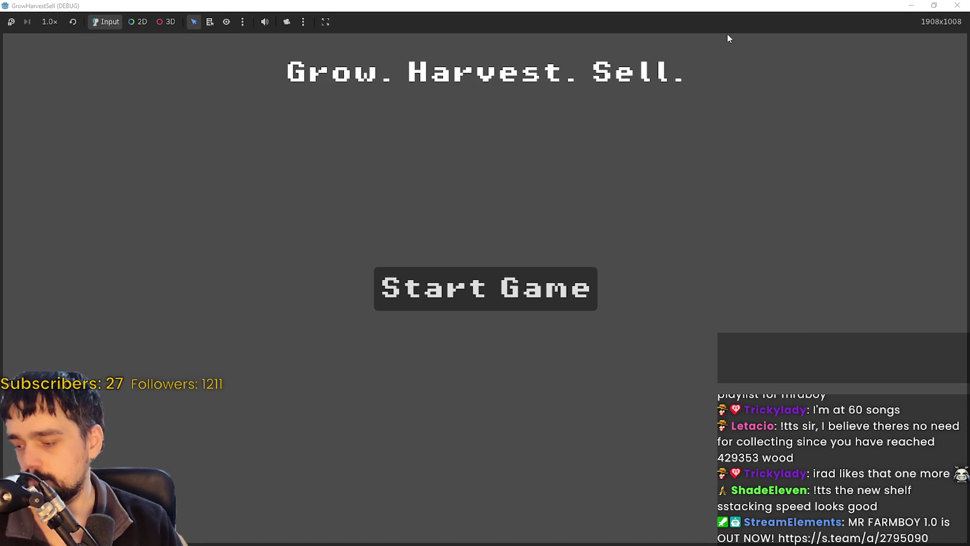
left_click(522, 270)
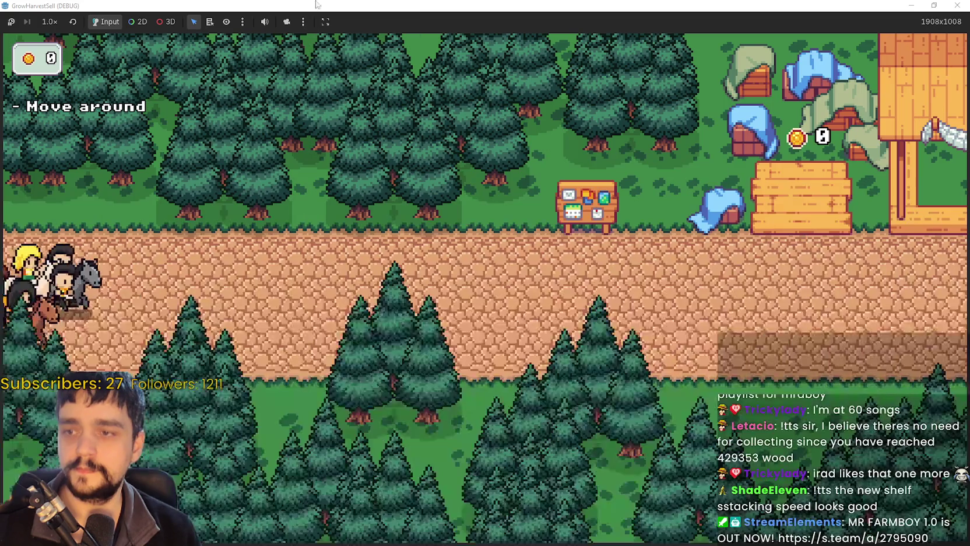
double_click(410, 6)
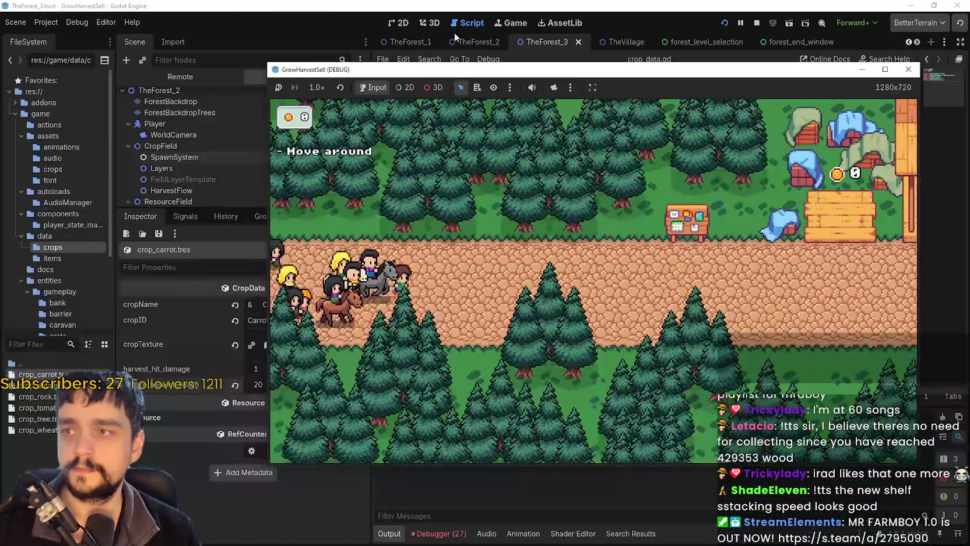
- In the Remote scene tree, set PersistenceData's gold to 3432434 and wood to 34243243
left_click(454, 32)
left_click(178, 76)
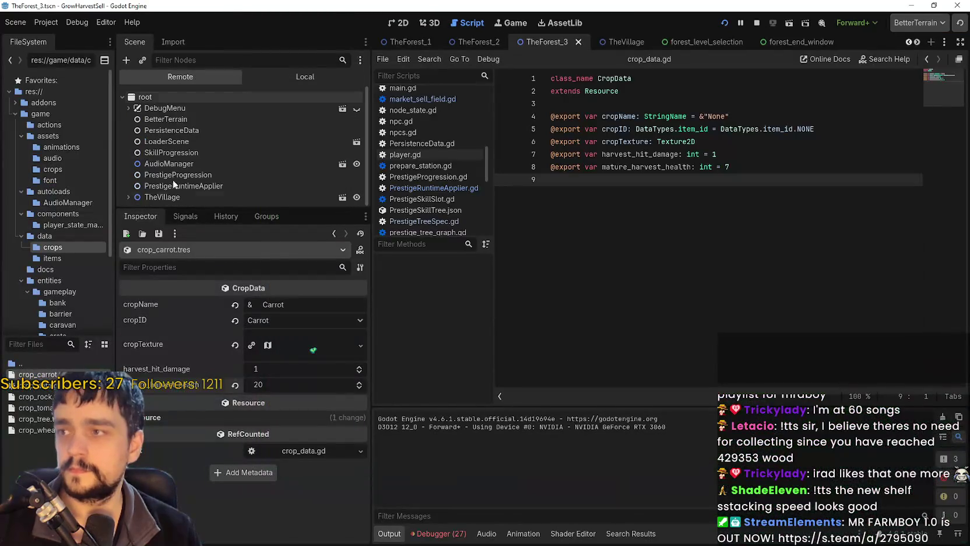
left_click(188, 132)
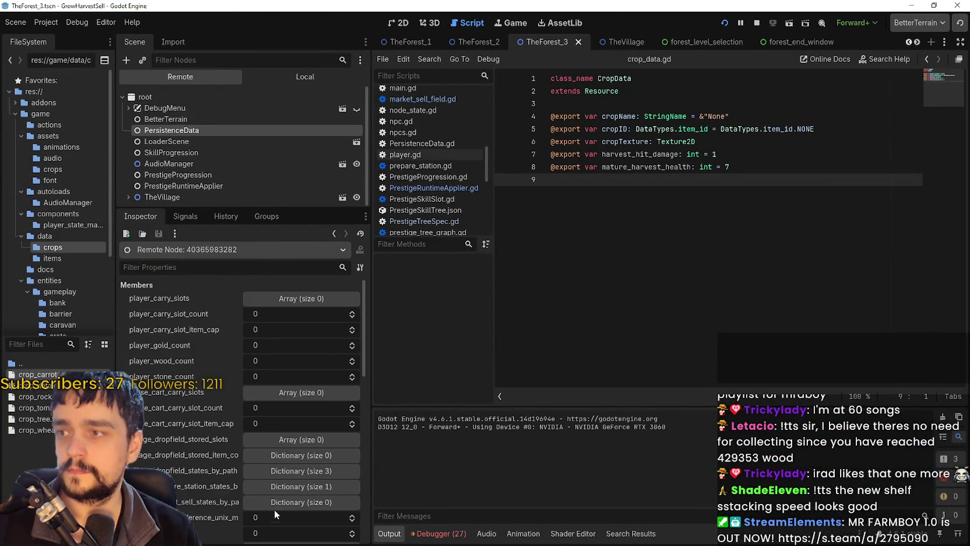
type("432434")
left_click(274, 360)
type("342432")
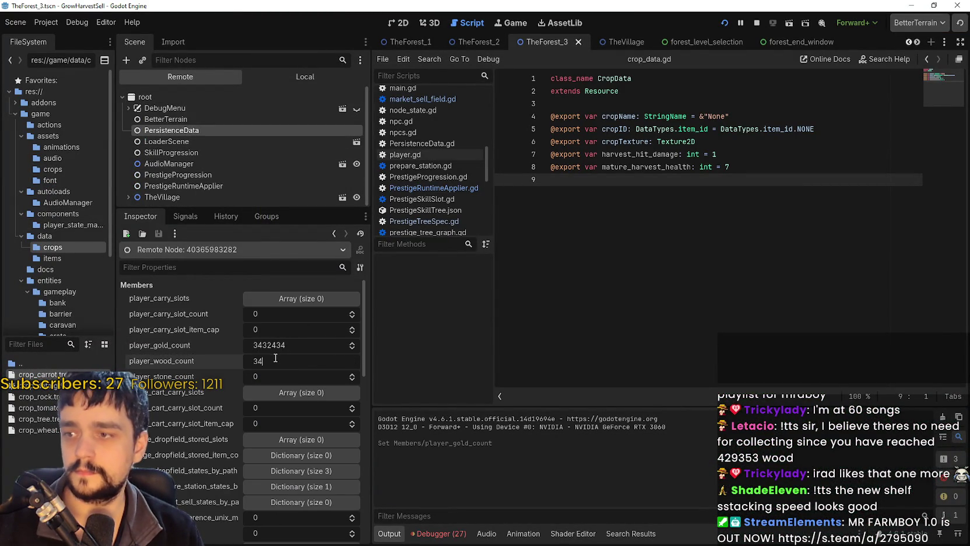
key("Return")
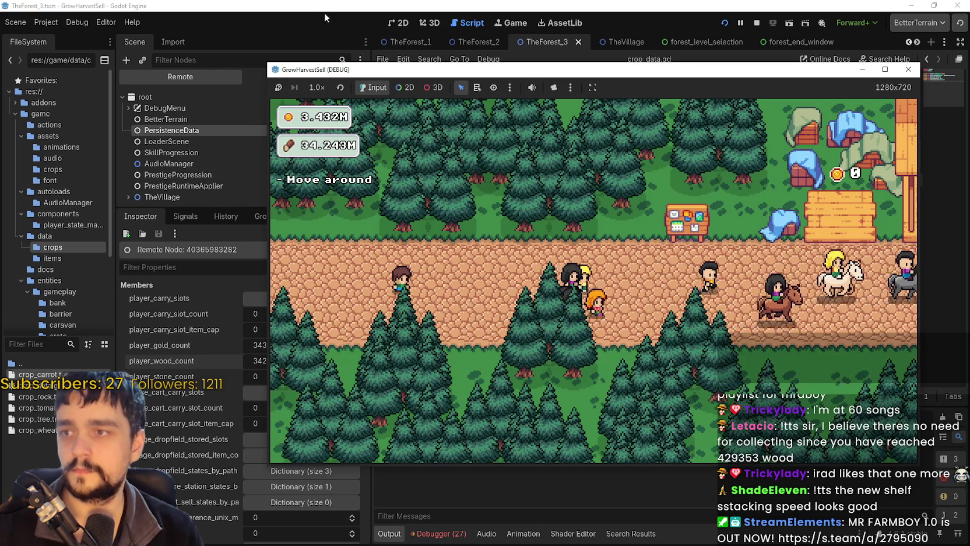
- Switch the Scene dock back to Local and bring the game back fullscreen
left_click(324, 13)
left_click(265, 76)
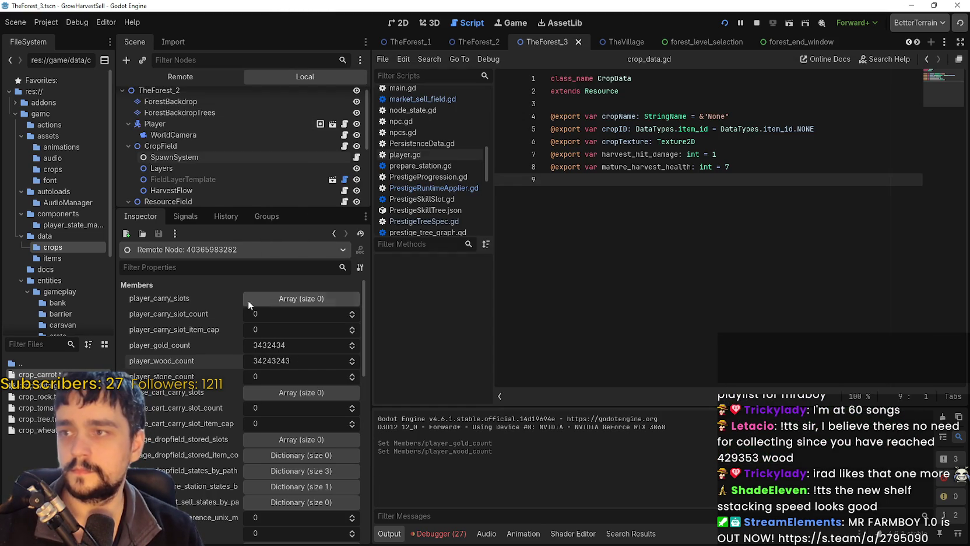
key("alt+Tab")
key("super+Up")
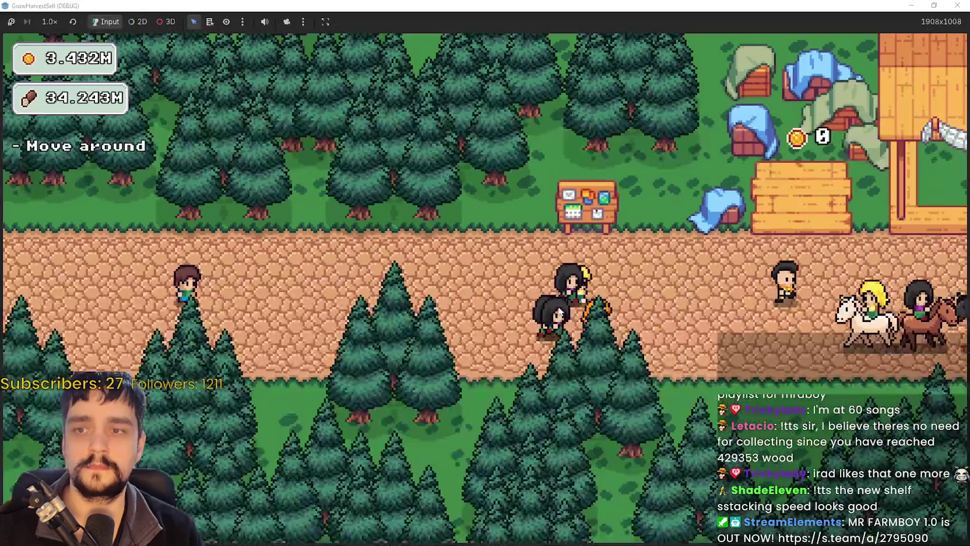
- Walk to the skill board, open the prestige tree, and unlock the four skills around Whisper
key("d")
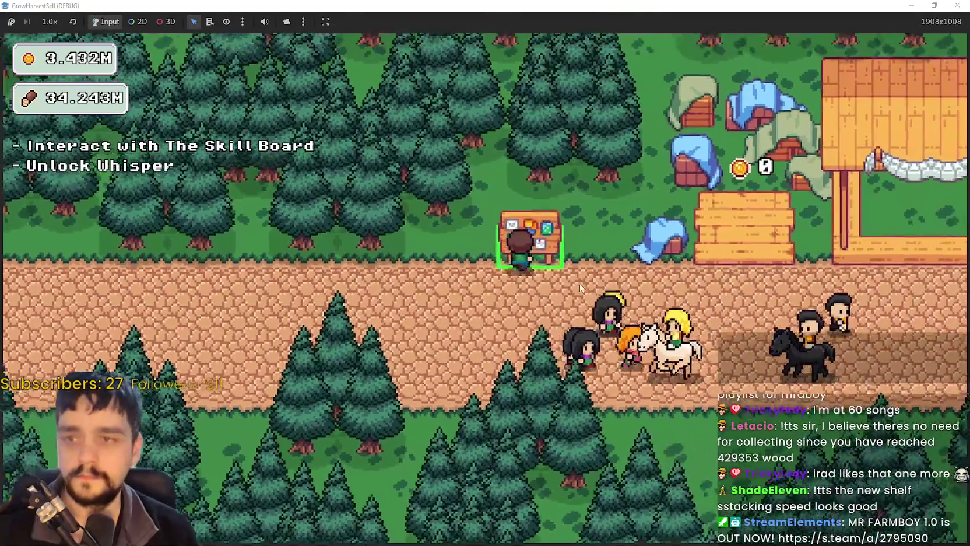
key("e")
scroll(496, 245, "down", 4)
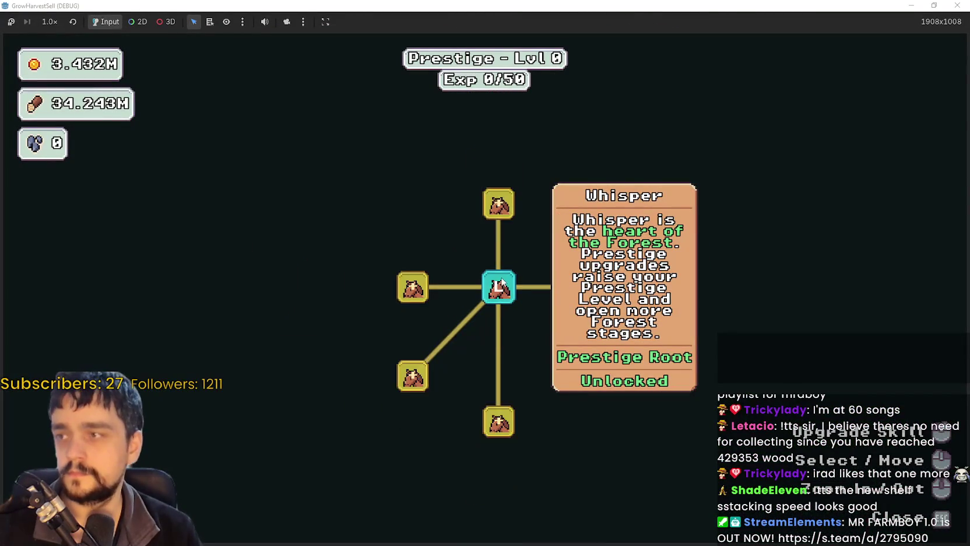
left_click(500, 227)
left_click(440, 284)
left_click(441, 345)
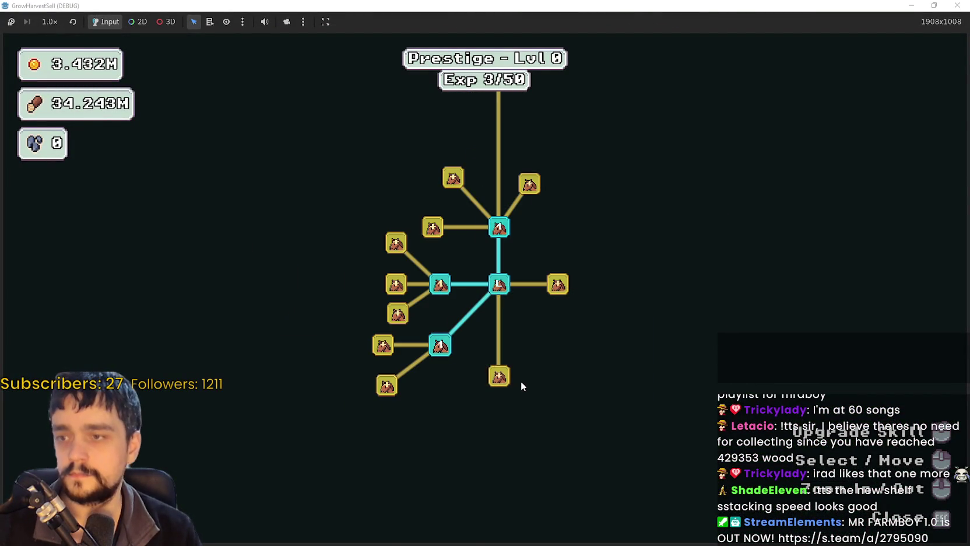
left_click(499, 376)
- Level up the left branch: Dopple Sickle, max Domain Expansion, and max Crop Domain Damage II
left_click(387, 385)
left_click(383, 345)
left_click(384, 345)
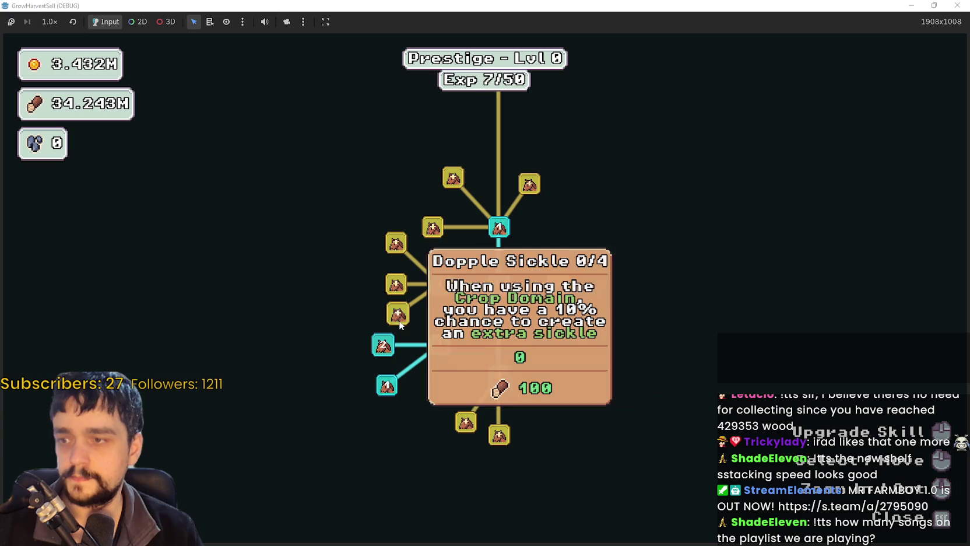
left_click(397, 313)
left_click(397, 314)
left_click(398, 313)
left_click(395, 288)
left_click(396, 246)
left_click(395, 246)
left_click(395, 246)
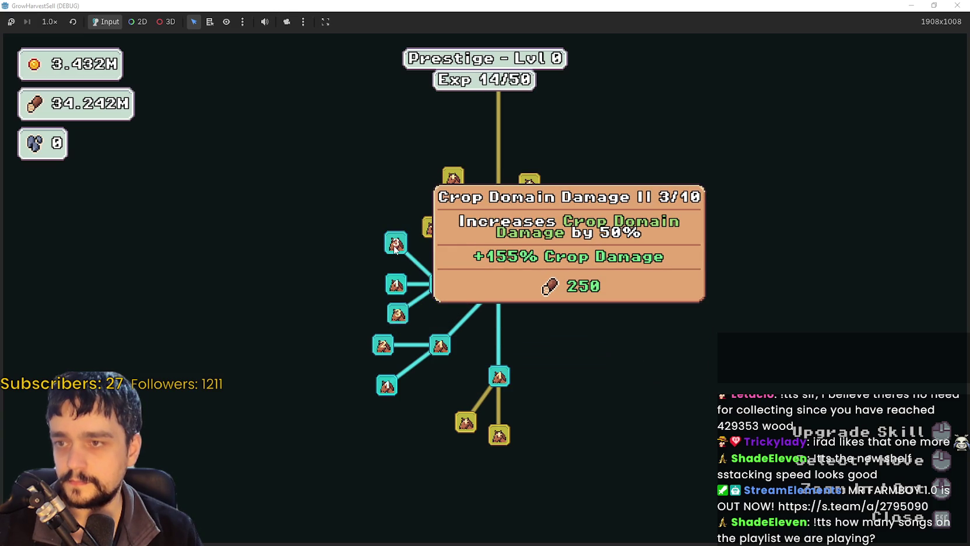
left_click(395, 244)
left_click(396, 244)
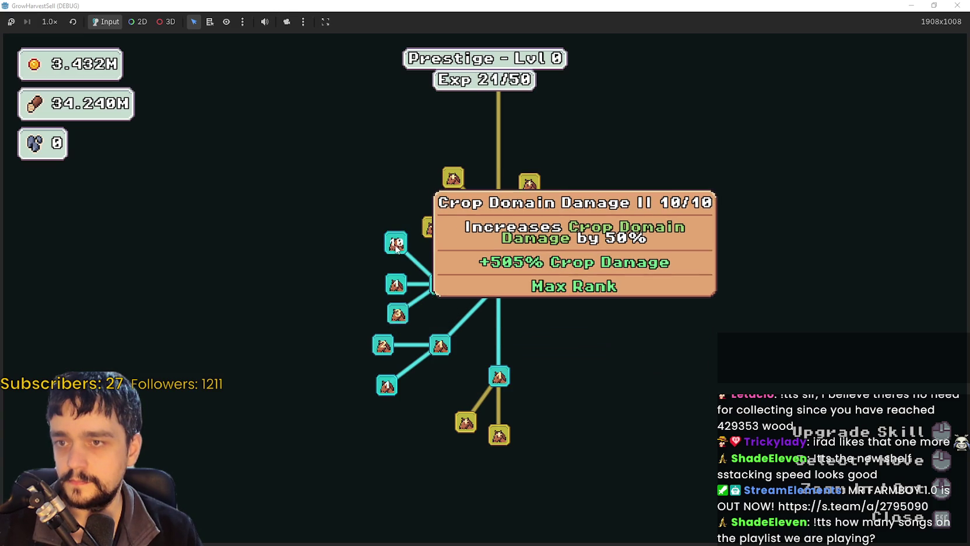
- Buy Item Capacity I and II, Cart Slots II, Market Slots I, Market Speed and Chest Speed
left_click(432, 227)
left_click(453, 175)
left_click(397, 175)
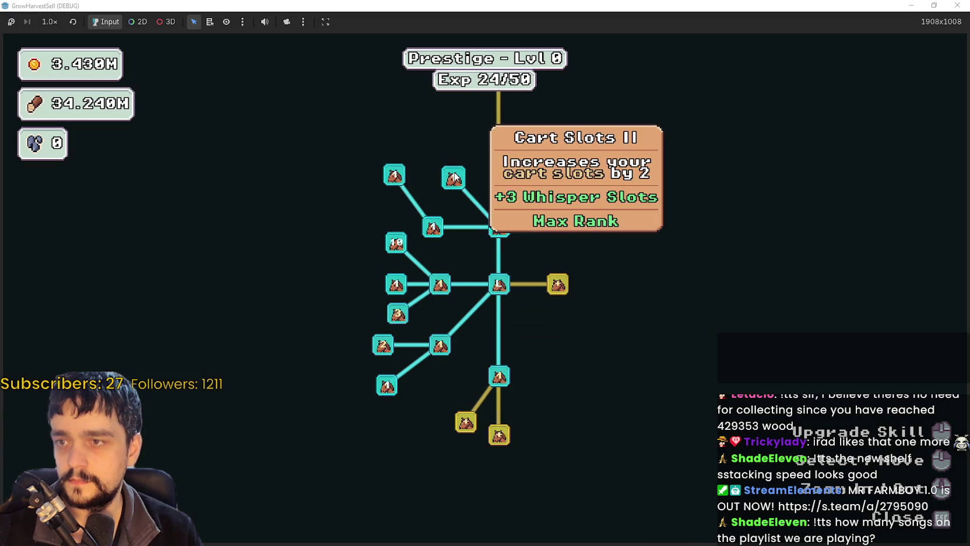
left_click(531, 232)
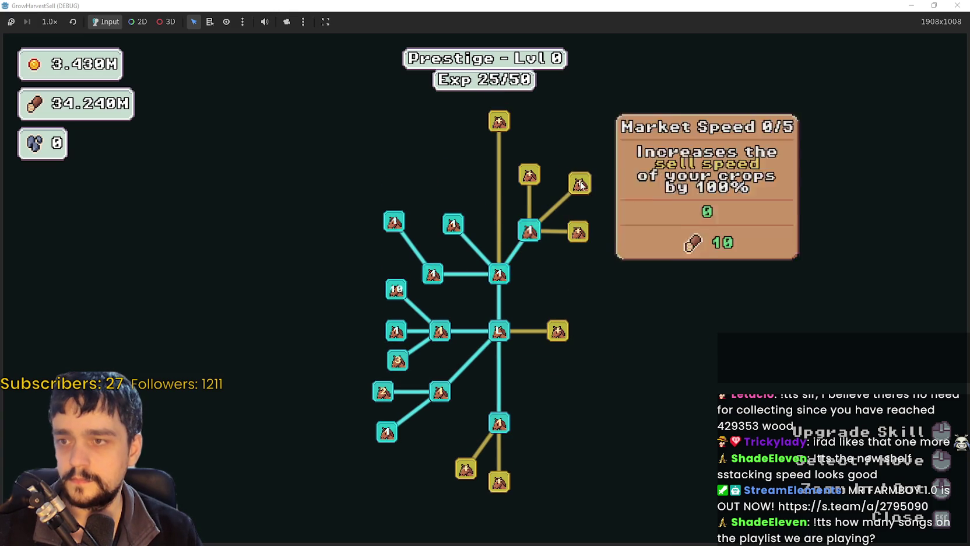
left_click(581, 184)
left_click(578, 232)
left_click(540, 178)
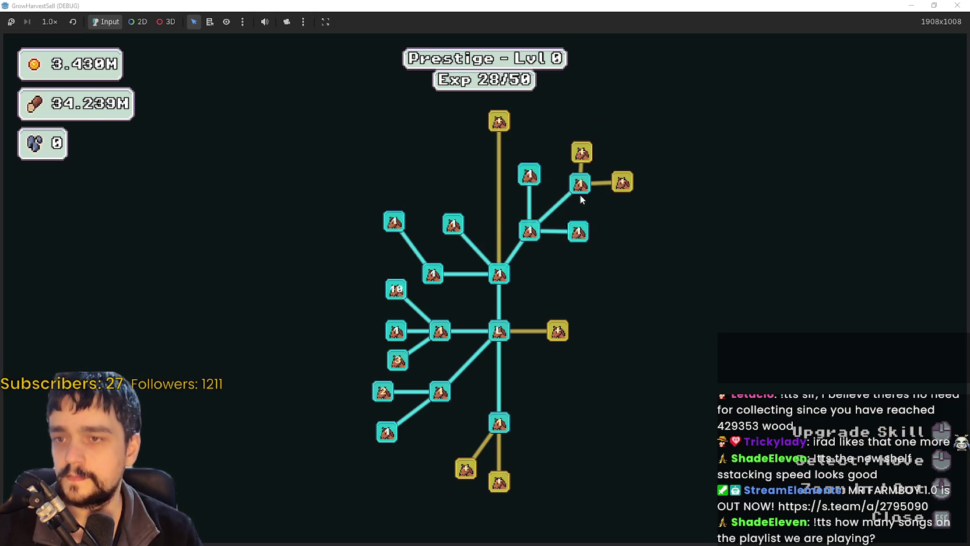
- Buy Expedition Demand and max out Market Speed II
left_click(586, 157)
left_click(621, 187)
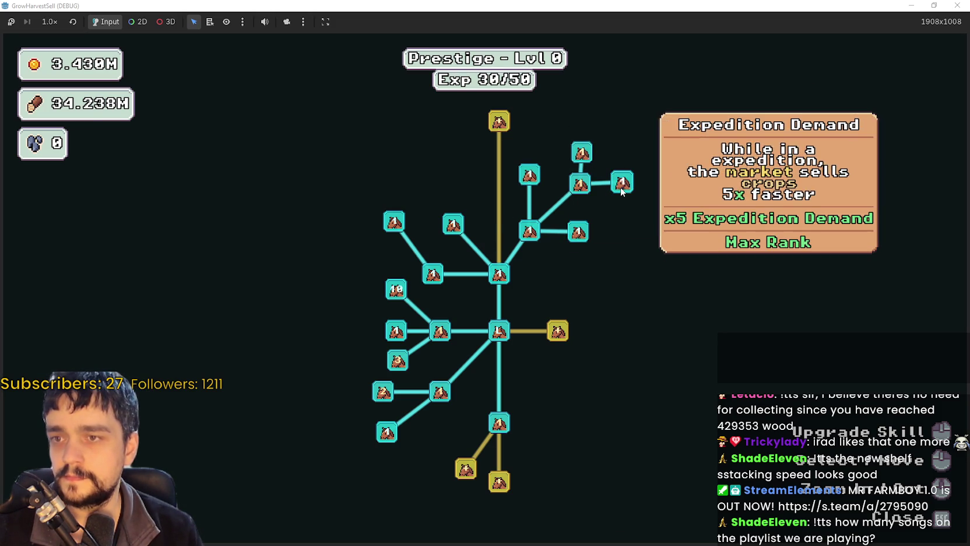
left_click(589, 162)
left_click(592, 159)
left_click(592, 158)
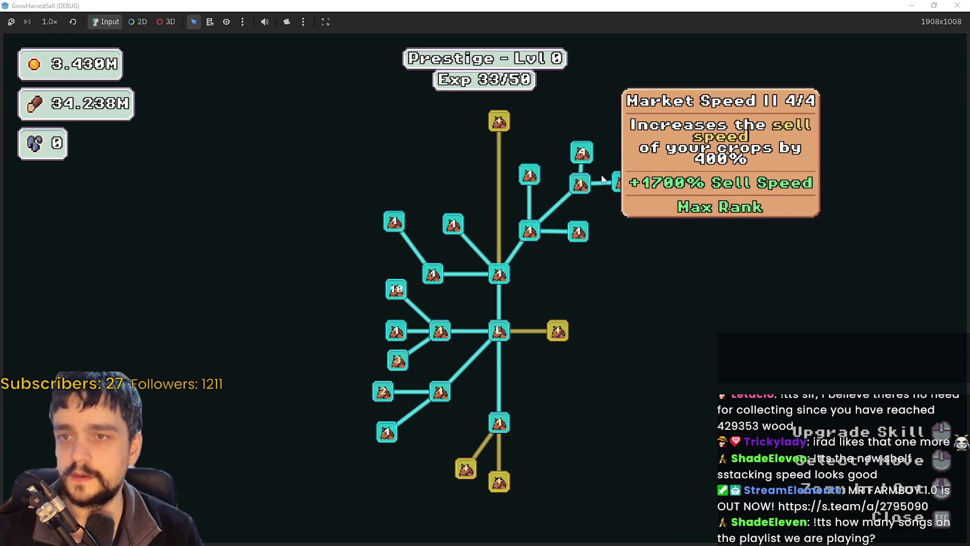
- Unlock Resource Domain, raise its Damage, max Resource Domain Energy, and unlock Deep Barrier and Deep Domain
left_click(601, 300)
left_click(603, 269)
left_click(602, 270)
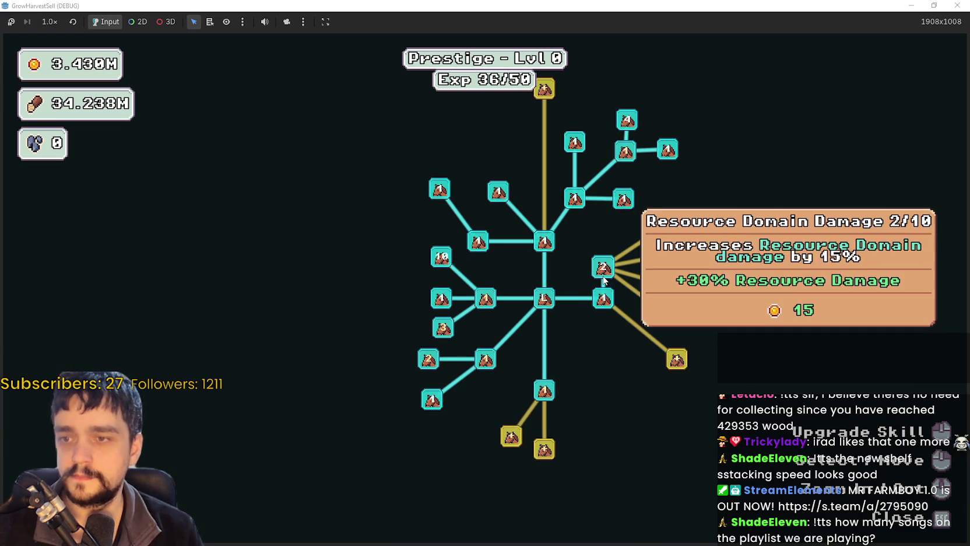
left_click(677, 360)
left_click(677, 360)
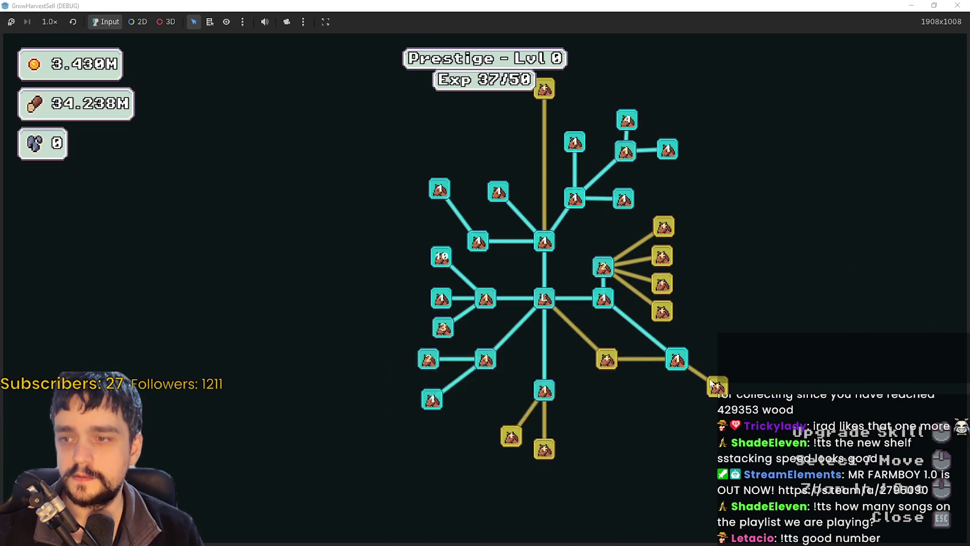
left_click(605, 363)
left_click(606, 363)
left_click(606, 401)
- Buy and max out Barrier Energy I and Barrier Energy II
left_click(653, 399)
left_click(653, 400)
left_click(685, 430)
left_click(685, 431)
left_click(685, 430)
left_click(652, 400)
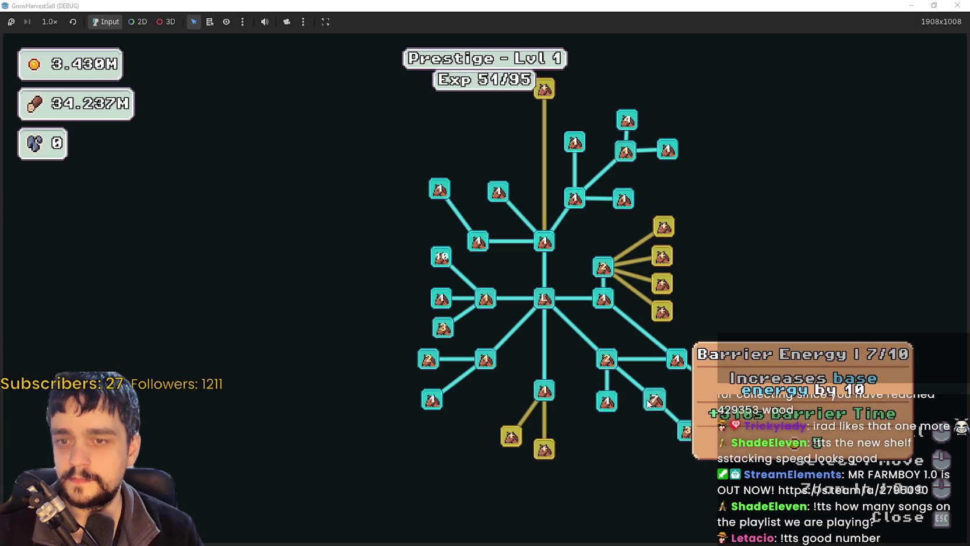
left_click(647, 404)
left_click(688, 435)
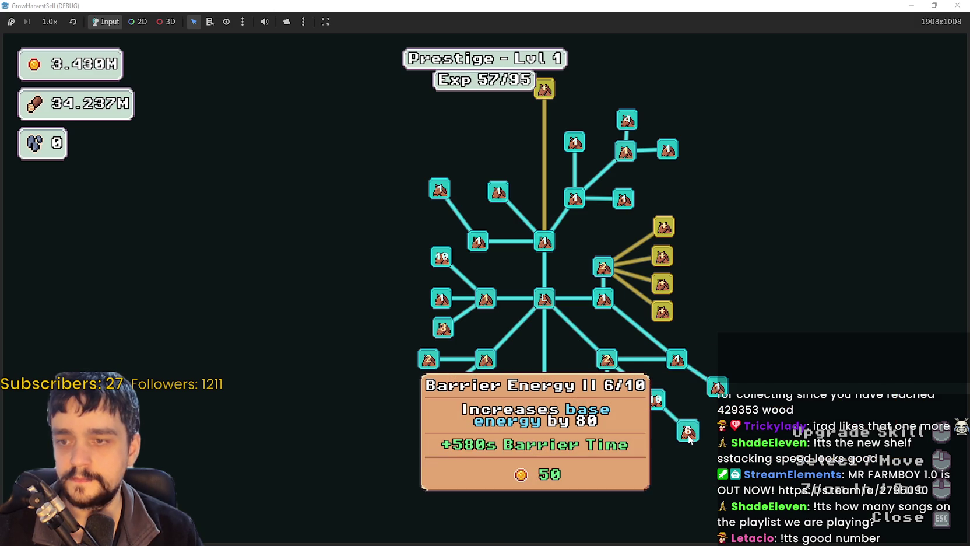
left_click(688, 435)
left_click(688, 434)
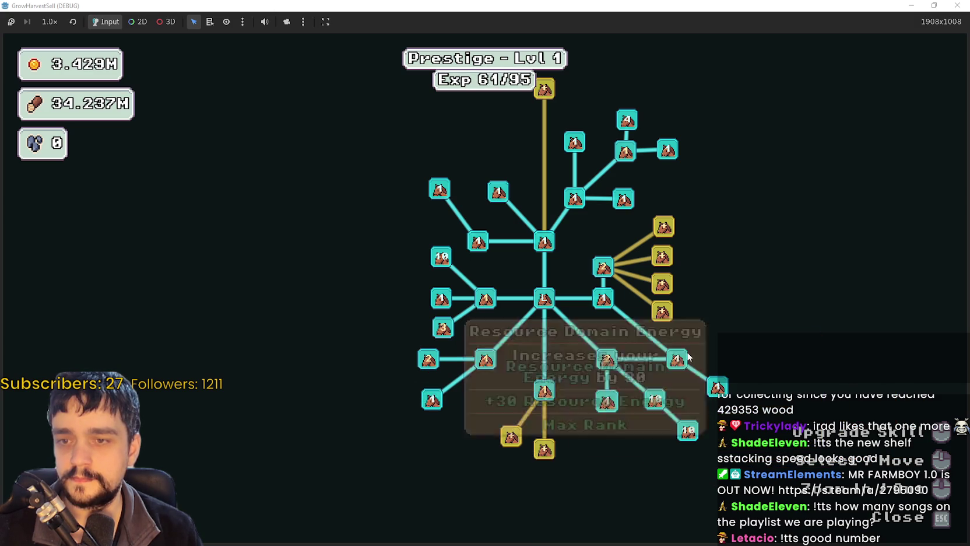
- Unlock the skills below the tree centre and raise Resource Domain Damage II to 10/10
left_click(662, 311)
left_click(663, 284)
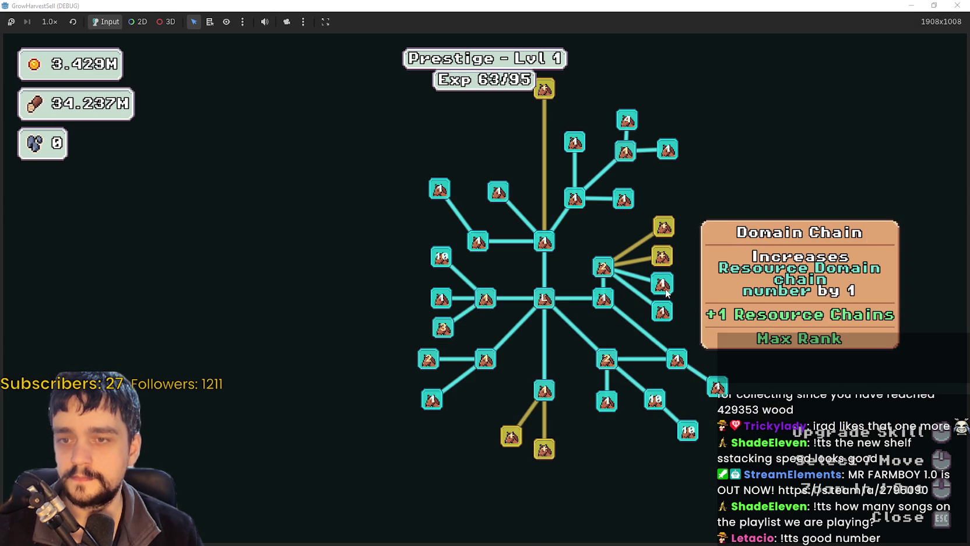
left_click(663, 256)
left_click(662, 256)
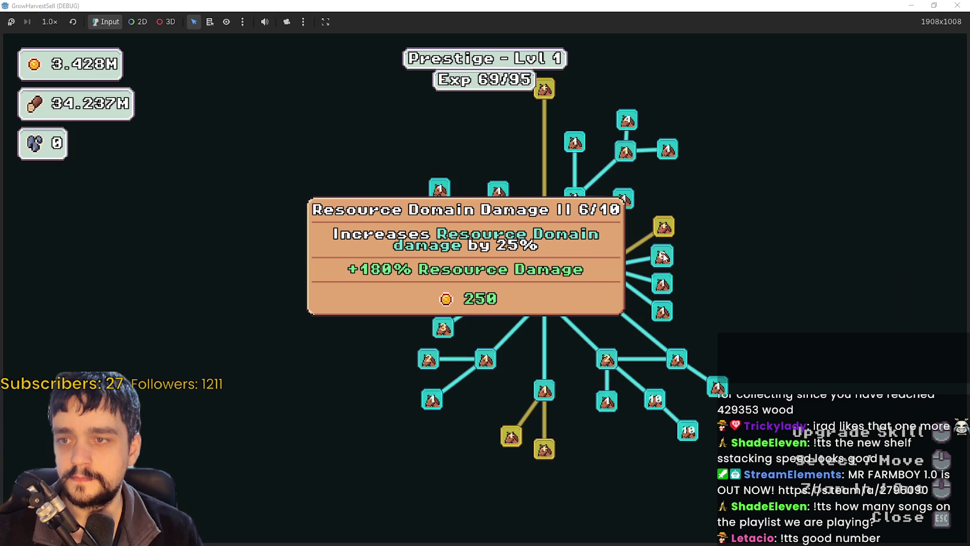
left_click(662, 257)
left_click(663, 257)
left_click(662, 228)
left_click(662, 229)
left_click(662, 234)
left_click(661, 233)
left_click(662, 236)
- Raise Crops Value to 10/10
left_click_drag(493, 352, 689, 369)
left_click(689, 369)
left_click(689, 368)
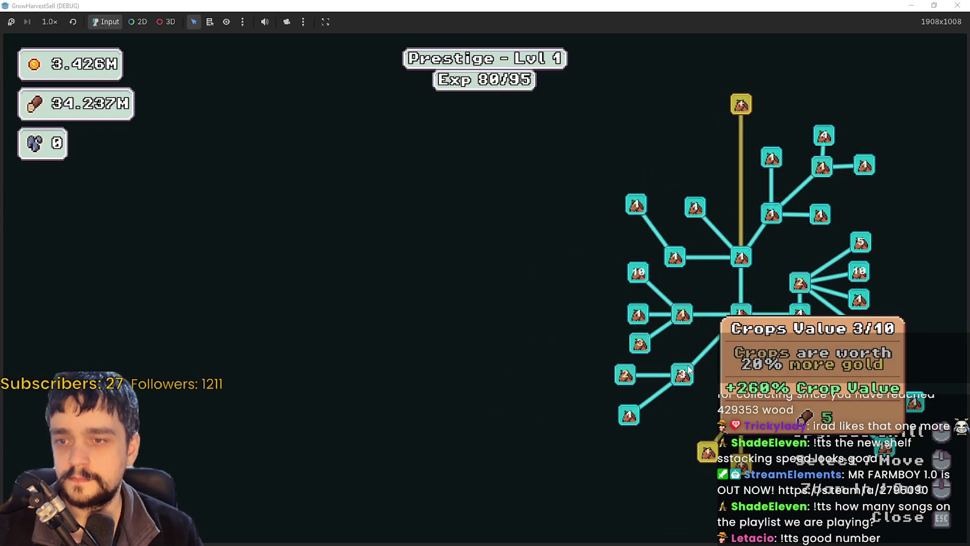
left_click(689, 367)
left_click(689, 367)
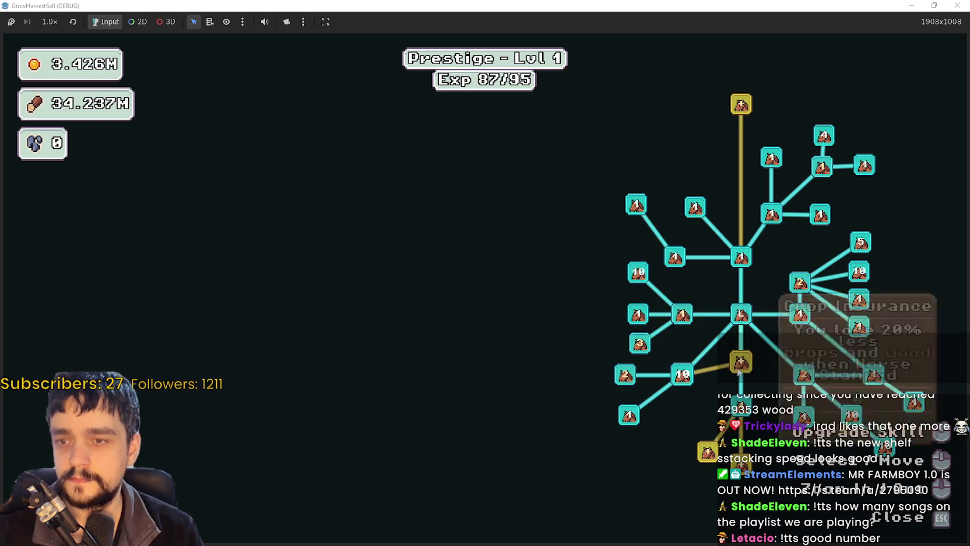
- Buy Wood Master at max rank and raise Wood Increase to 10/10
left_click_drag(713, 403, 647, 347)
left_click(633, 352)
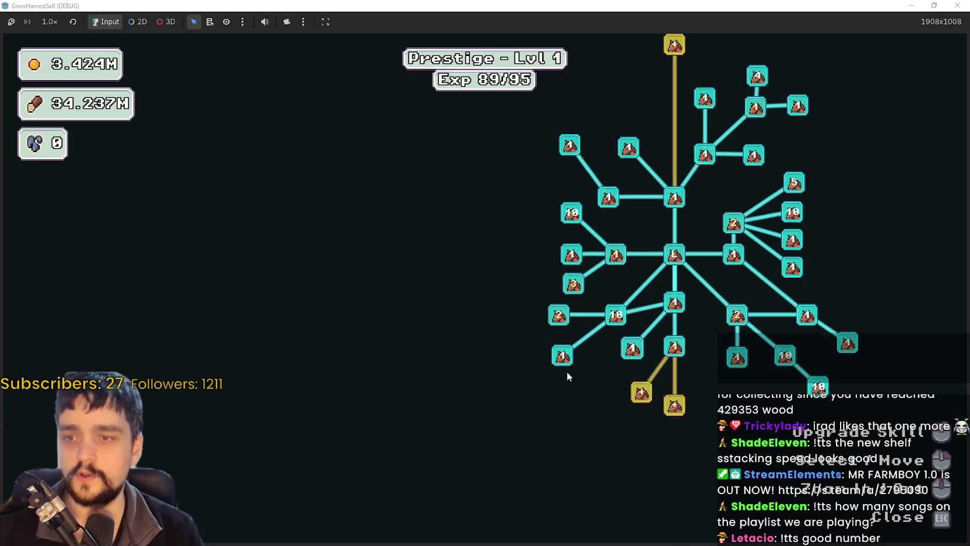
left_click_drag(567, 372, 553, 344)
left_click(628, 368)
left_click(628, 369)
left_click(651, 378)
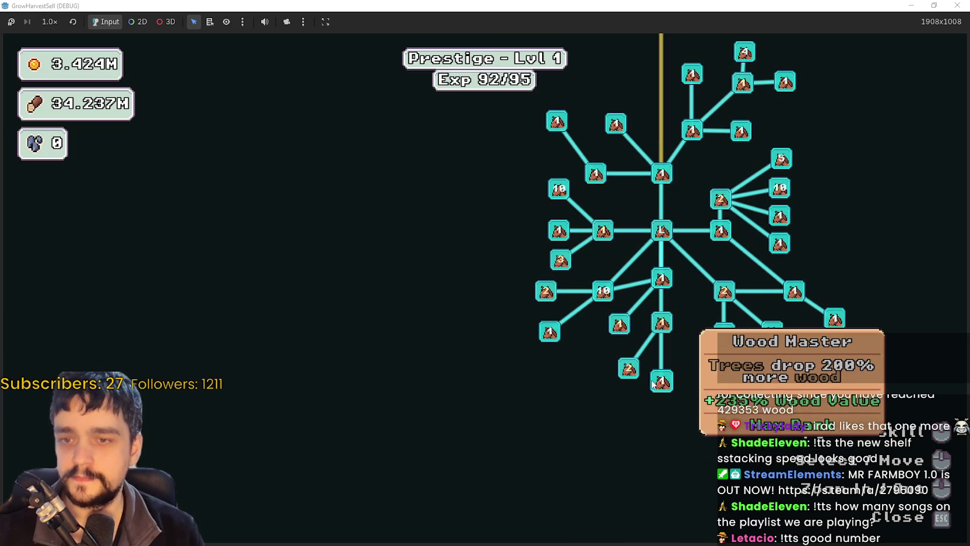
left_click(632, 370)
left_click(635, 370)
left_click(635, 370)
left_click(634, 373)
left_click(635, 372)
left_click(634, 372)
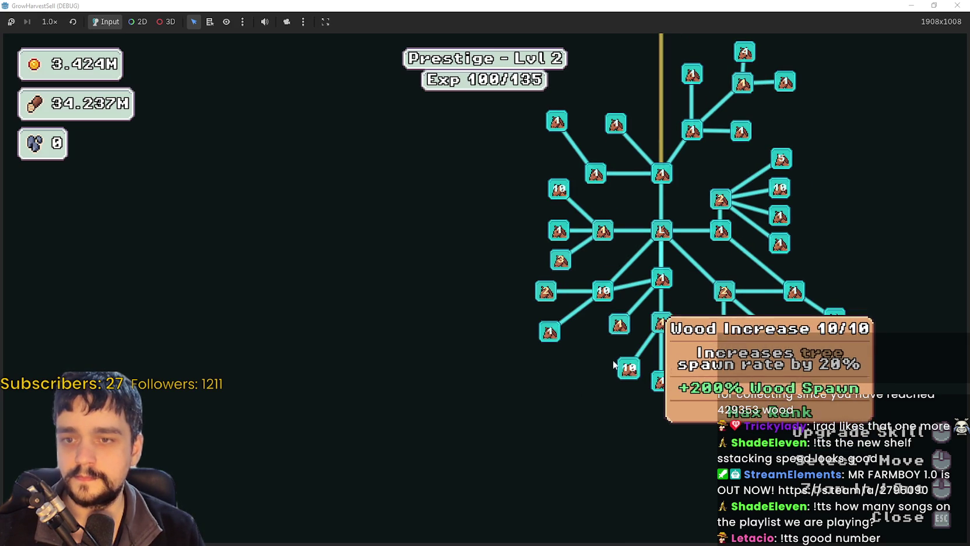
- Max out Forest 1 - 3 Spawn Rate, Dopple Sickle at 4/4, and Crop Domain Damage at 10/10
left_click(547, 294)
left_click(547, 295)
left_click(546, 295)
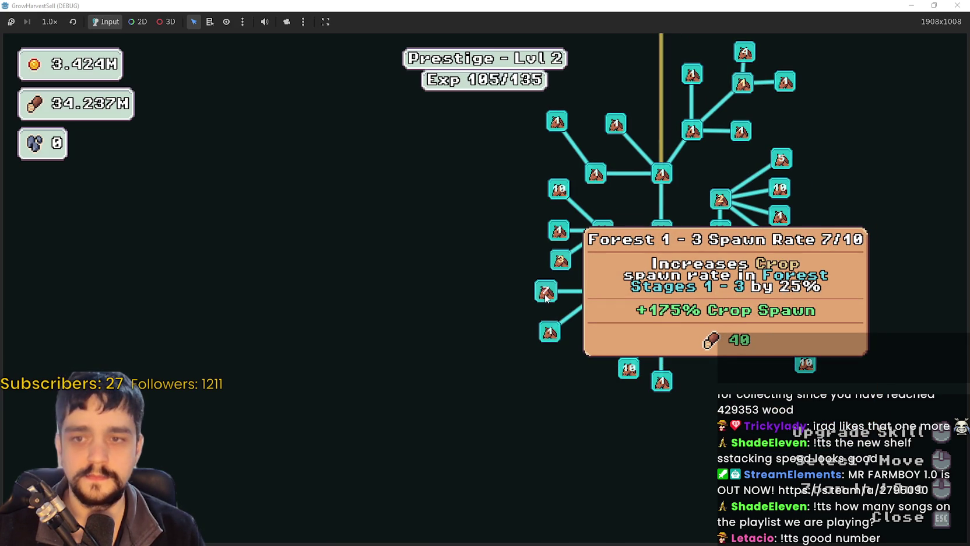
left_click(546, 297)
left_click_drag(492, 283, 420, 319)
left_click(420, 319)
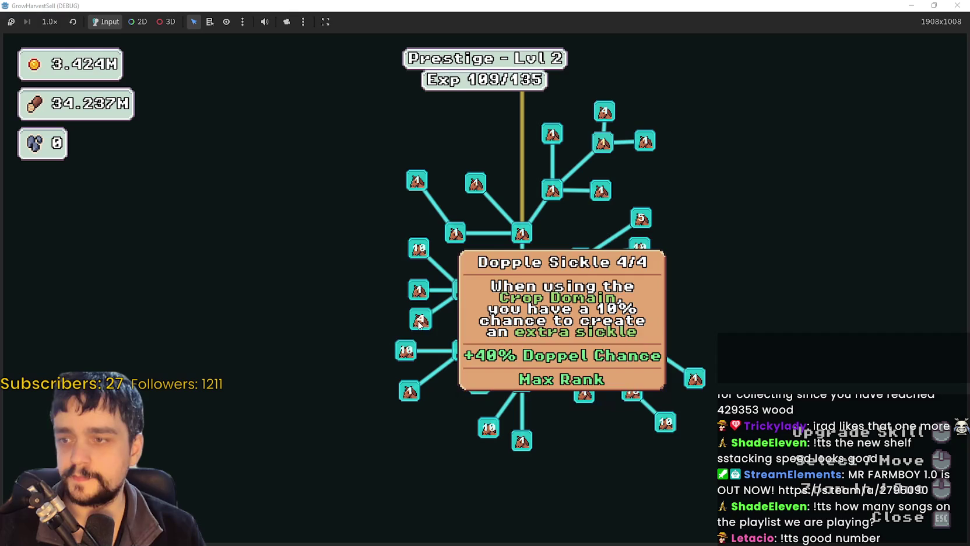
left_click(470, 295)
left_click(470, 294)
left_click(470, 295)
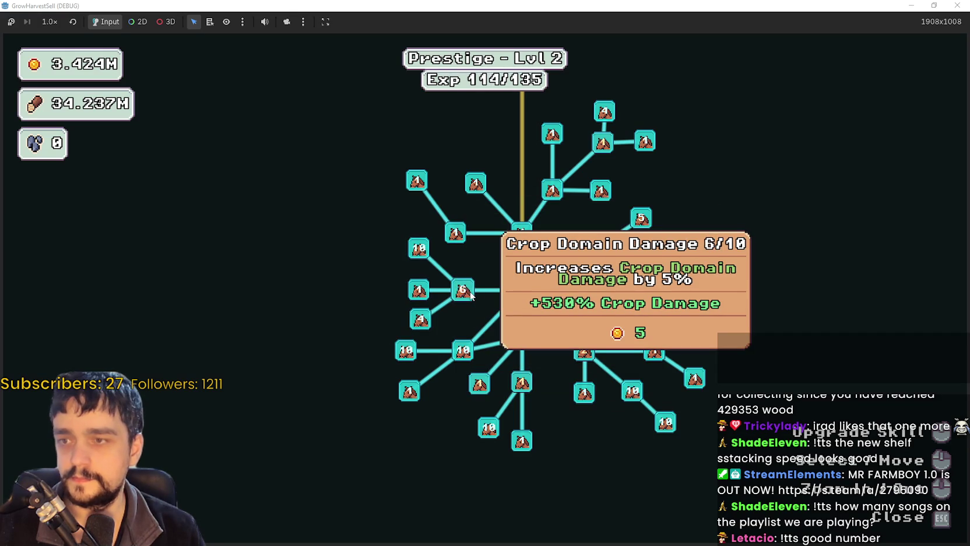
left_click(471, 295)
left_click(471, 294)
- Max out Market Speed
left_click_drag(613, 234, 589, 291)
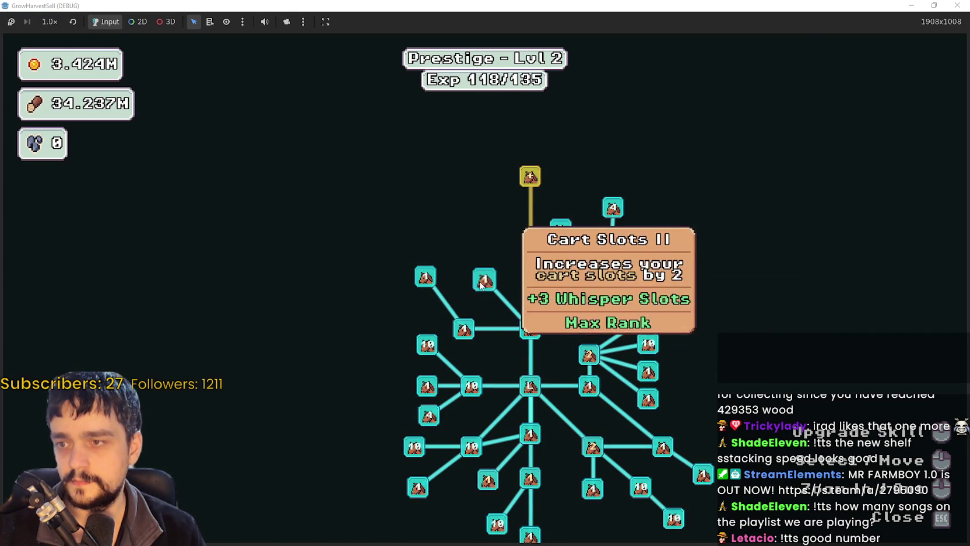
left_click(610, 240)
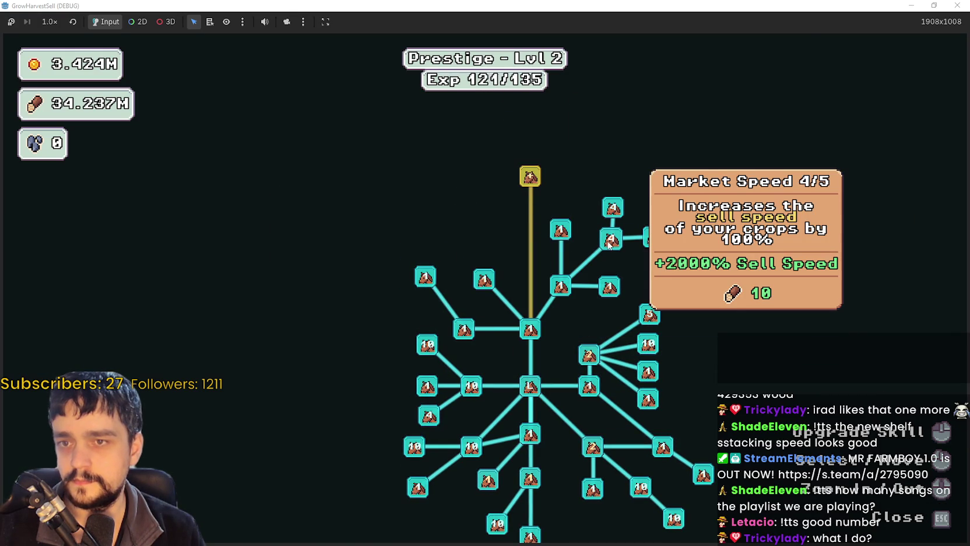
left_click(609, 242)
- Upgrade Resource Domain Damage four more times, buy the first rank of Light Feet, and leave the tree
left_click_drag(659, 248, 696, 169)
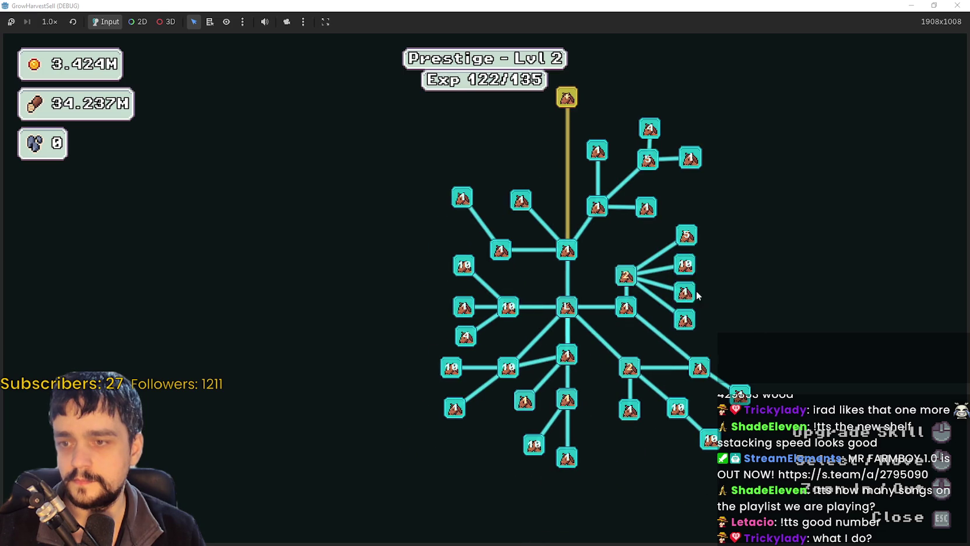
left_click(627, 279)
left_click(627, 279)
left_click(627, 279)
left_click(627, 279)
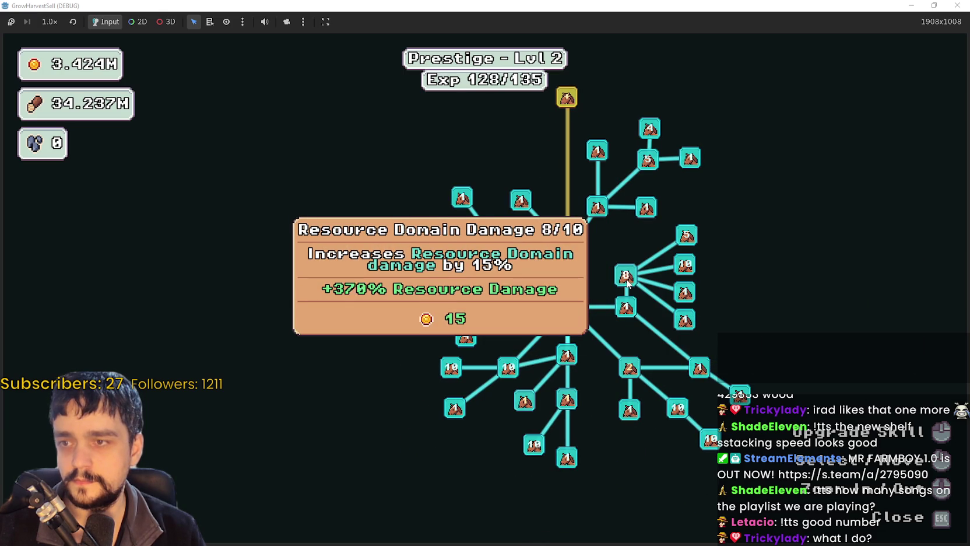
left_click(627, 279)
left_click(626, 278)
left_click_drag(595, 358, 605, 301)
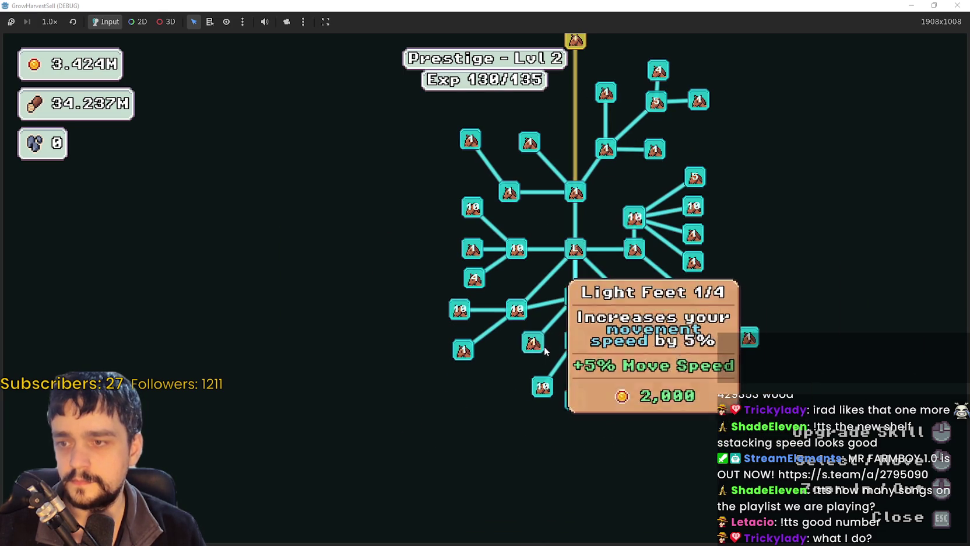
left_click(545, 349)
key("Escape")
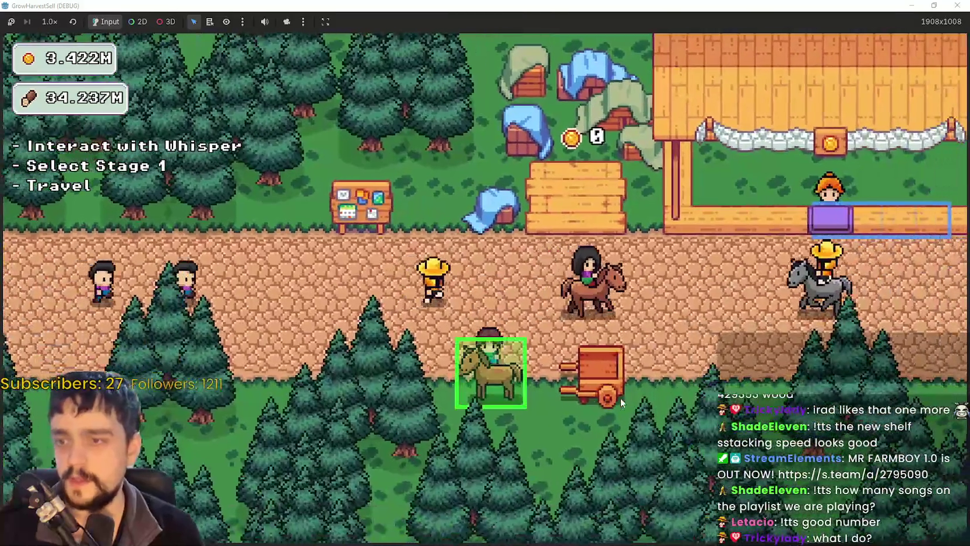
- Choose Stage 3 with Whisper and travel to the forest stage
key("e")
left_click(522, 269)
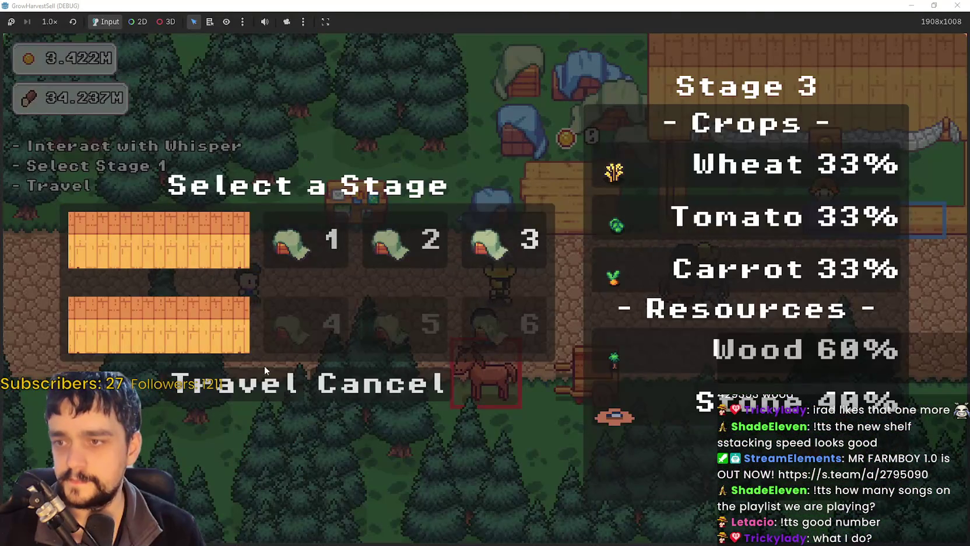
left_click(265, 374)
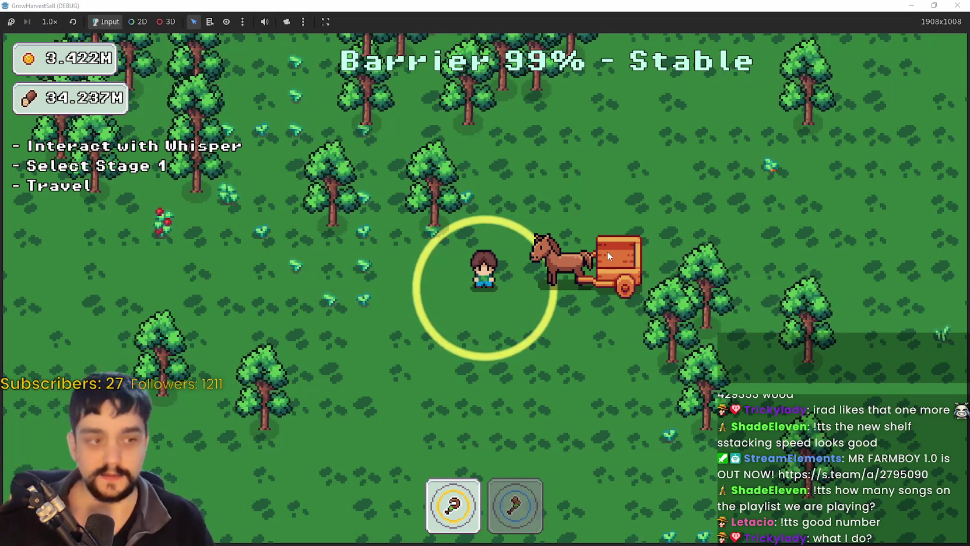
- Walk past the horse cart into the forest, swapping between axe and harvesting tool, and harvest a tomato
key("d")
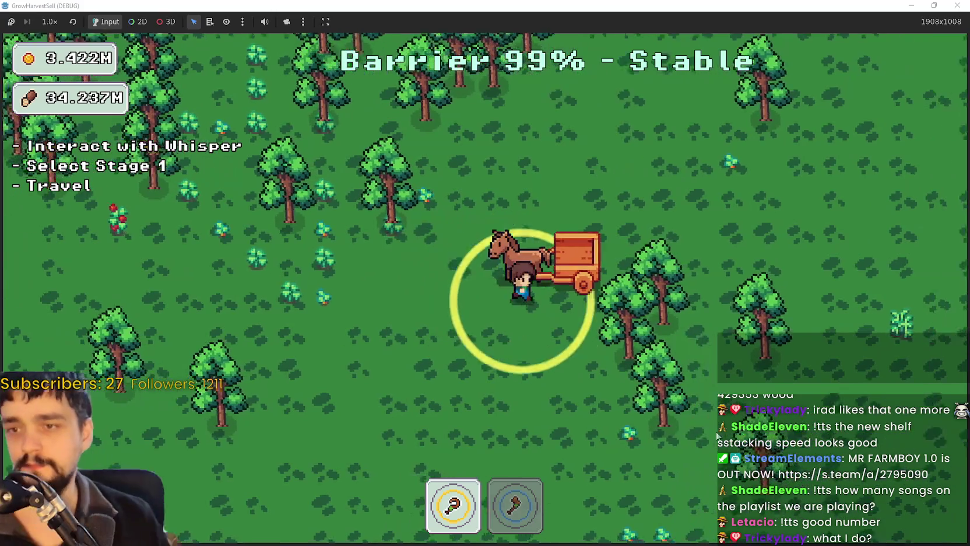
key("s")
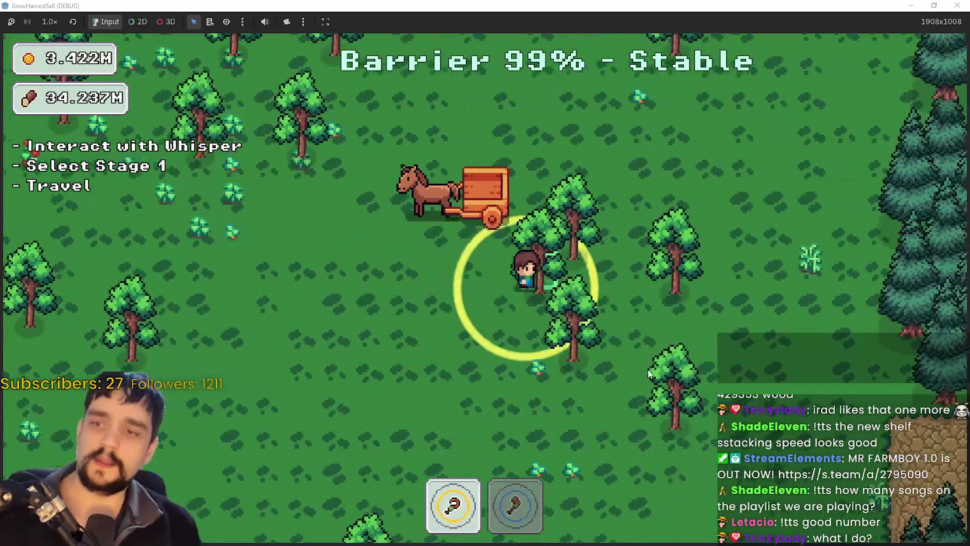
key("a")
key("2")
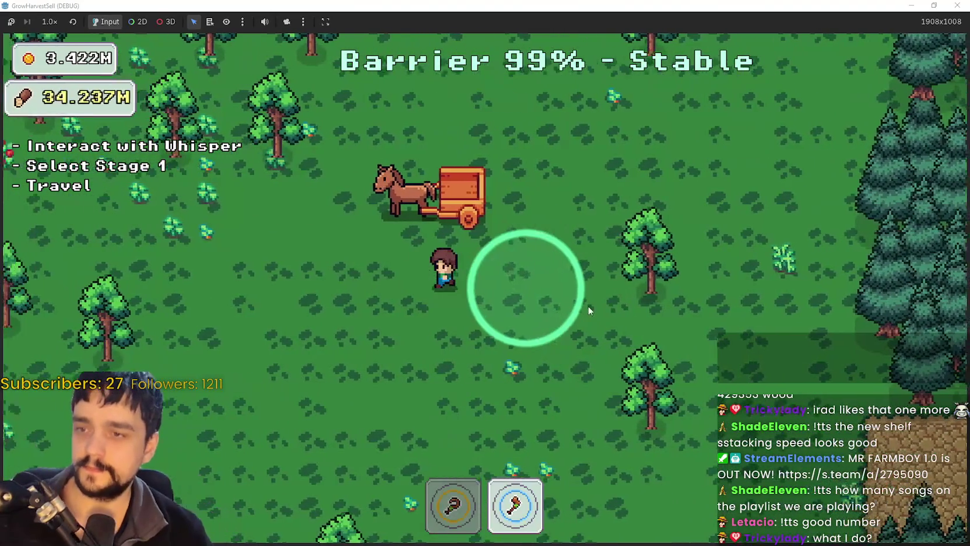
key("a")
key("w")
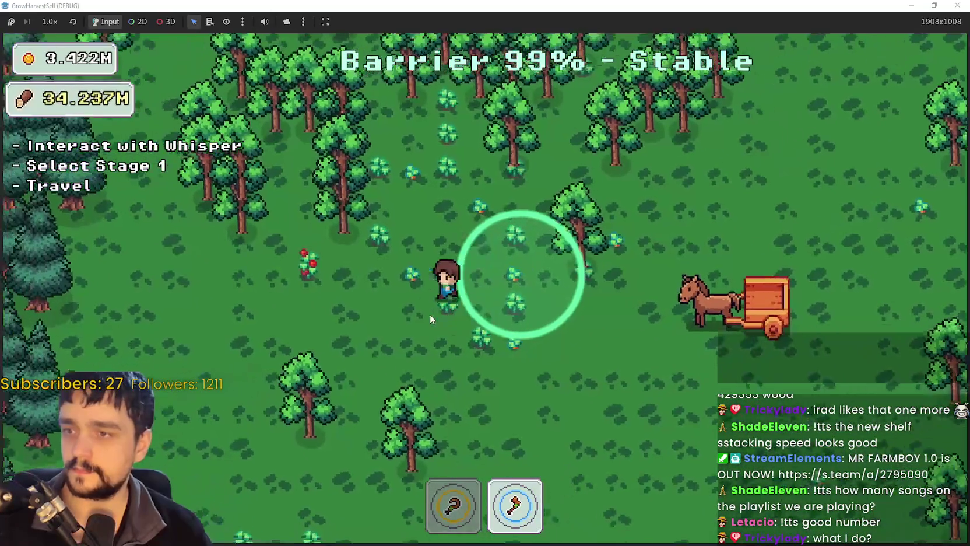
key("a")
key("1")
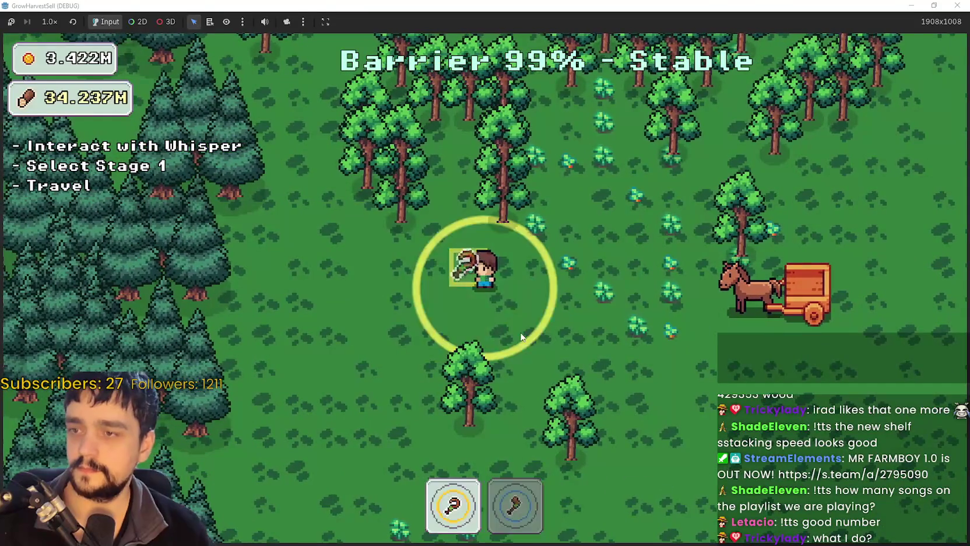
key("d")
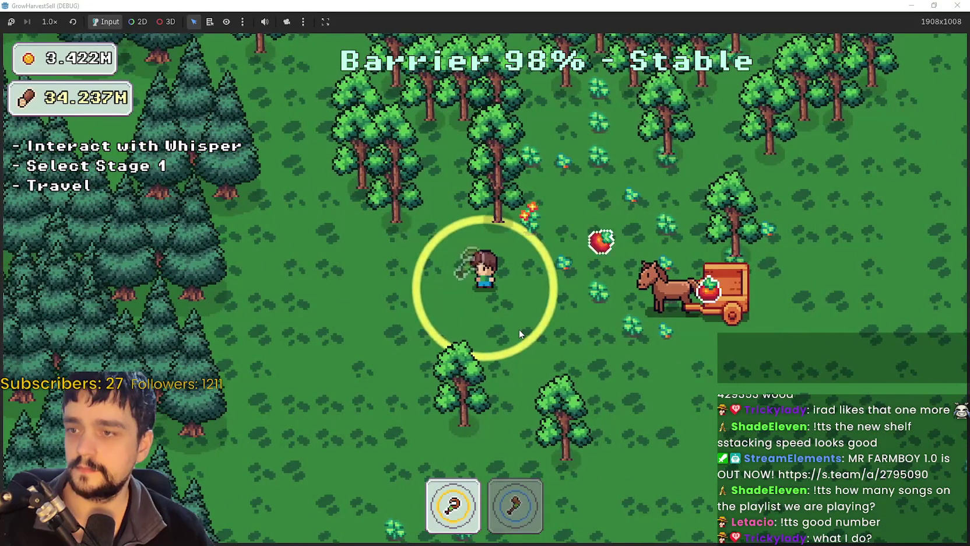
key("d")
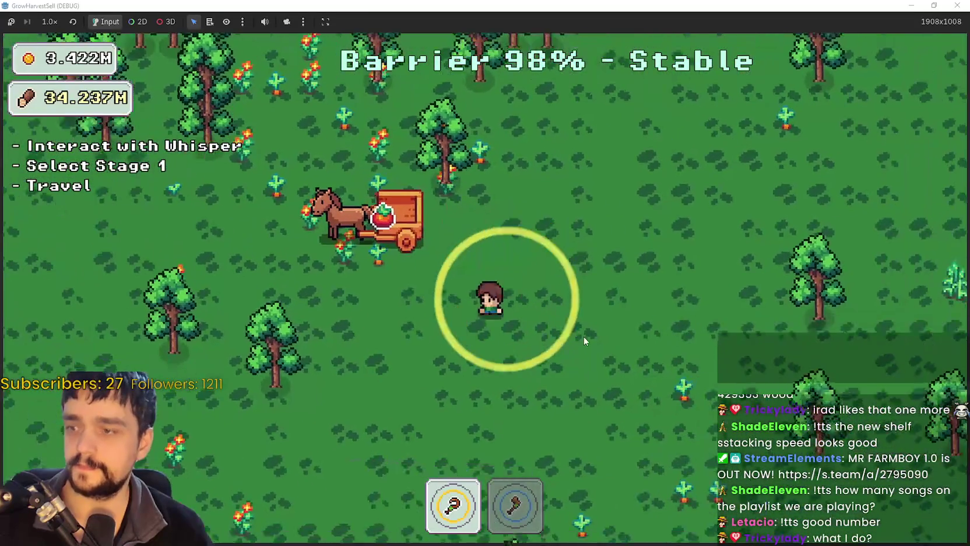
key("s")
key("a")
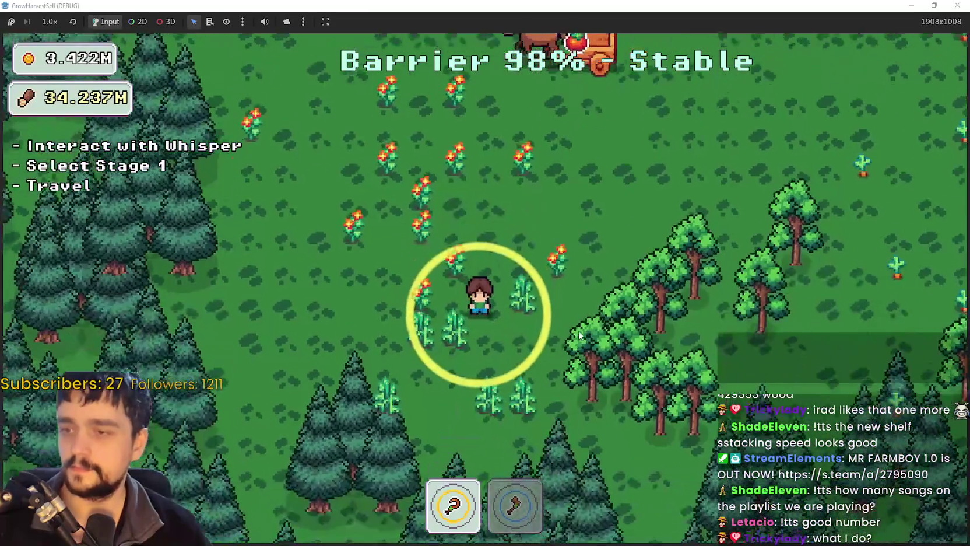
- Chop nearby trees with the axe while roaming the forest clearing
key("w")
key("d")
key("2")
key("w")
key("d")
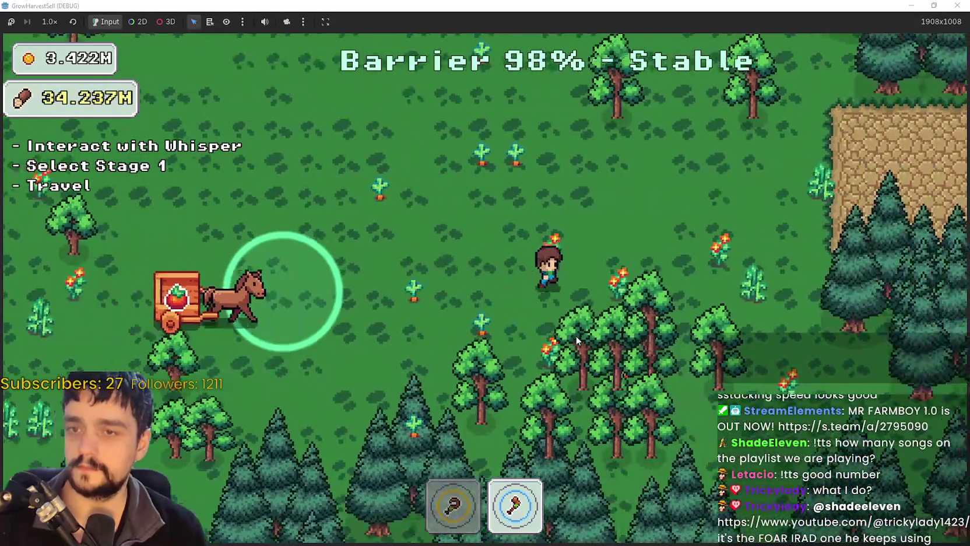
key("s")
key("a")
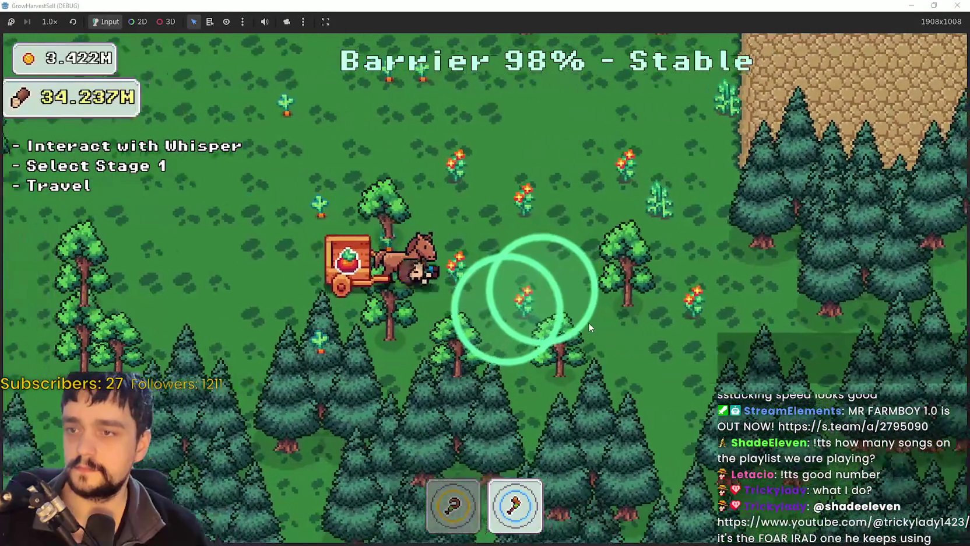
key("a")
key("w")
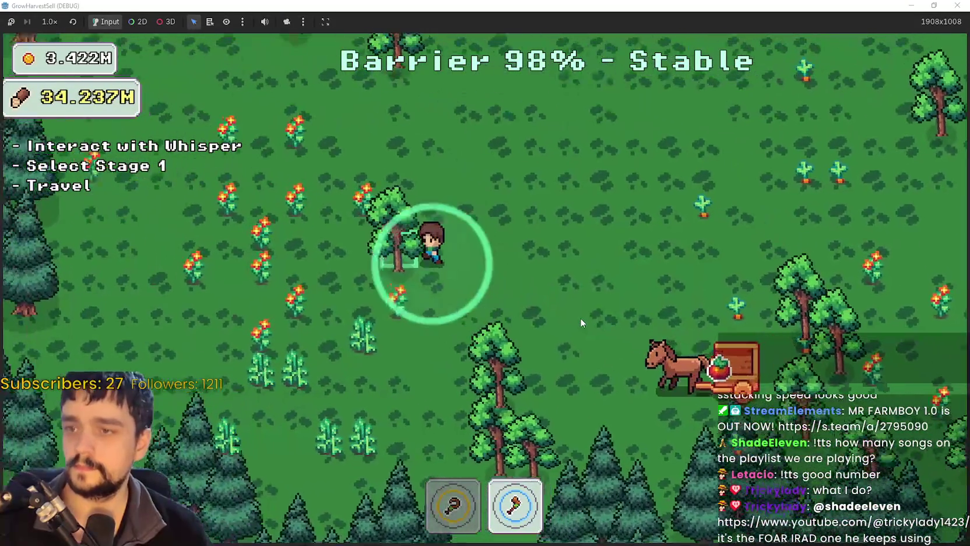
key("d")
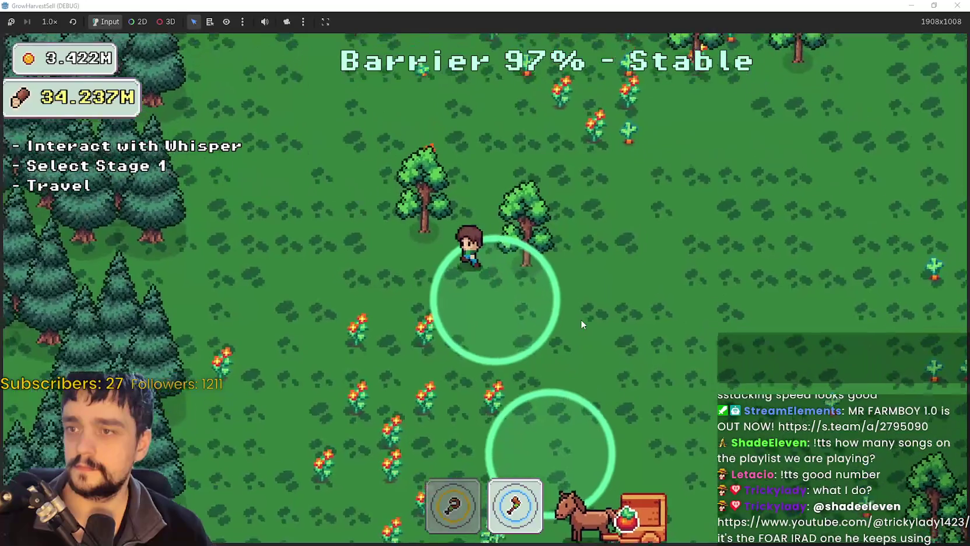
key("d")
key("s")
key("w")
key("w")
- Harvest the four ripe crops inside the ring with the sickle, then return to the editor
key("s")
key("d")
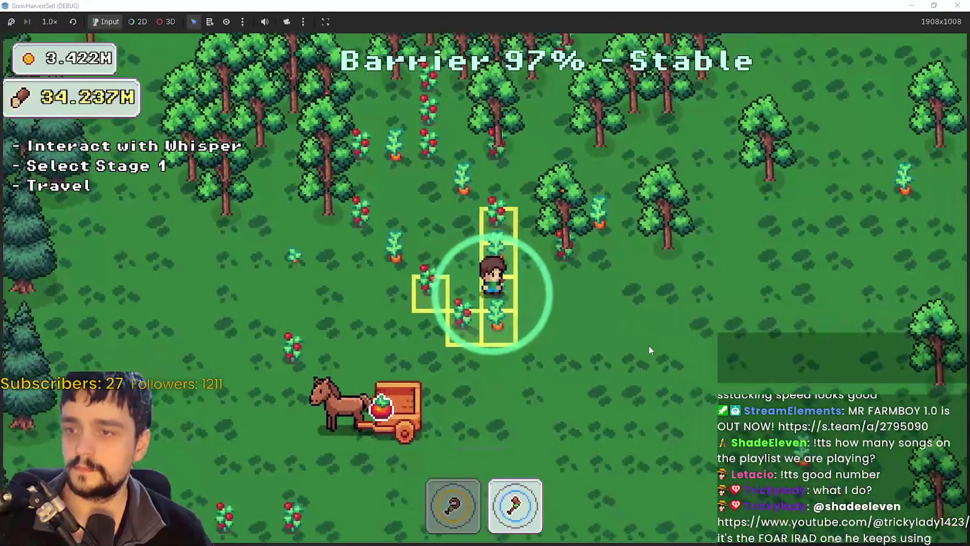
key("a")
key("1")
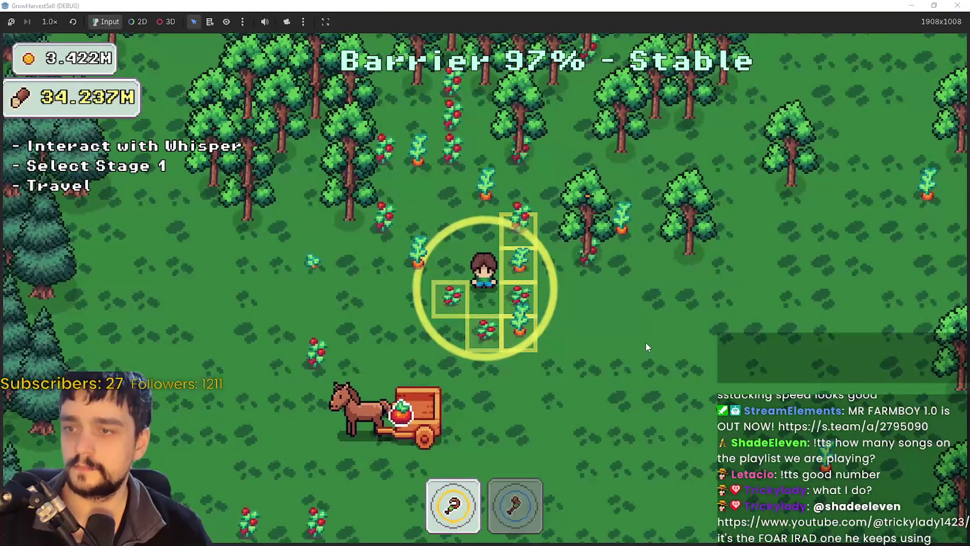
left_click(644, 341)
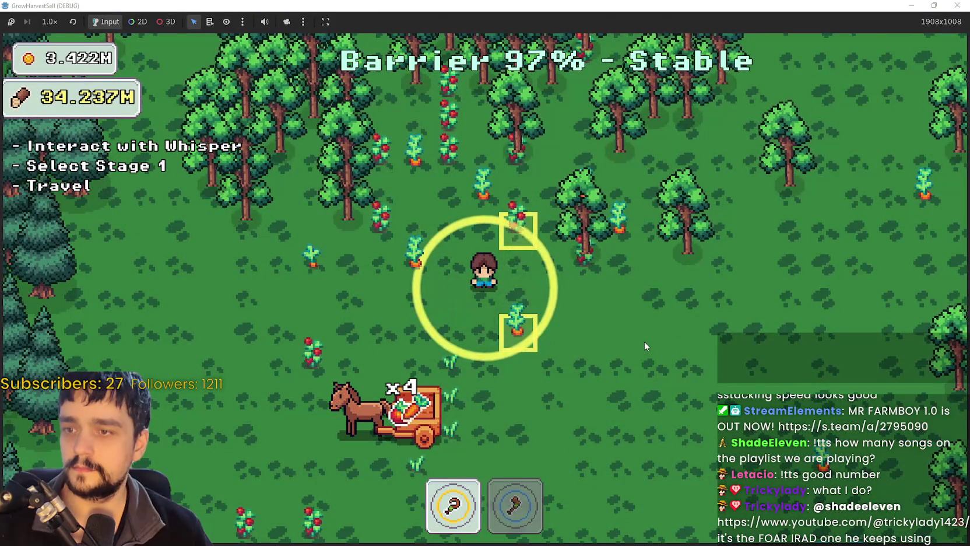
key("s")
key("d")
key("a")
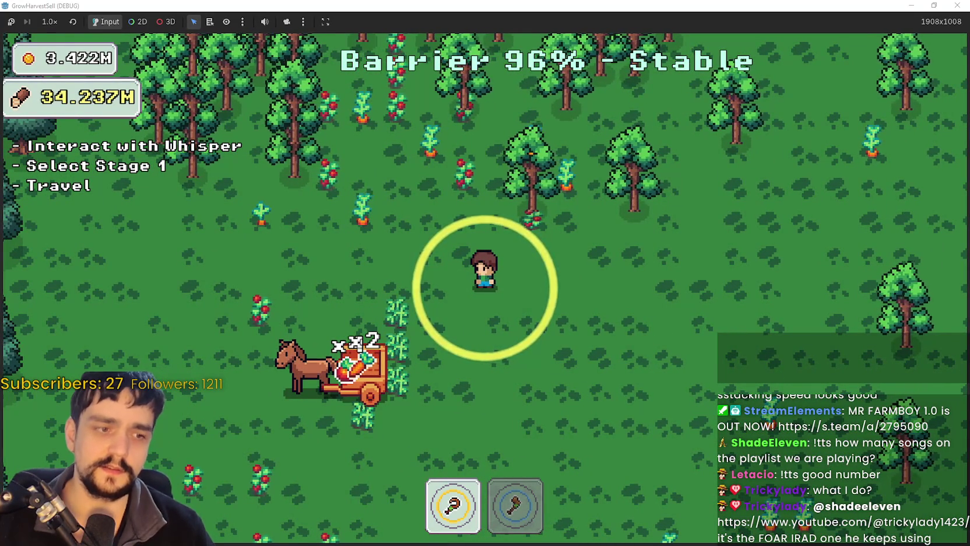
key("alt+Tab")
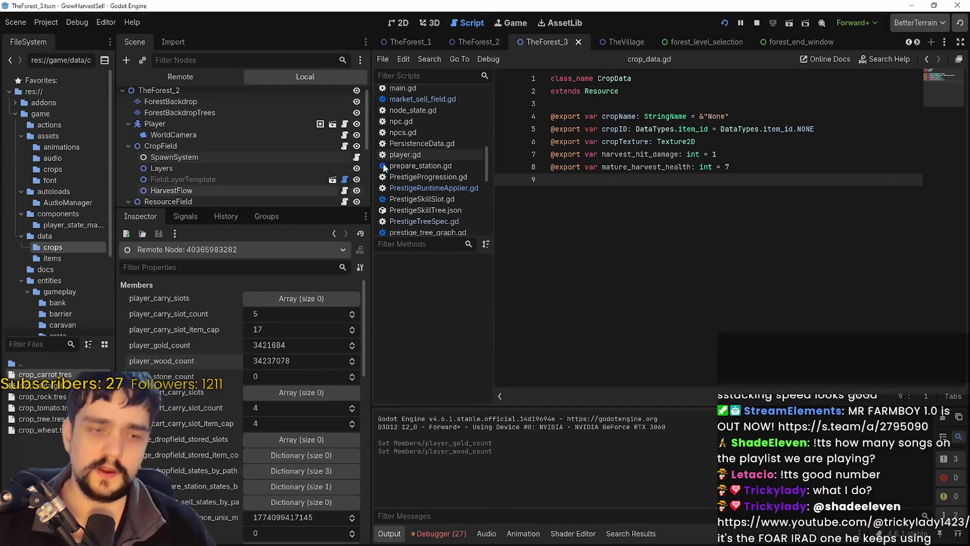
- Set crop_carrot.tres mature_harvest_health to 30, save with Ctrl+S, and rerun the game
left_click(38, 374)
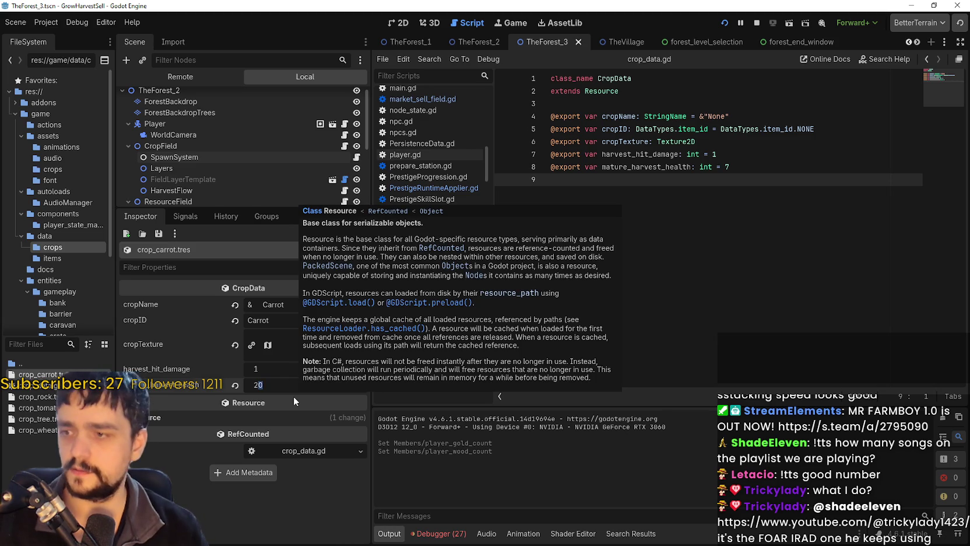
type("30")
key("Return")
key("ctrl+s")
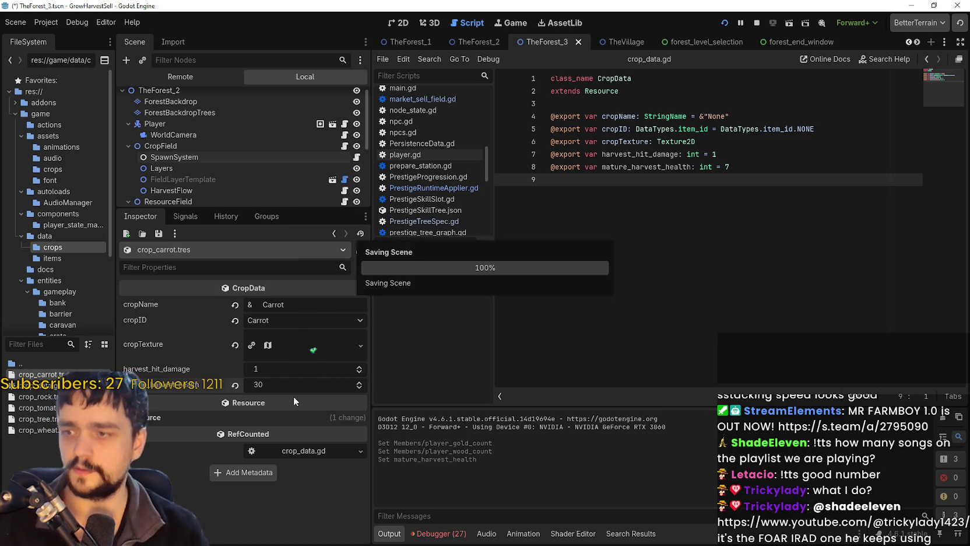
left_click(756, 24)
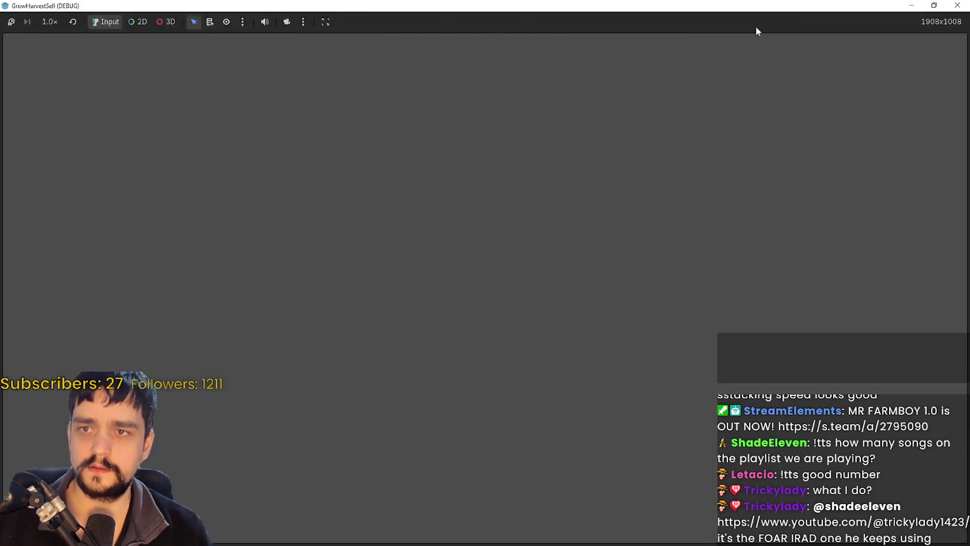
- Launch a fresh game run and walk the character along the village road to the Skill Board
left_click(725, 24)
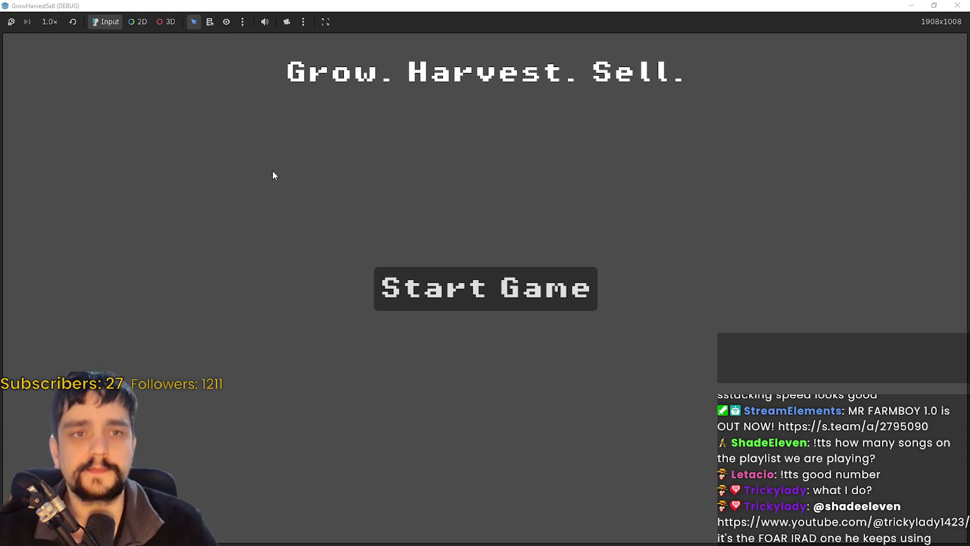
left_click(403, 274)
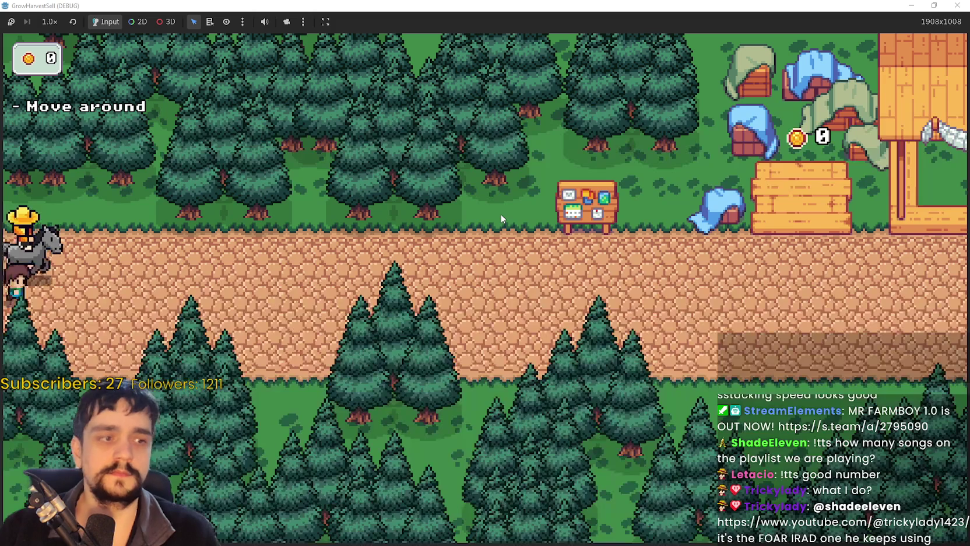
left_click(400, 306)
key("d")
key("w")
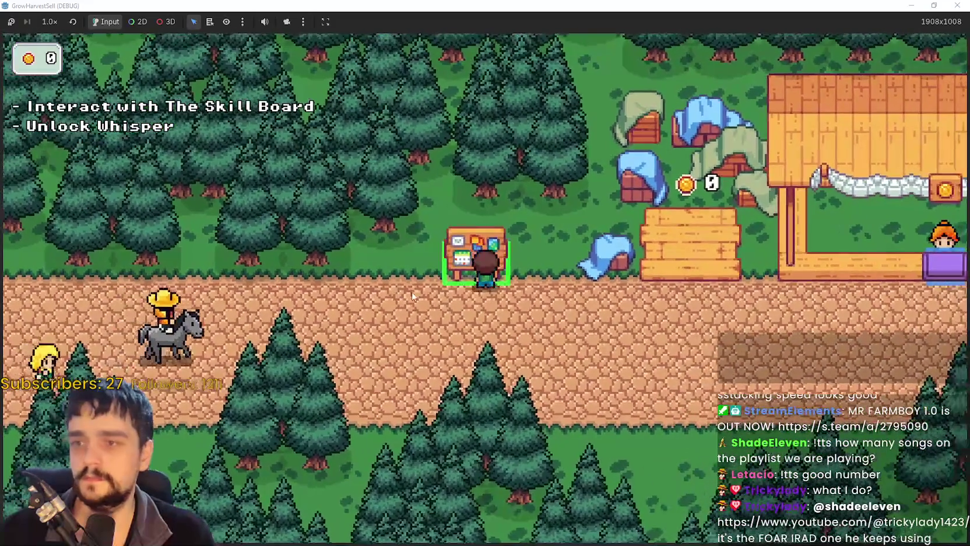
- View the prestige skill tree at the Skill Board, panning and zooming, then close it and return to the editor
key("e")
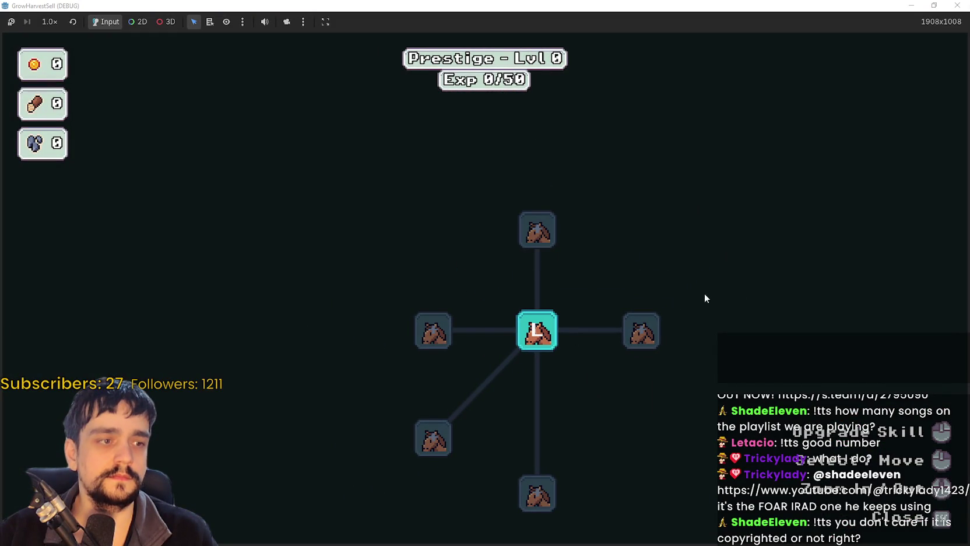
mouse_move(684, 305)
left_mouse_down()
mouse_move(601, 248)
mouse_move(624, 240)
left_mouse_up()
scroll(475, 284, "up", 2)
key("Escape")
key("F8")
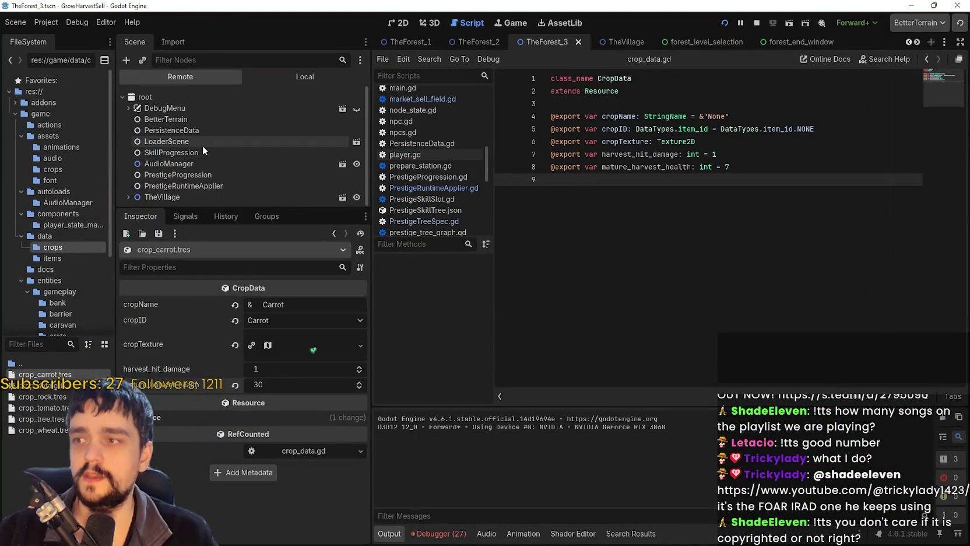
- Set the live PersistenceData player gold to 434343243 and wood to 432423432, then save
left_click(200, 149)
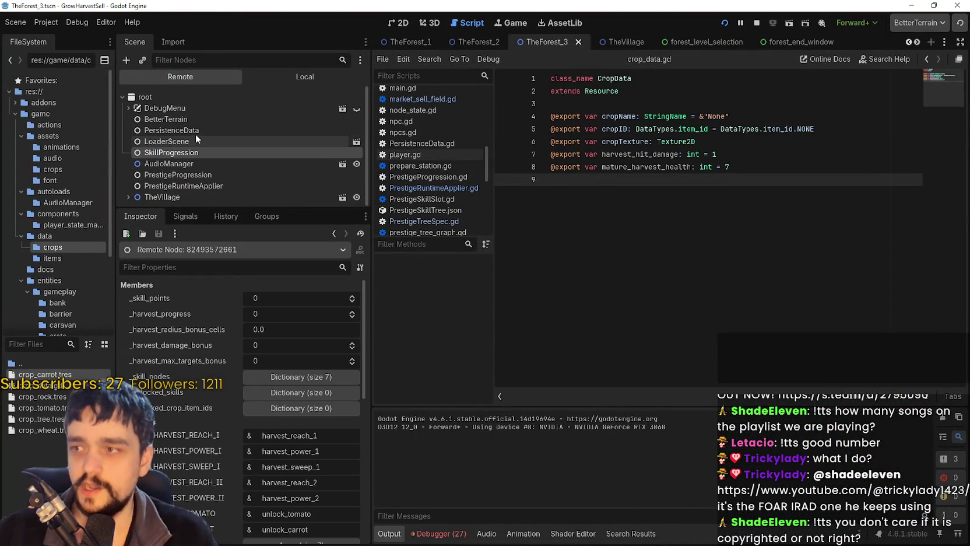
left_click(196, 132)
left_click(280, 346)
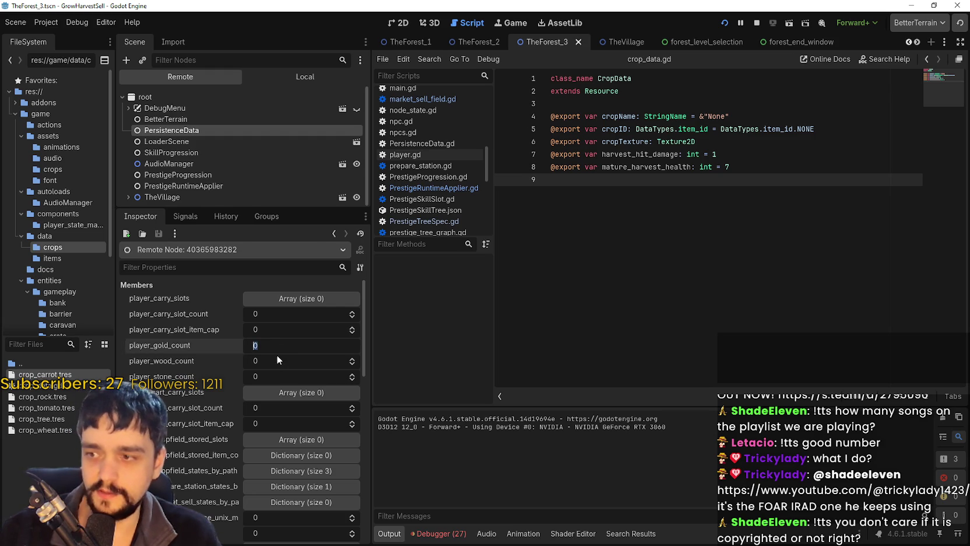
type("4343243")
left_click(274, 361)
type("432423432")
key("Return")
key("ctrl+s")
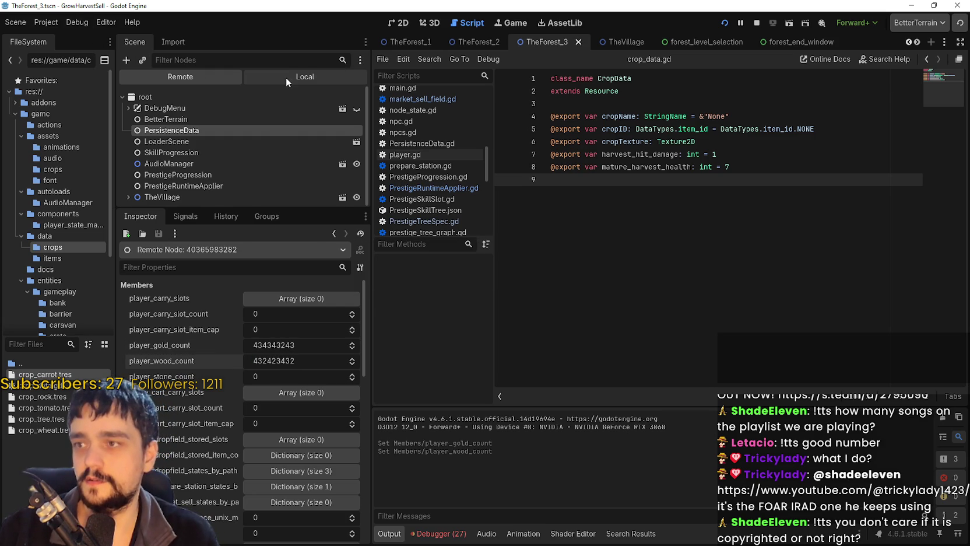
- Return to the local scene tree, then open the game's prestige skill tree and unlock Resource Domain
left_click(285, 78)
left_click(240, 168)
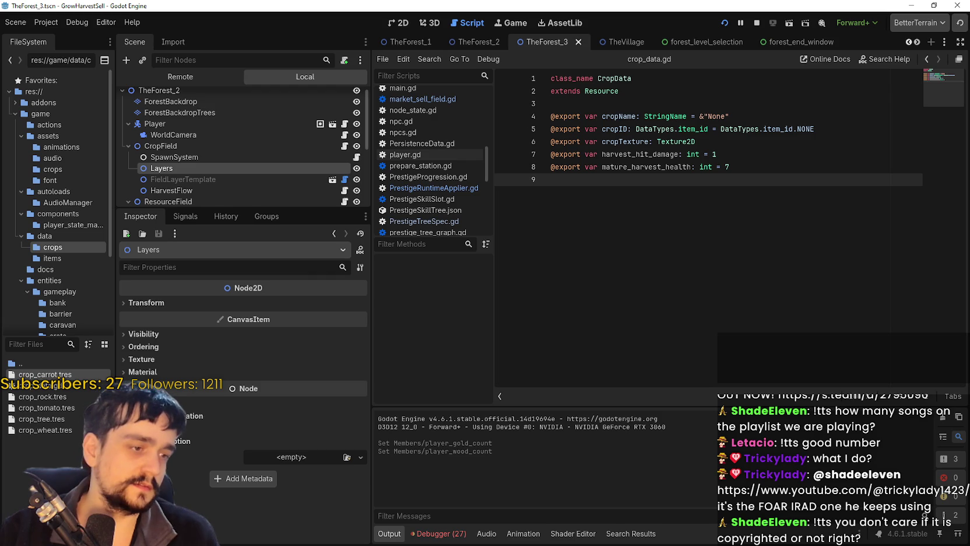
key("alt+Tab")
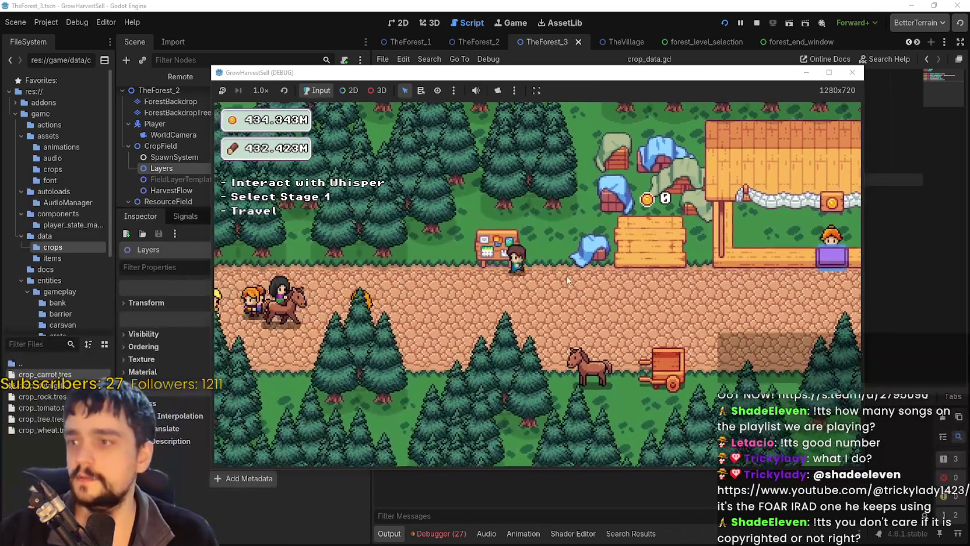
key("p")
left_click(628, 257)
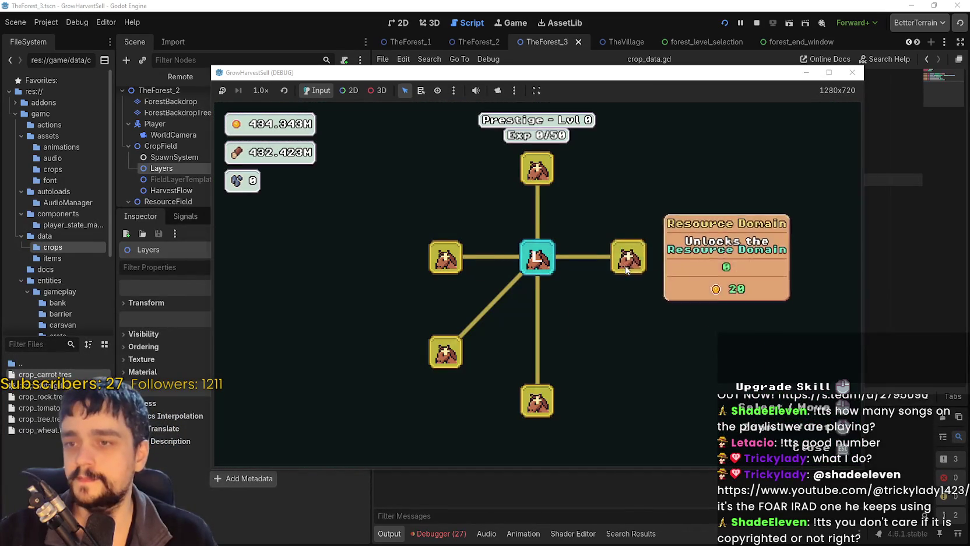
- Unlock the skill nodes beyond Resource Domain, raising Wood Gatherer to rank 2 and Wood Increase to rank 3
left_click(621, 268)
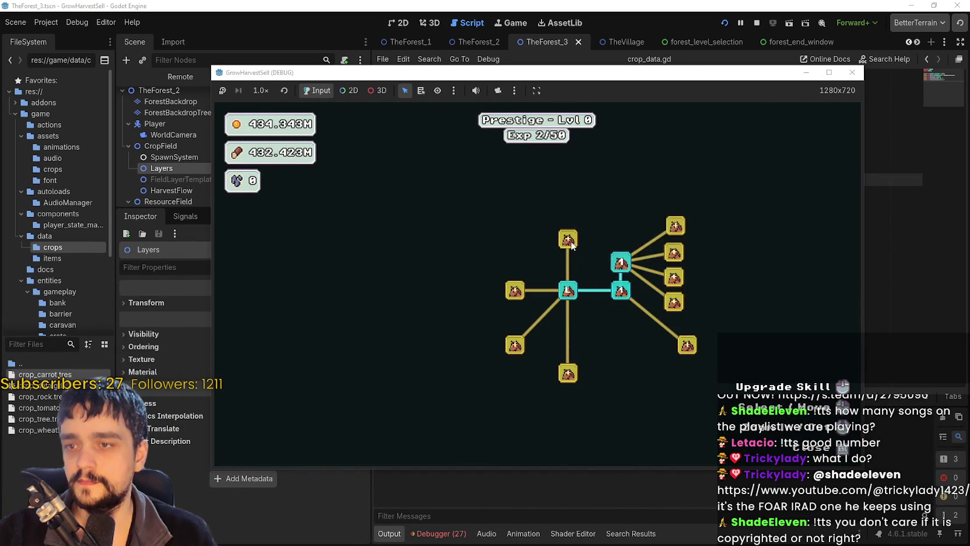
left_click(568, 239)
left_click(515, 289)
left_click(515, 345)
left_click(568, 373)
left_click(538, 414)
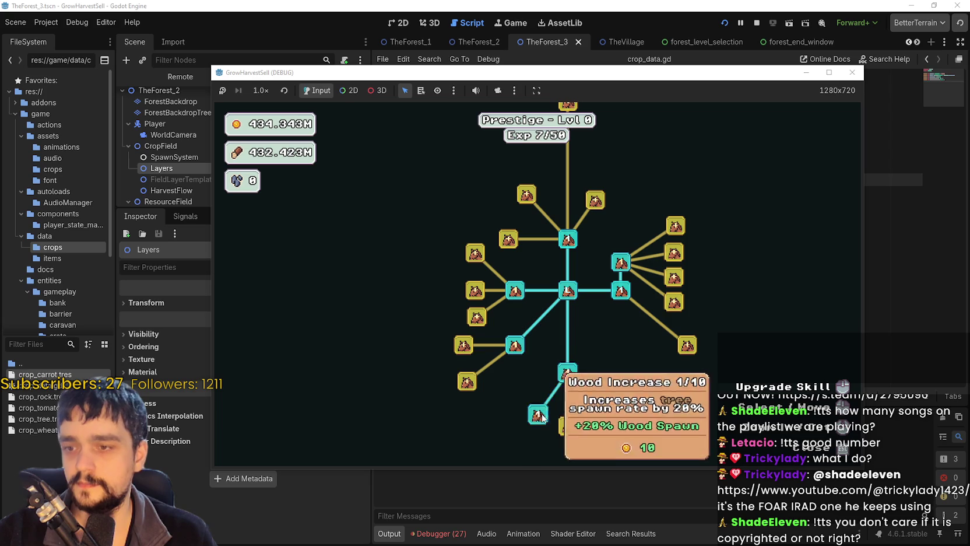
left_click(570, 423)
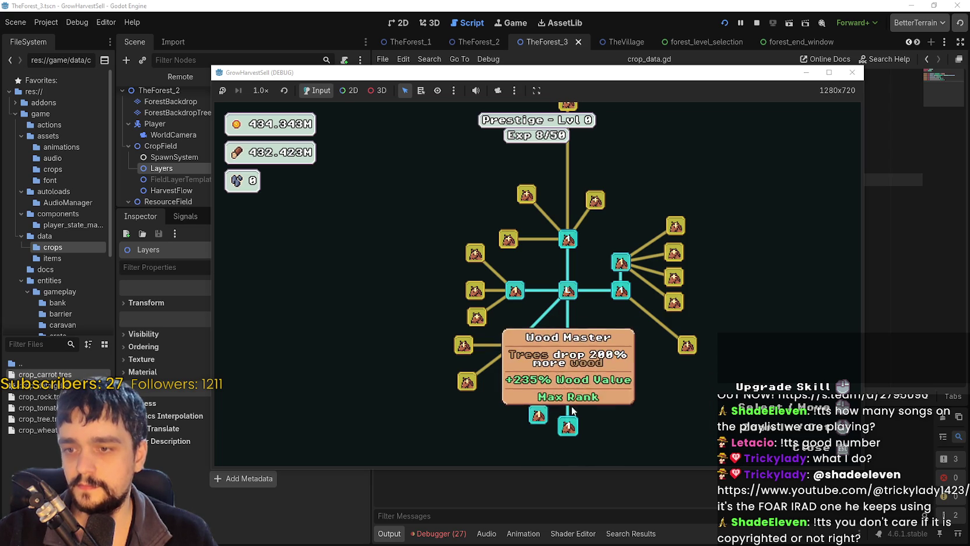
left_click(570, 375)
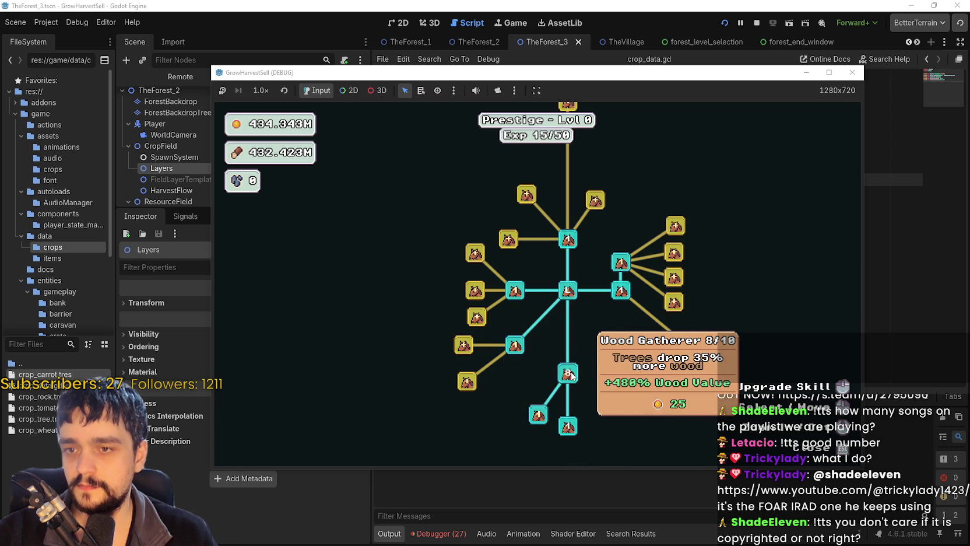
left_click(563, 375)
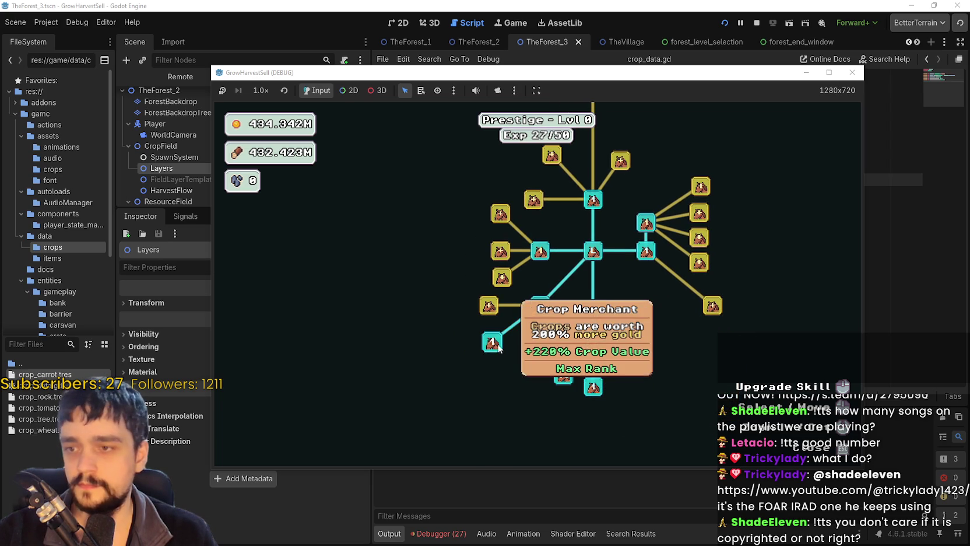
- Max Forest 1 - 3 Spawn Rate, buy three Dopple Sickle ranks and max Crop Domain Damage II
left_click(489, 306)
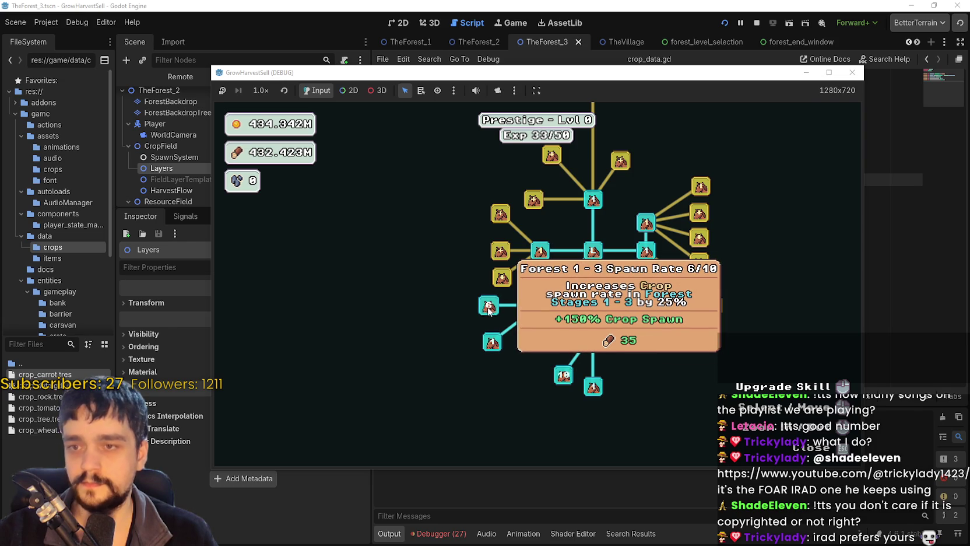
left_click(489, 308)
left_click(489, 308)
left_click(502, 278)
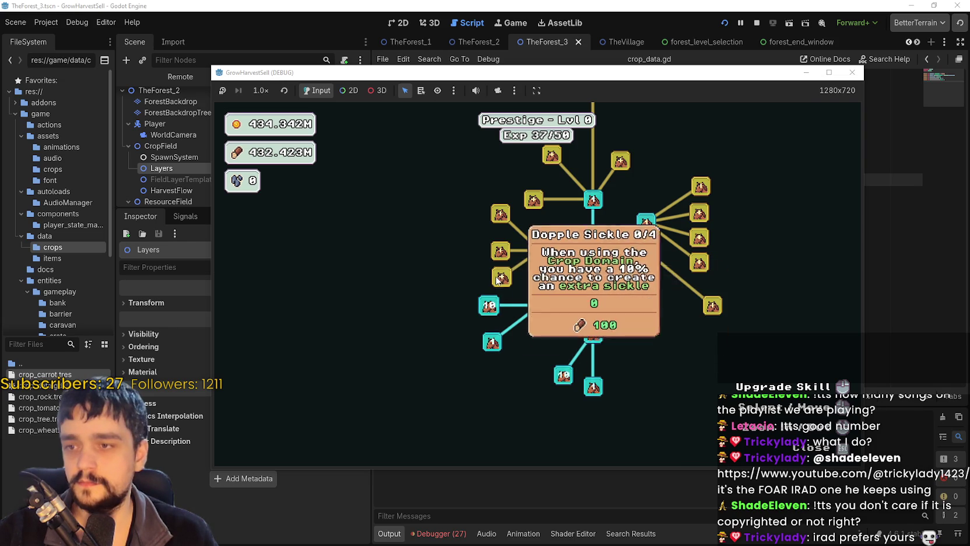
left_click(502, 278)
left_click(502, 278)
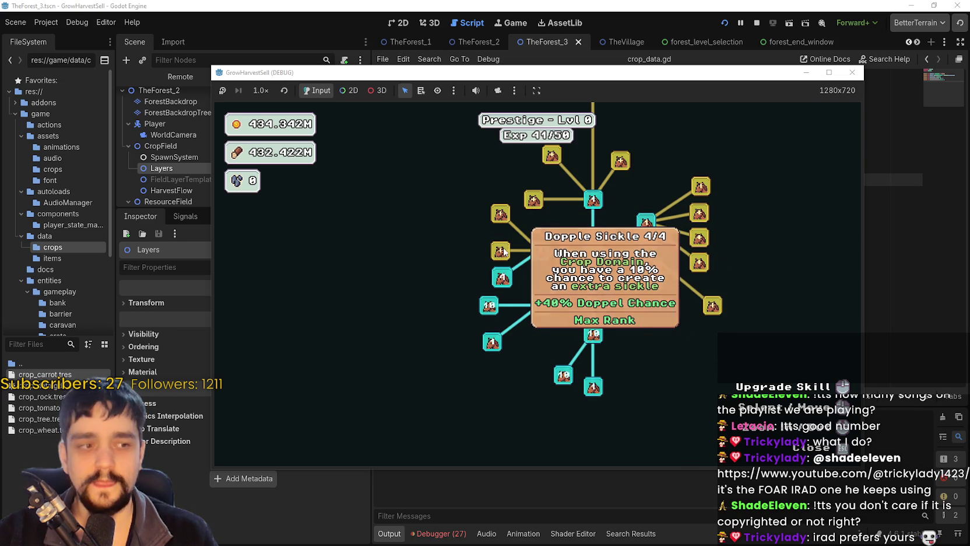
left_click(499, 214)
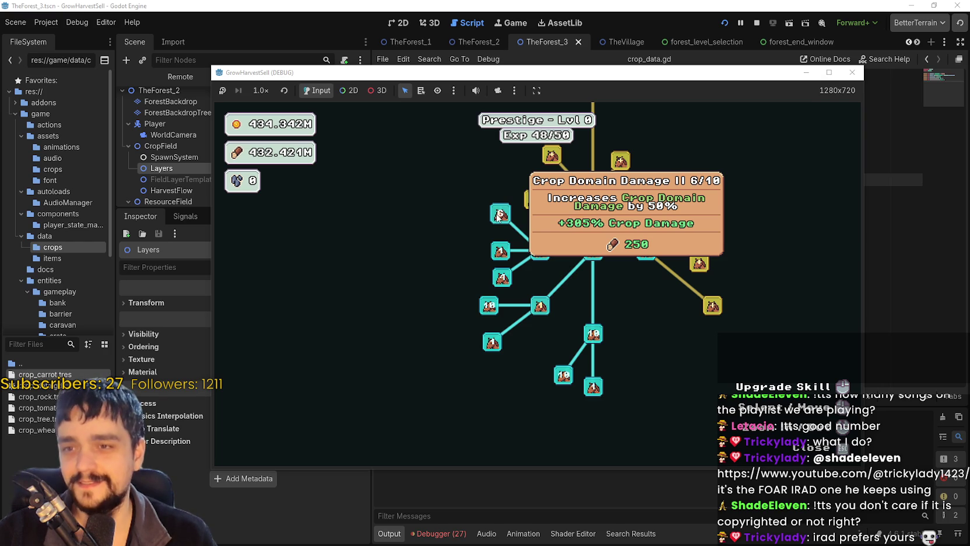
left_click(499, 215)
left_click(499, 216)
left_click(527, 243)
left_click(527, 242)
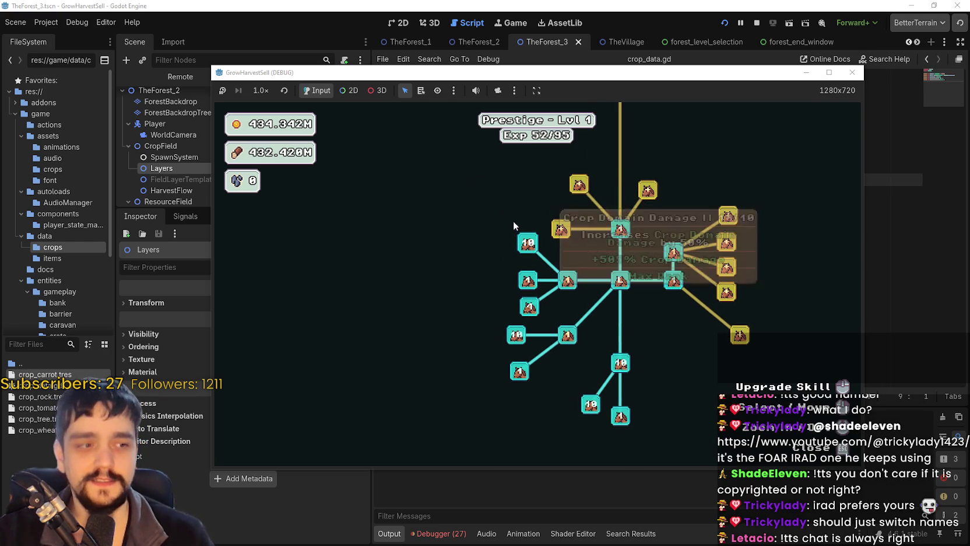
- Max Item Capacity I and Market Slots II, unlock Cart Slots II, and buy Market Speed plus the skill above it
left_click(562, 227)
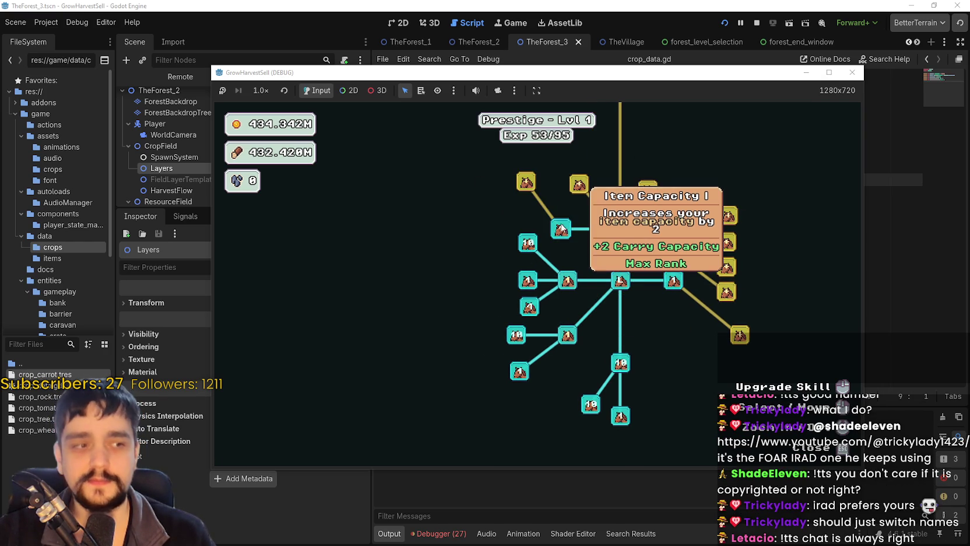
left_click(526, 181)
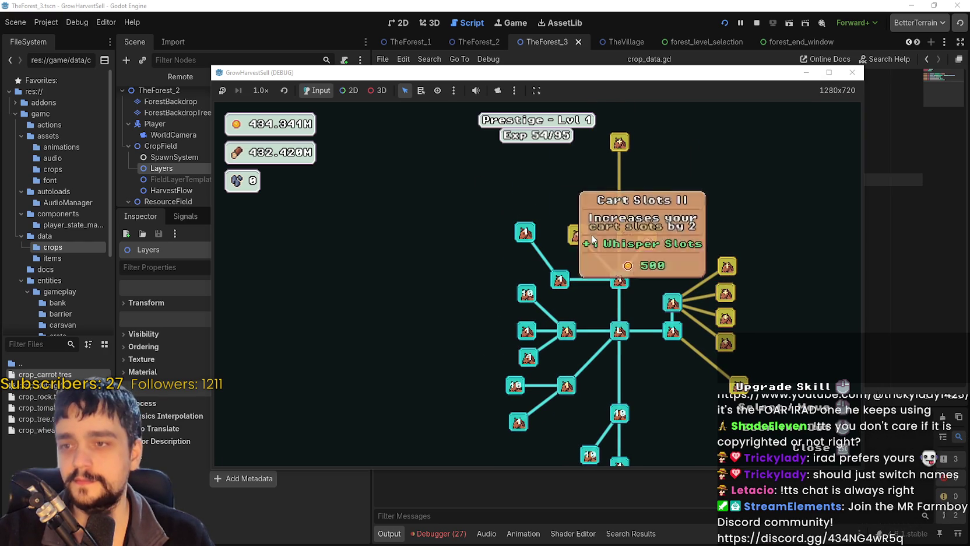
left_click(651, 241)
left_click(640, 193)
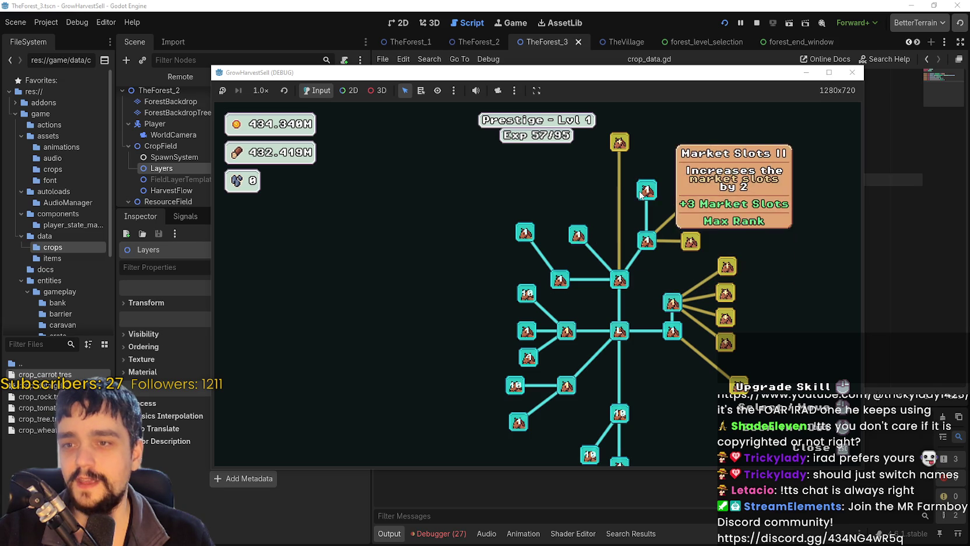
left_click(692, 199)
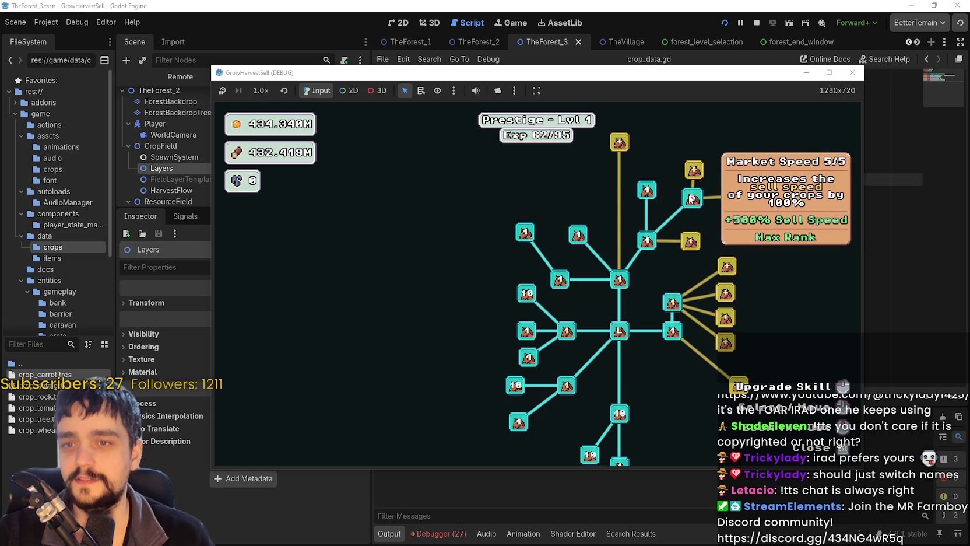
left_click(696, 172)
left_click(697, 172)
left_click(697, 173)
left_click(697, 172)
- Buy Expedition Demand, raise Domain Charge, max Resource Domain Damage, unlock Deep Barrier's skill and upgrade Crop Domain Damage
left_click(731, 198)
left_click(731, 198)
left_click(731, 198)
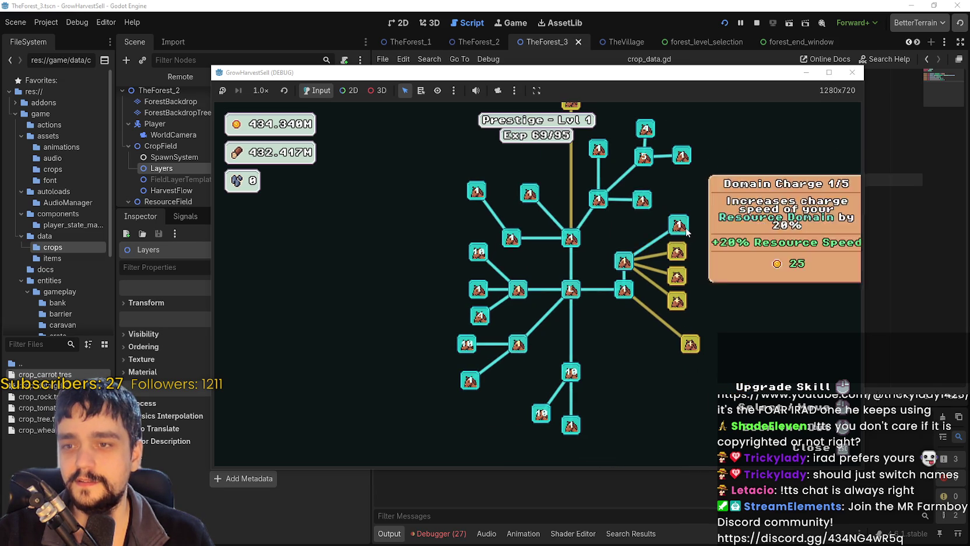
left_click(686, 232)
left_click(686, 232)
left_click(678, 259)
left_click(678, 259)
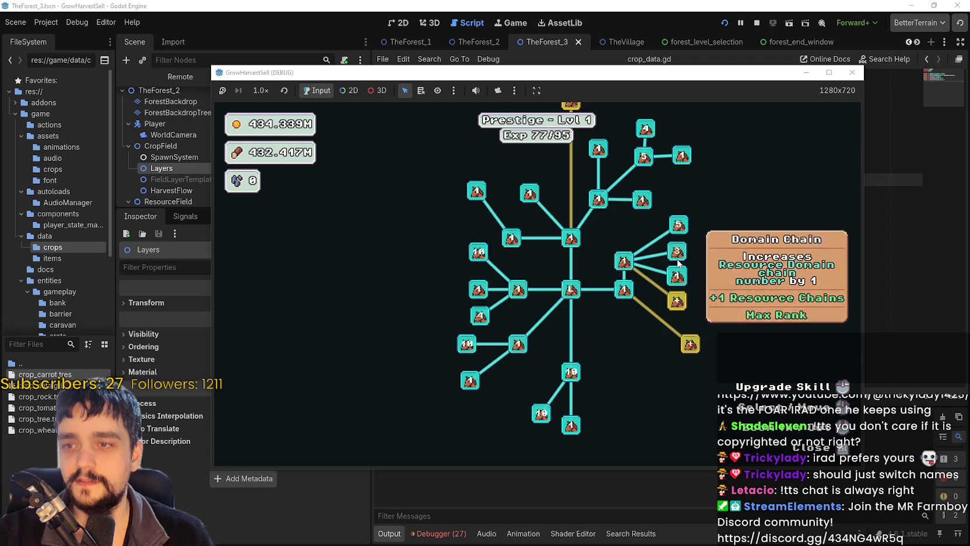
left_click(678, 261)
left_click(679, 263)
left_click(679, 262)
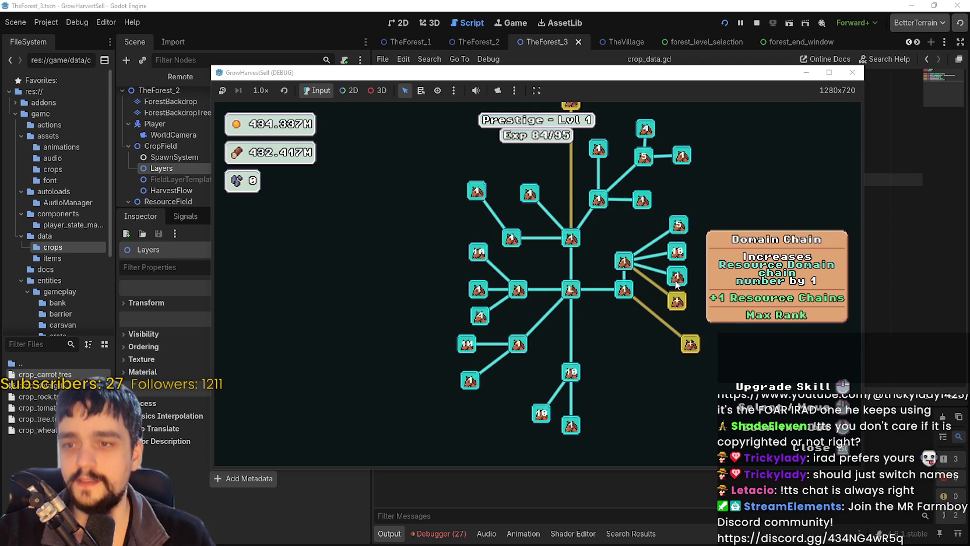
left_click(694, 349)
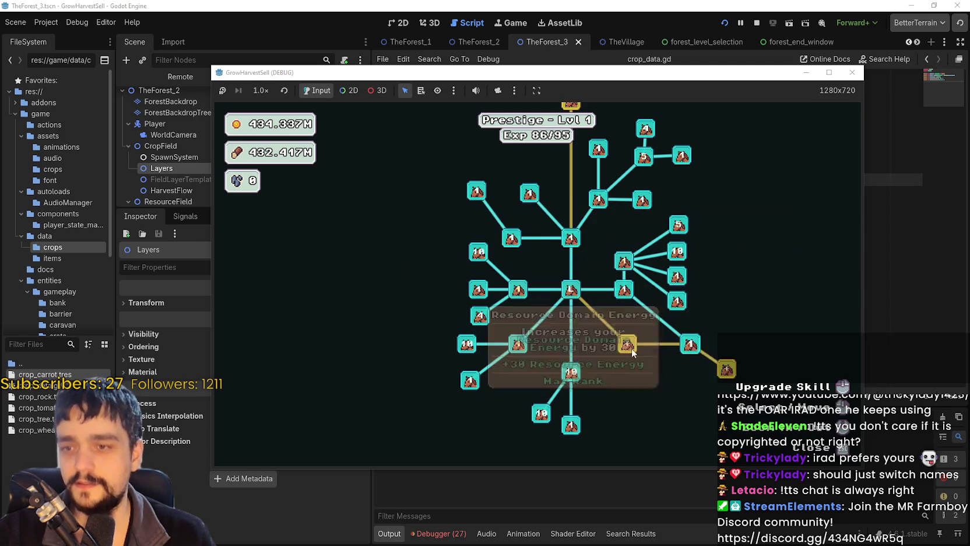
left_click(519, 292)
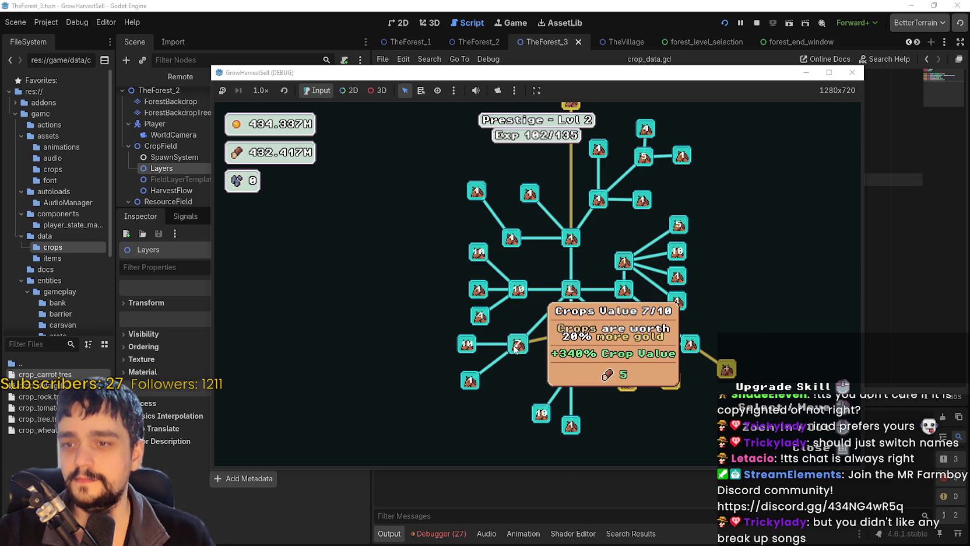
- Max Wood Gatherer, raise Light Feet two ranks, and max Barrier Energy I with its neighbouring skill
left_click(566, 337)
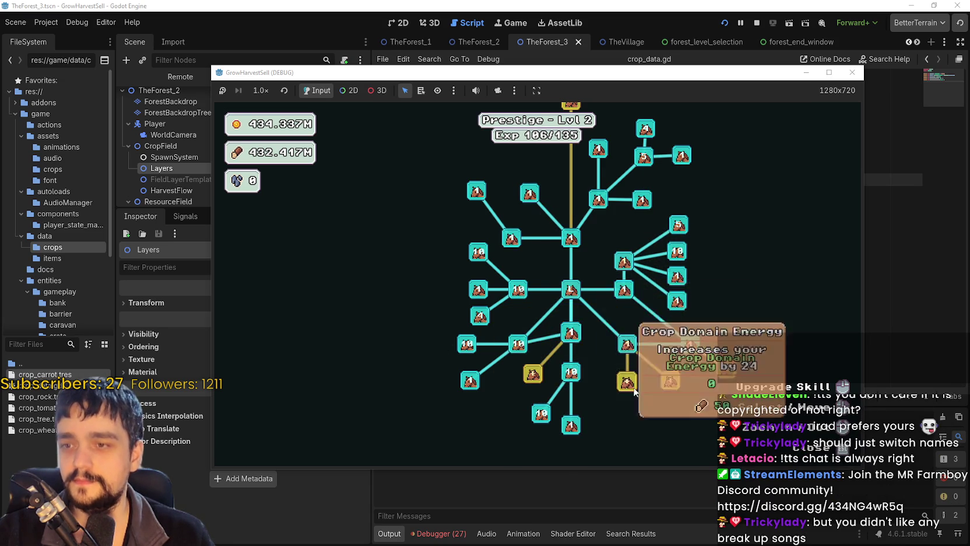
double_click(460, 343)
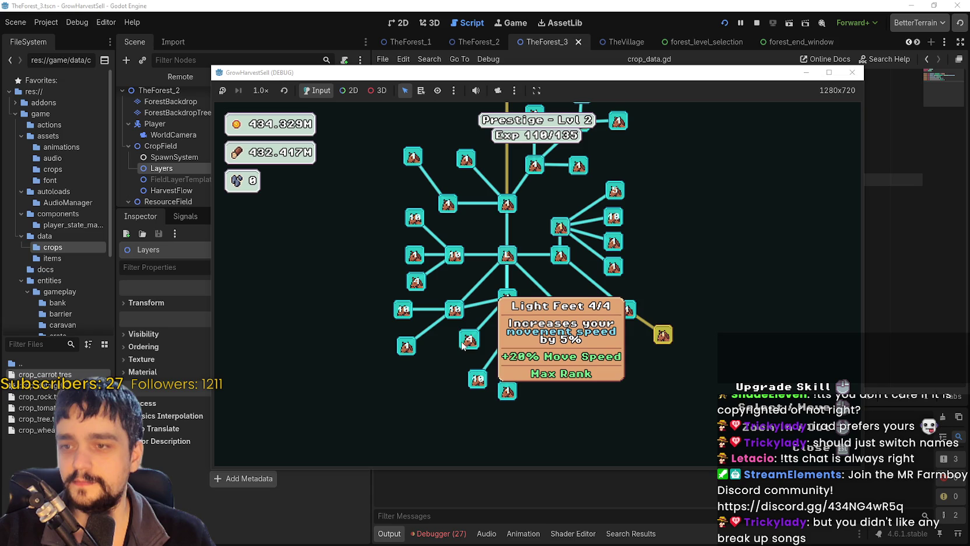
left_click(564, 348)
left_click(606, 347)
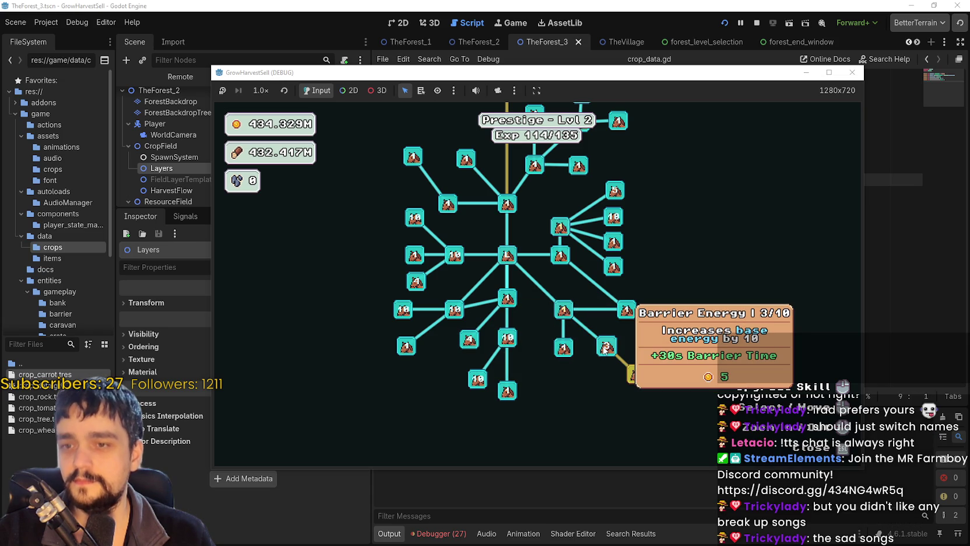
left_click(604, 350)
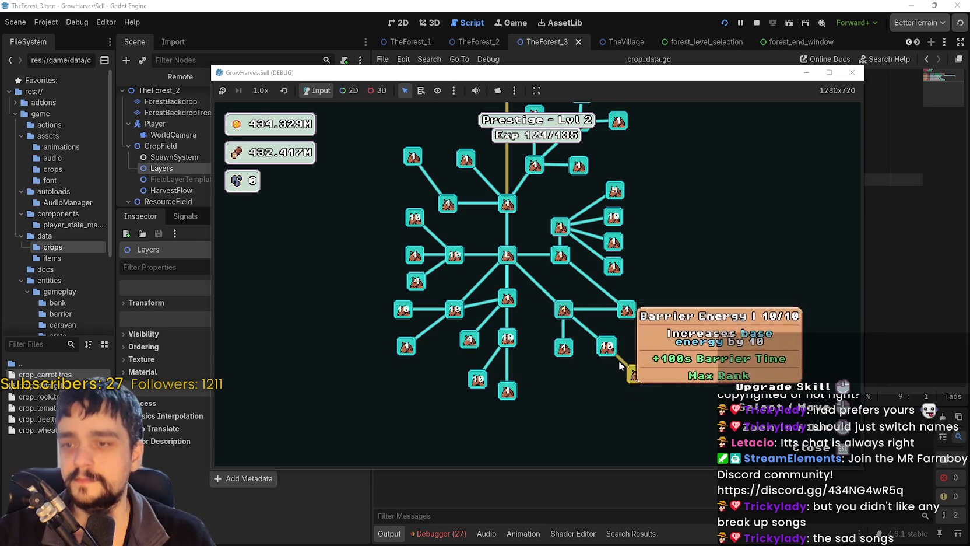
scroll(555, 310, "up", 3)
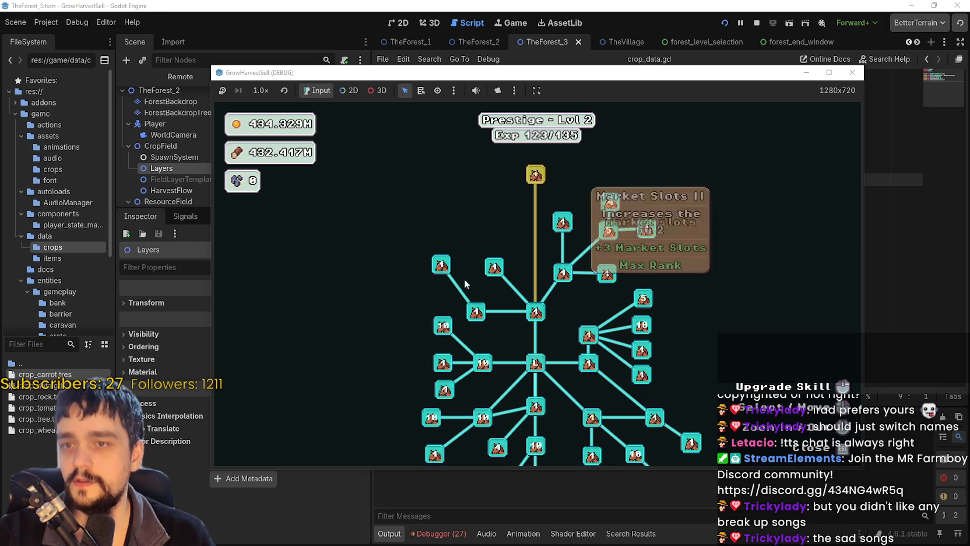
- Close the skill tree and travel to forest Stage 3
key("Escape")
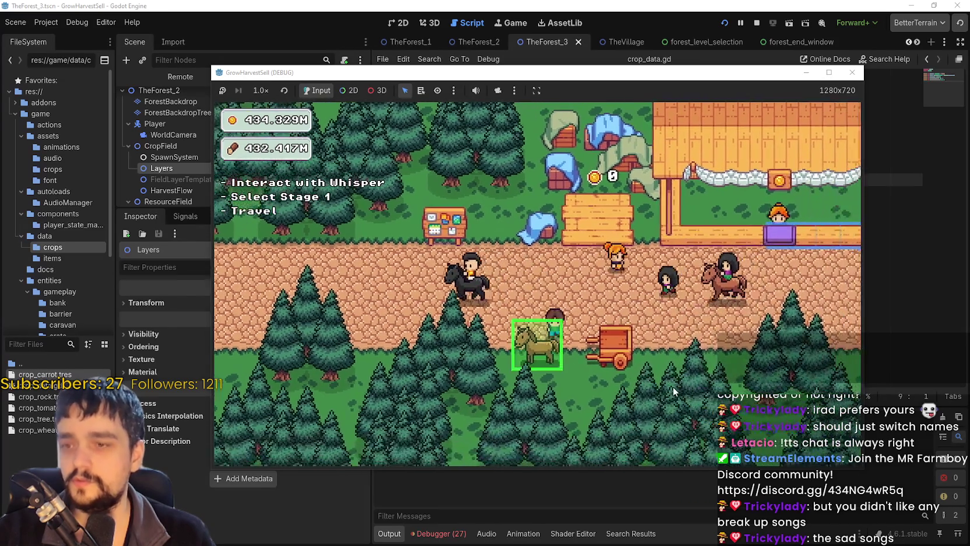
key("e")
left_click(571, 252)
left_click(407, 344)
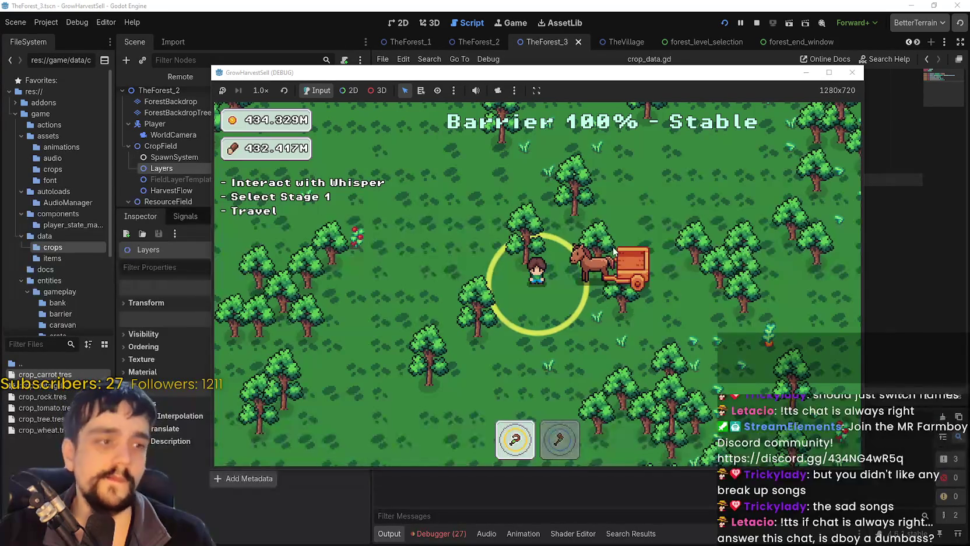
- Enlarge the game window and walk the farmer around the forest past the horse cart
left_click(830, 72)
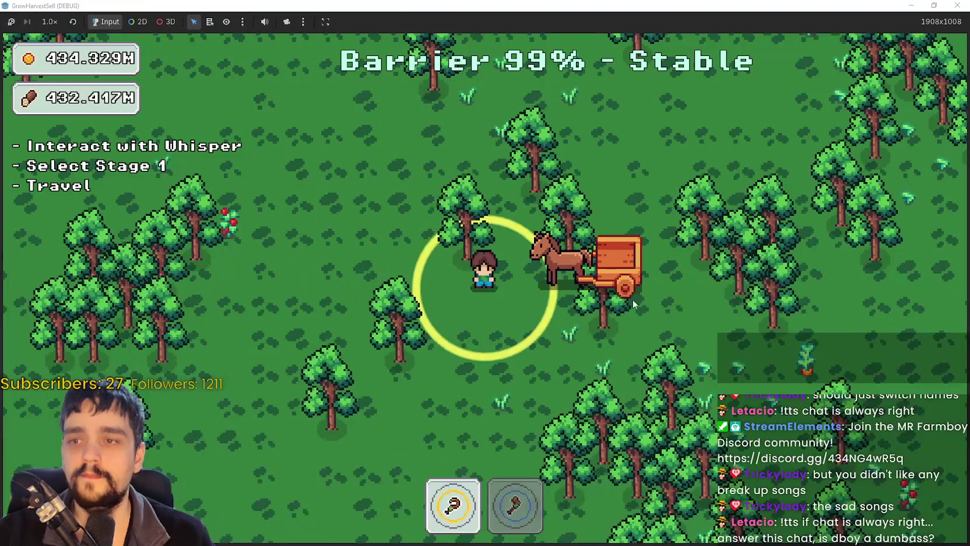
key("d")
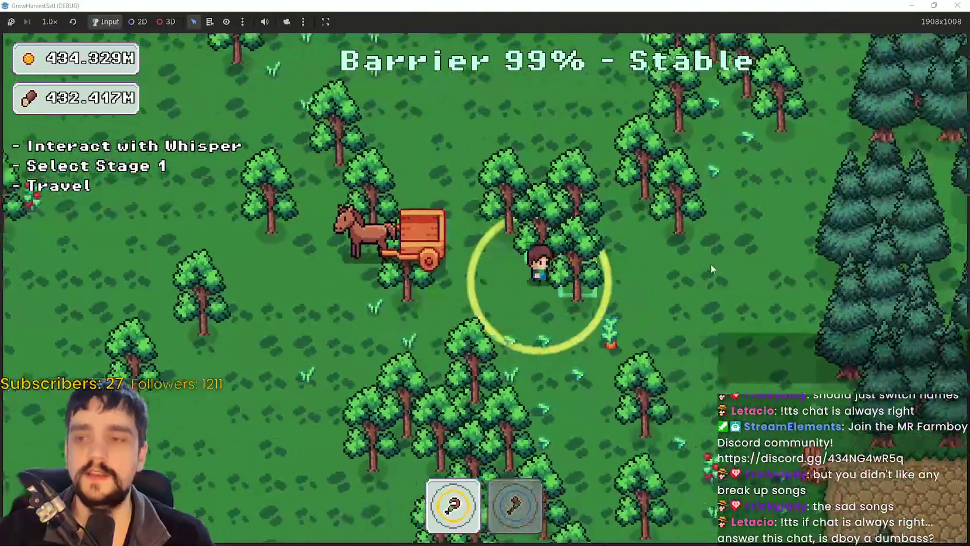
key("w")
key("s")
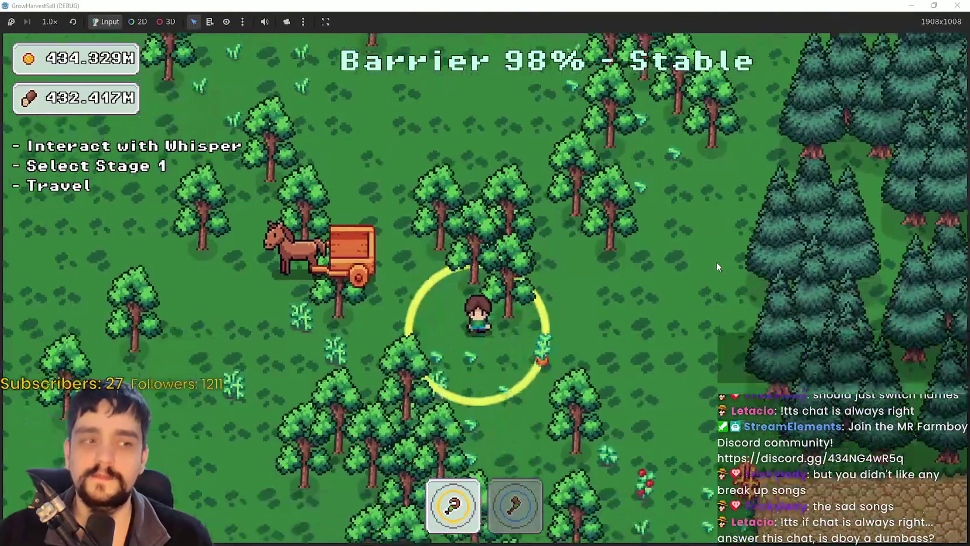
key("a")
key("a")
key("w")
key("d")
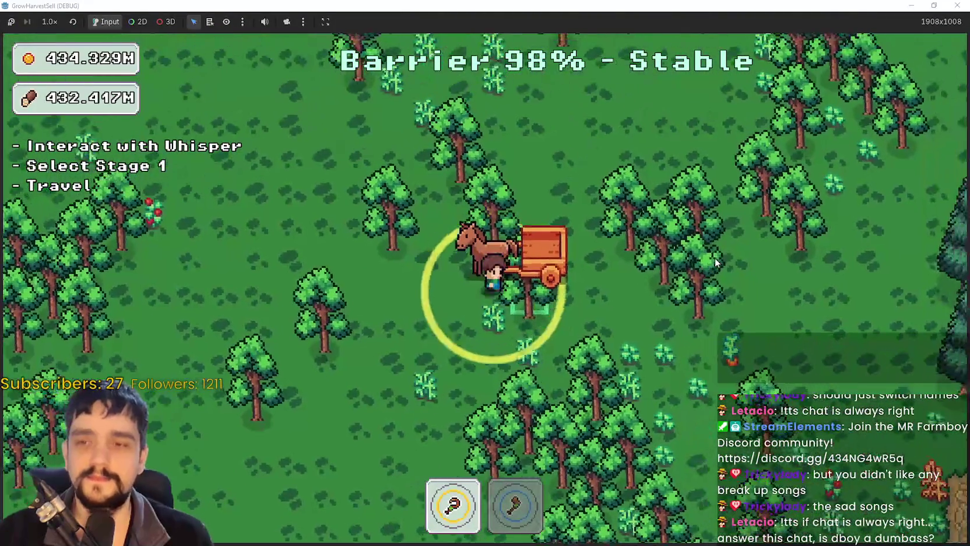
key("w")
key("d")
key("a")
key("s")
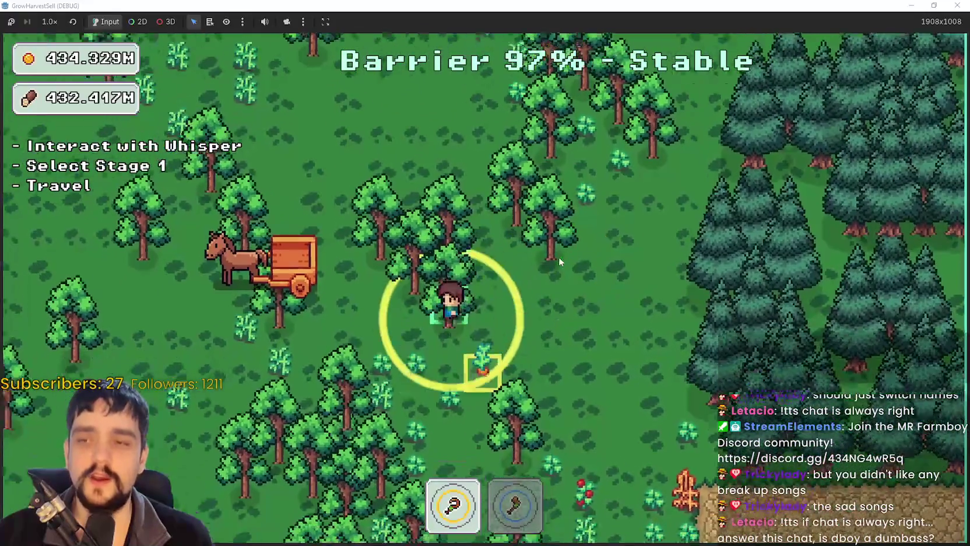
key("a")
key("s")
key("d")
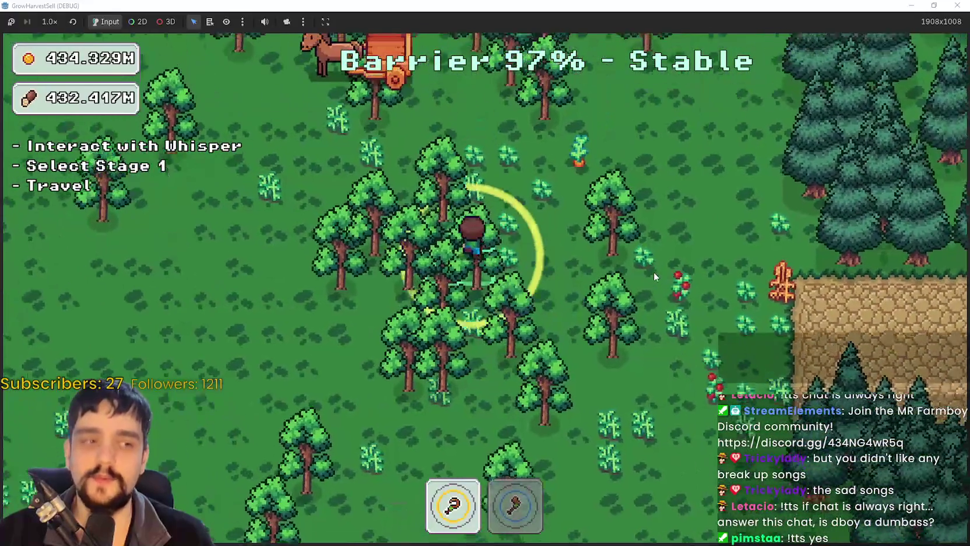
key("a")
- Equip the axe from hotbar slot 2 and chop trees around the forest
key("d")
key("2")
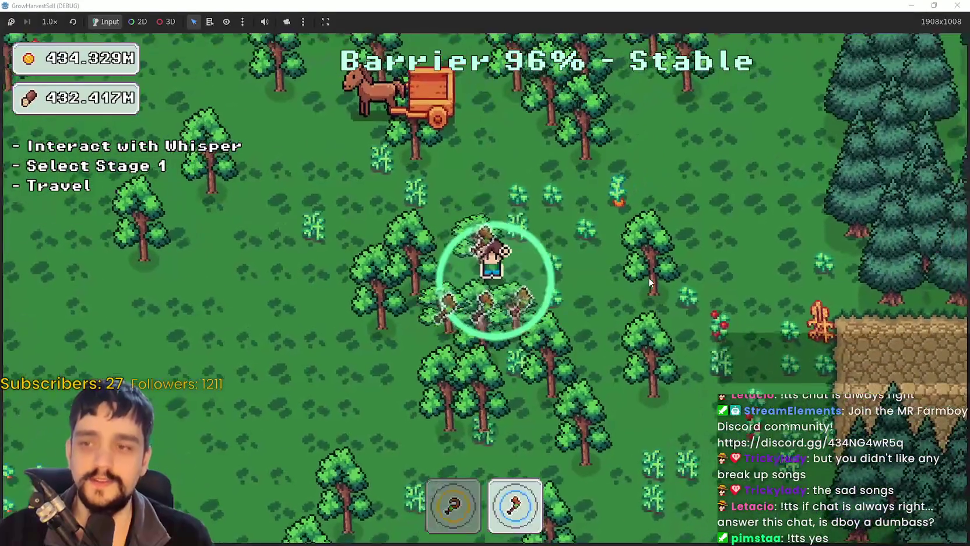
key("a")
key("s")
key("d")
key("w")
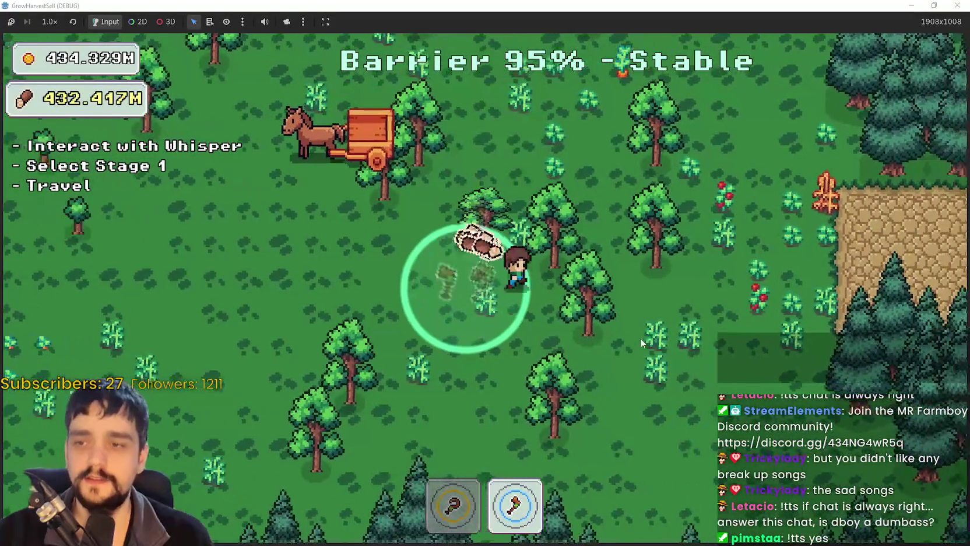
key("s")
key("a")
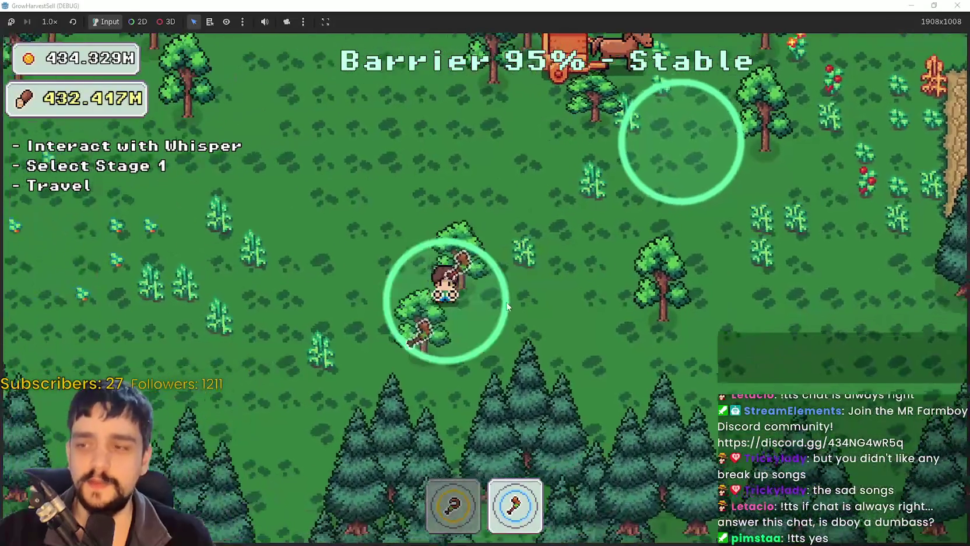
key("w")
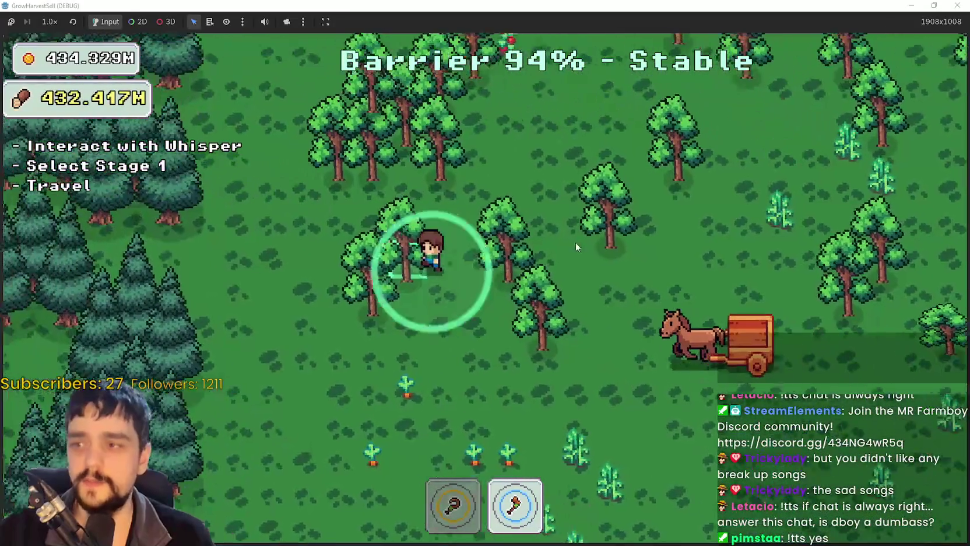
key("w")
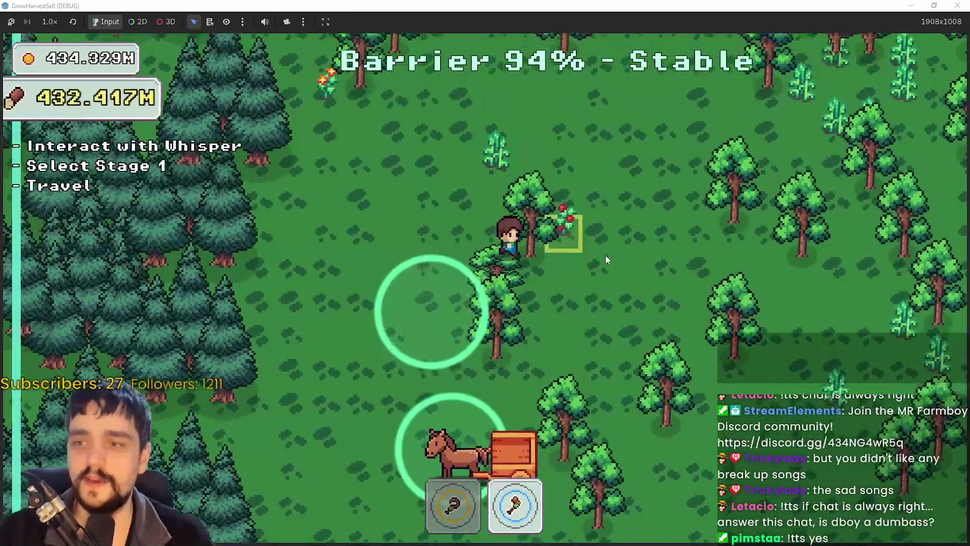
key("s")
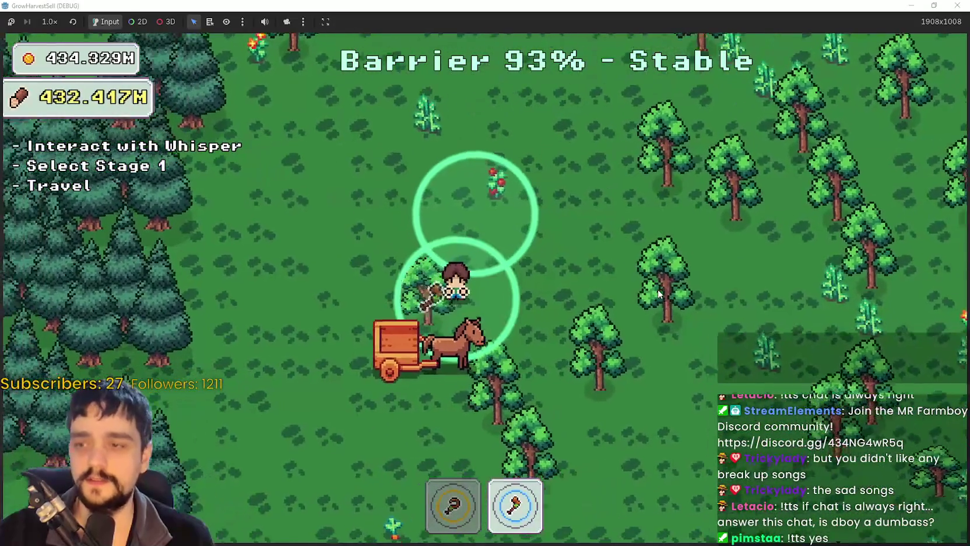
key("d")
key("w")
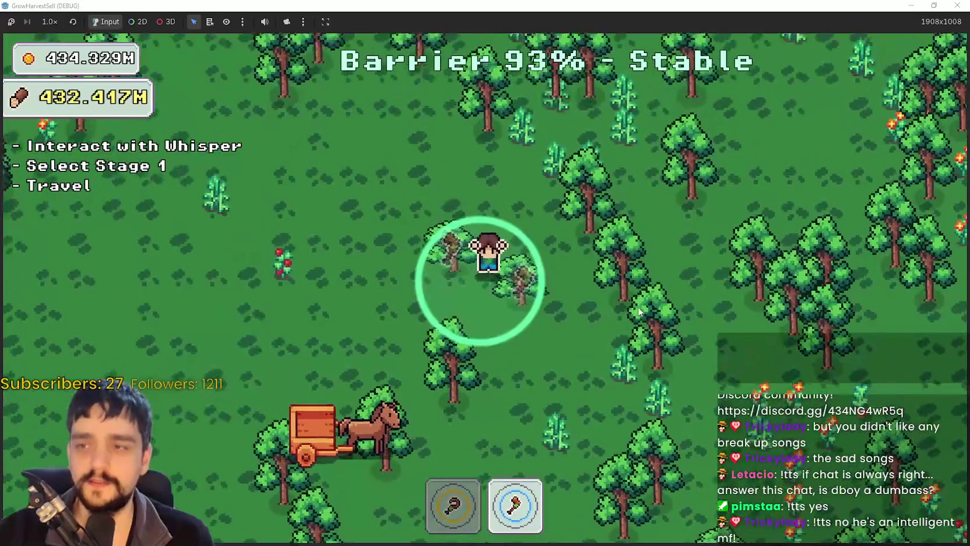
key("d")
key("s")
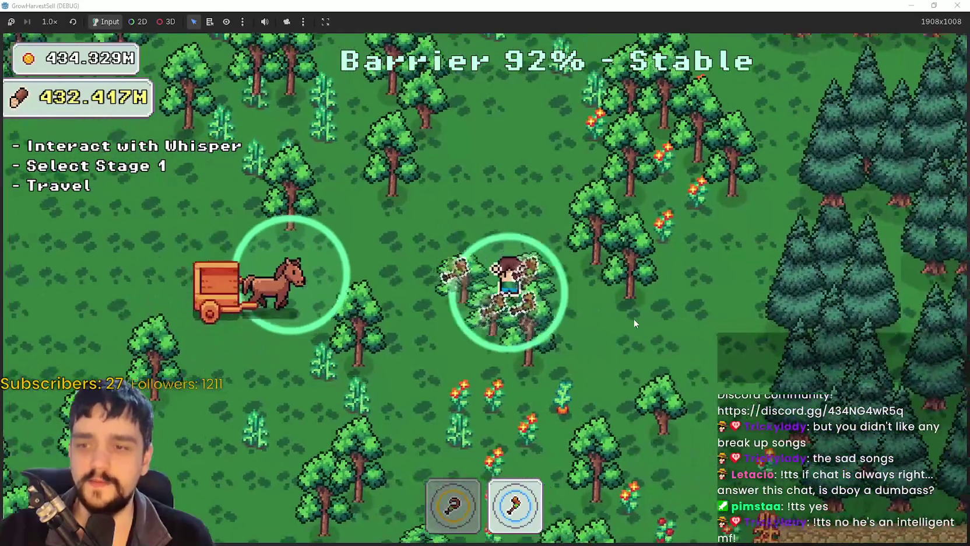
- Equip the sickle and harvest the red crops into the horse cart
key("s")
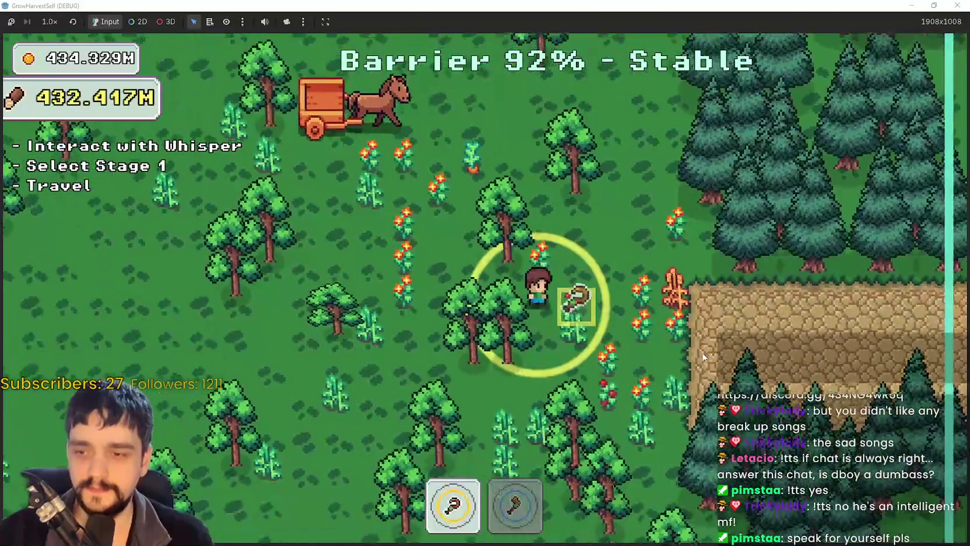
key("d")
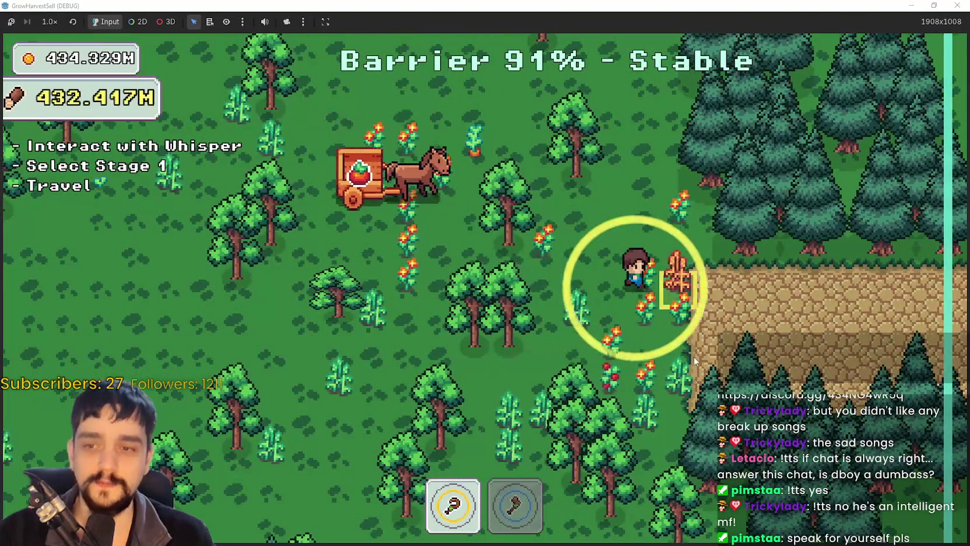
key("s")
key("a")
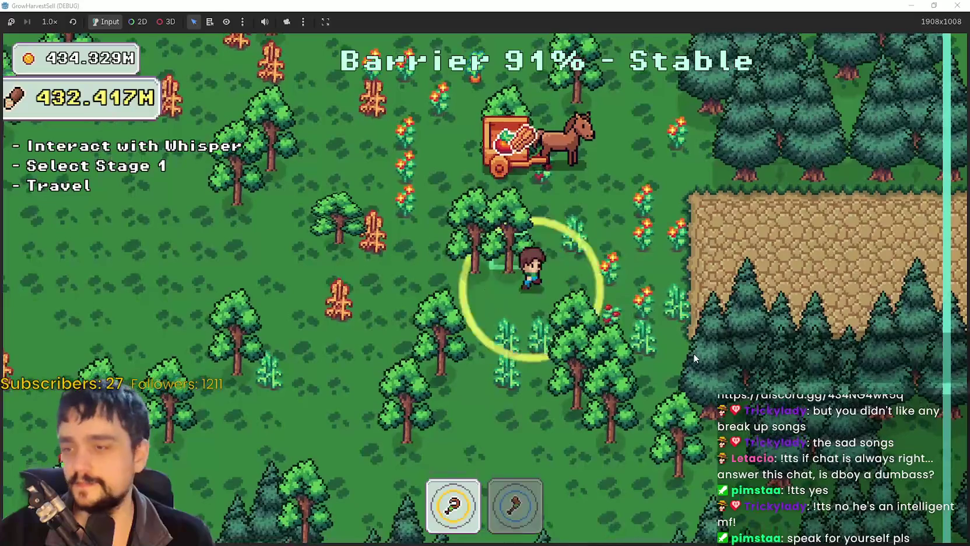
key("d")
key("w")
key("a")
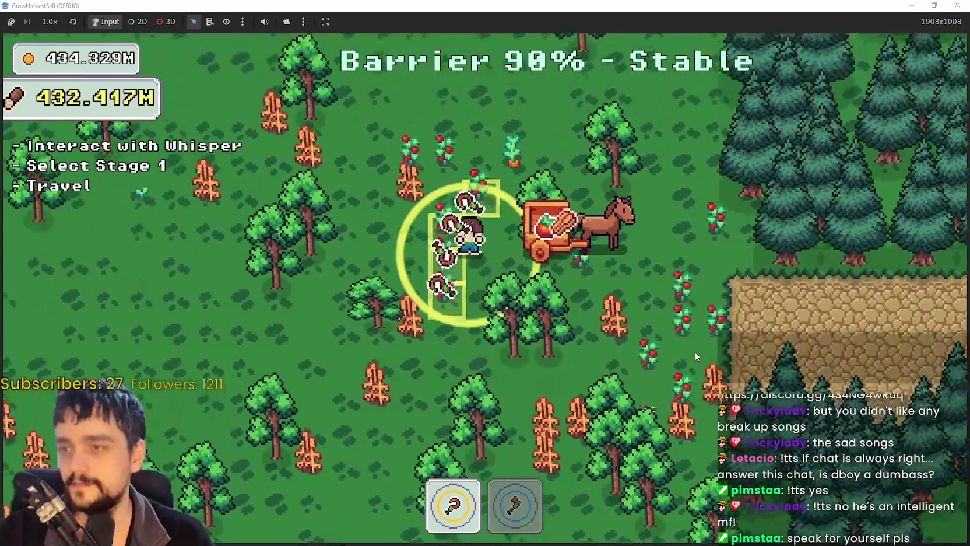
key("w")
key("d")
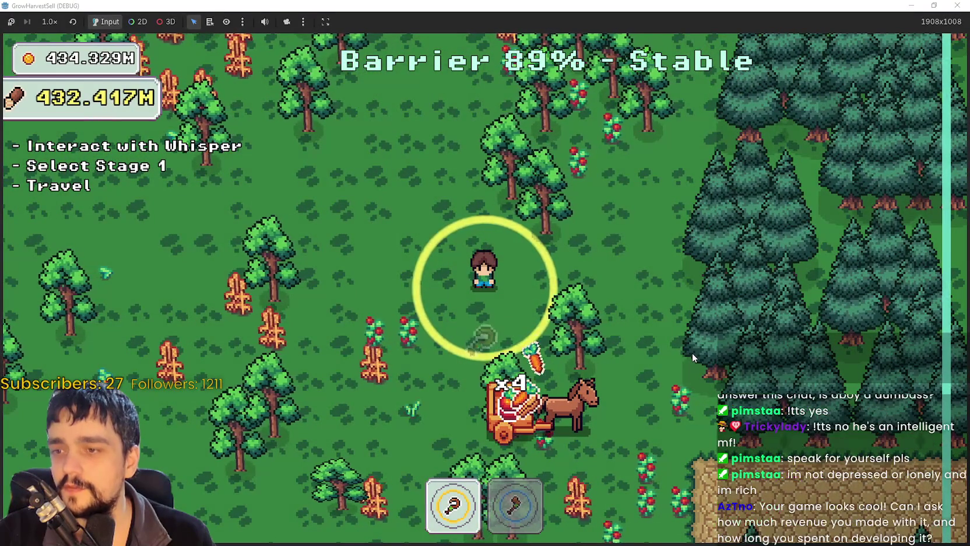
- Gather nearby crops into the cart, then chop the tree beside the farmer with the axe
key("s")
key("a")
key("a")
key("s")
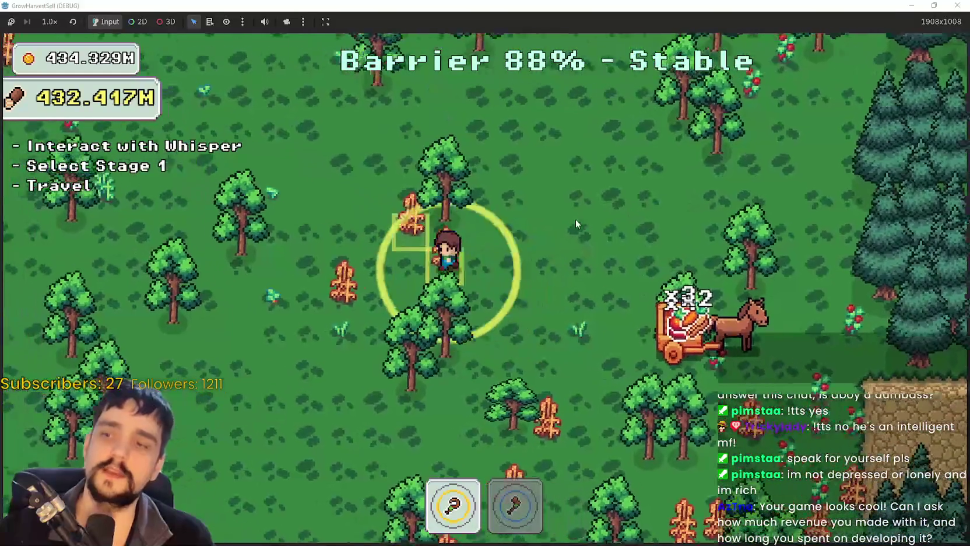
key("d")
key("s")
key("2")
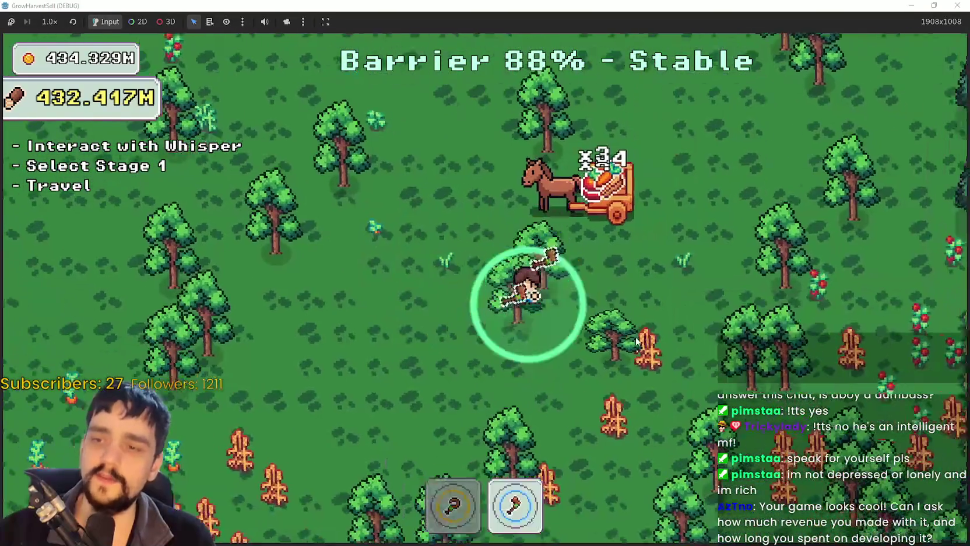
key("s")
key("a")
key("w")
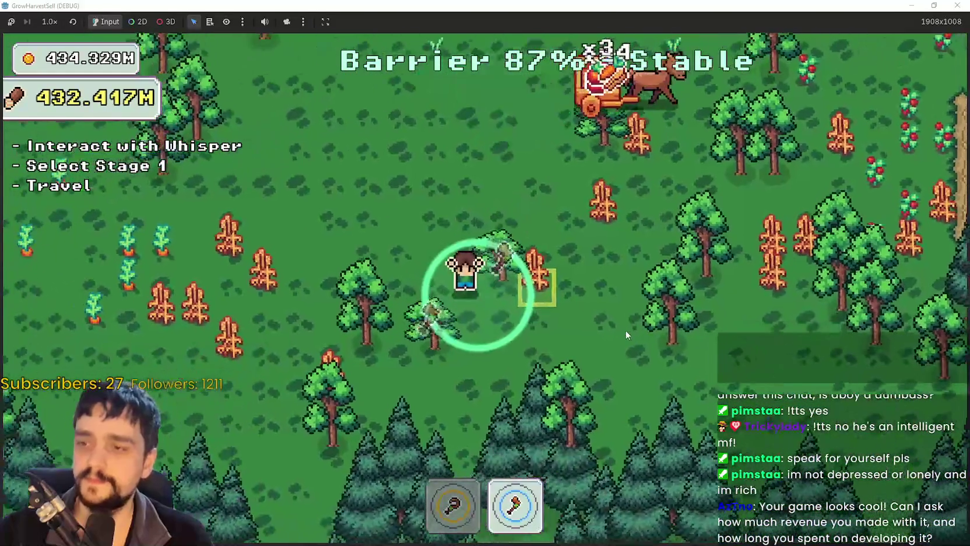
key("1")
- Harvest the crops further up with the hoe, then fell another tree for wood logs
key("a")
key("w")
key("d")
key("a")
key("w")
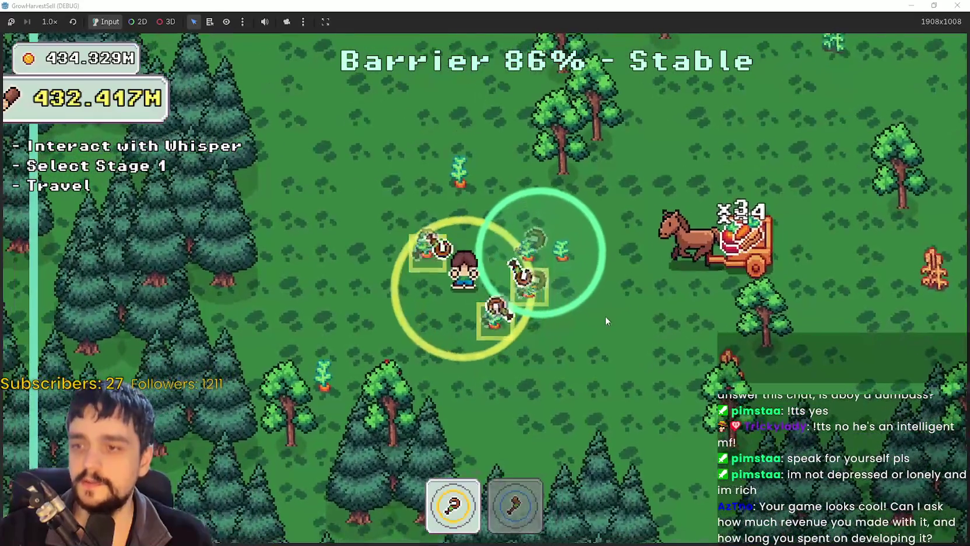
key("w")
key("d")
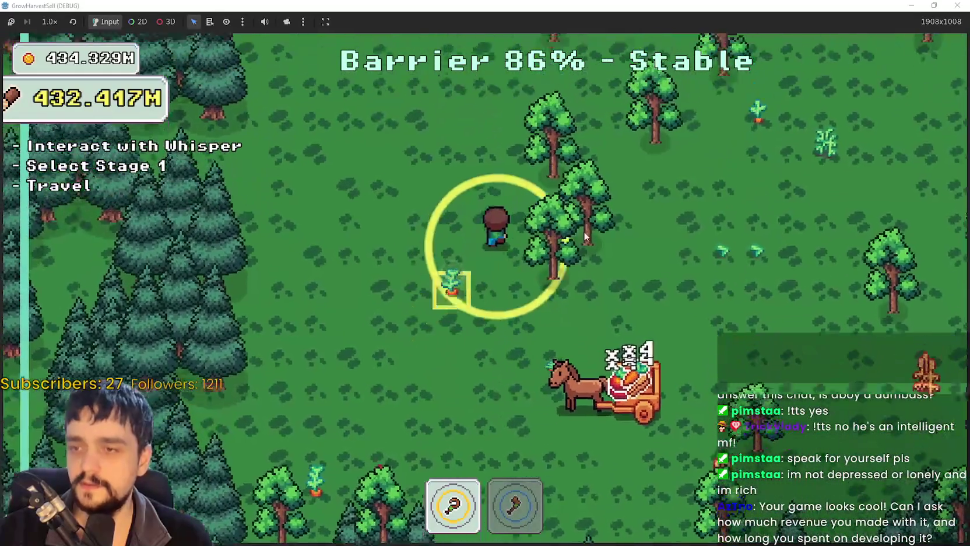
key("a")
key("s")
key("2")
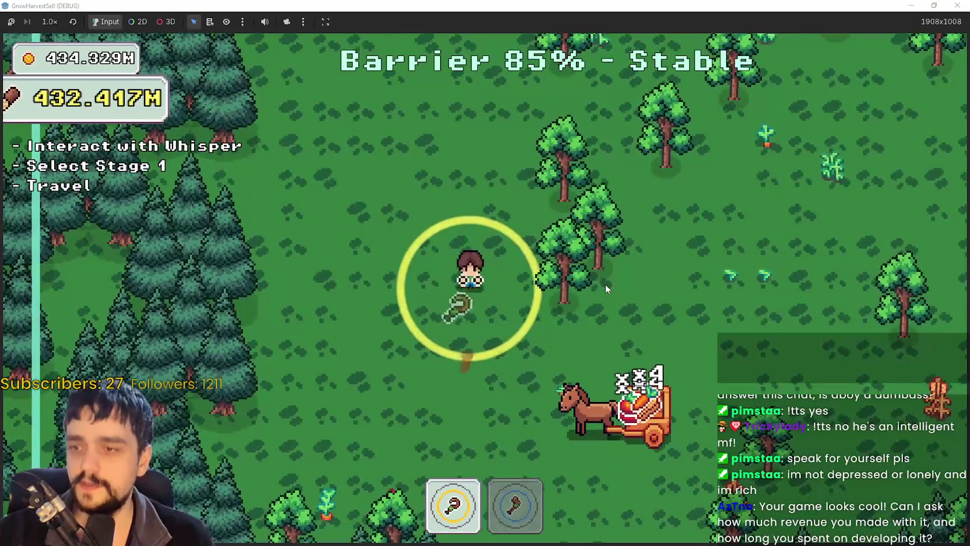
key("w")
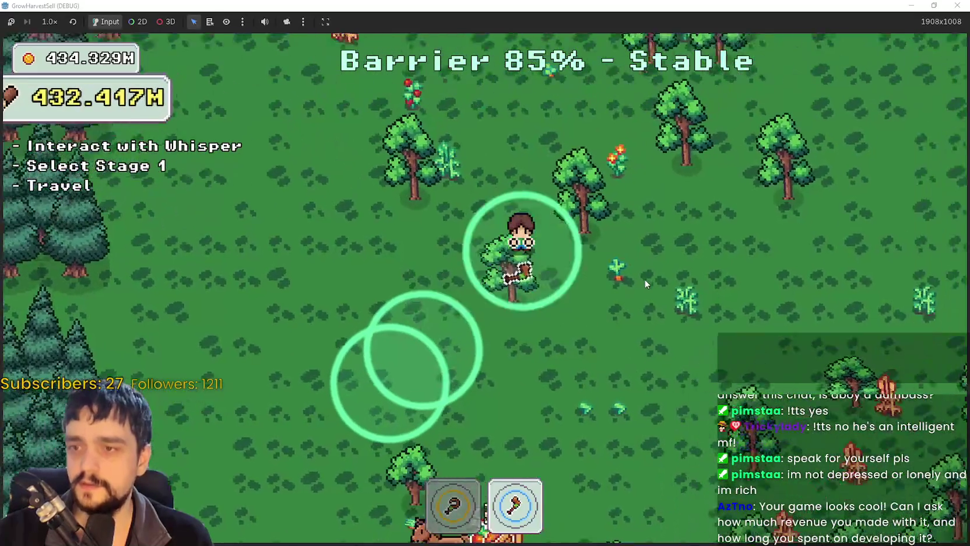
- Harvest crops to the upper right, chop a tree, and hoe tiles in the clearing
key("w")
key("d")
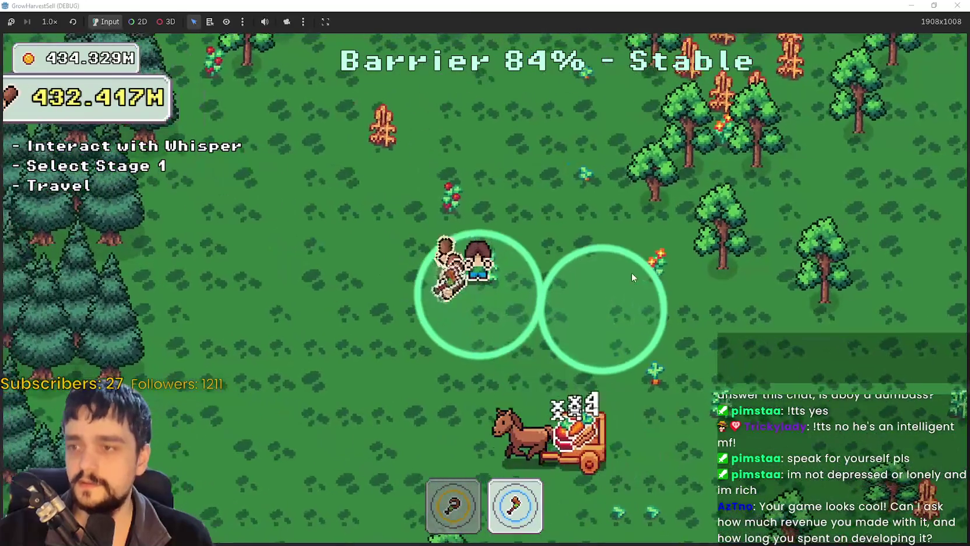
key("w")
key("d")
key("1")
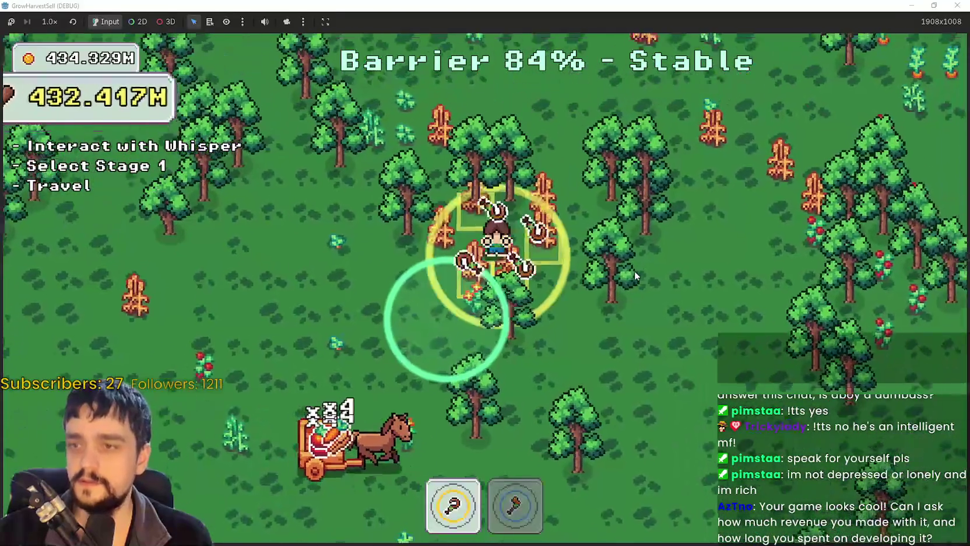
key("d")
key("2")
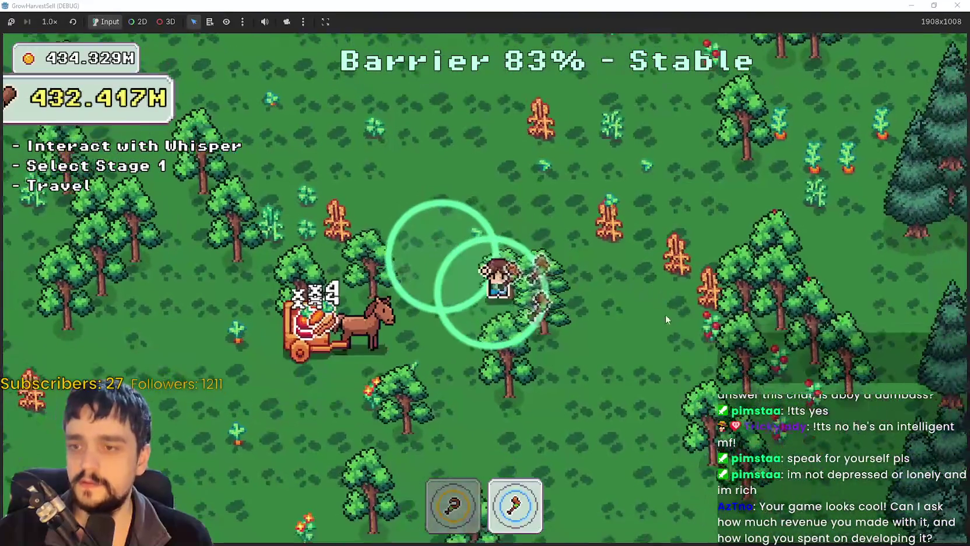
key("d")
key("d")
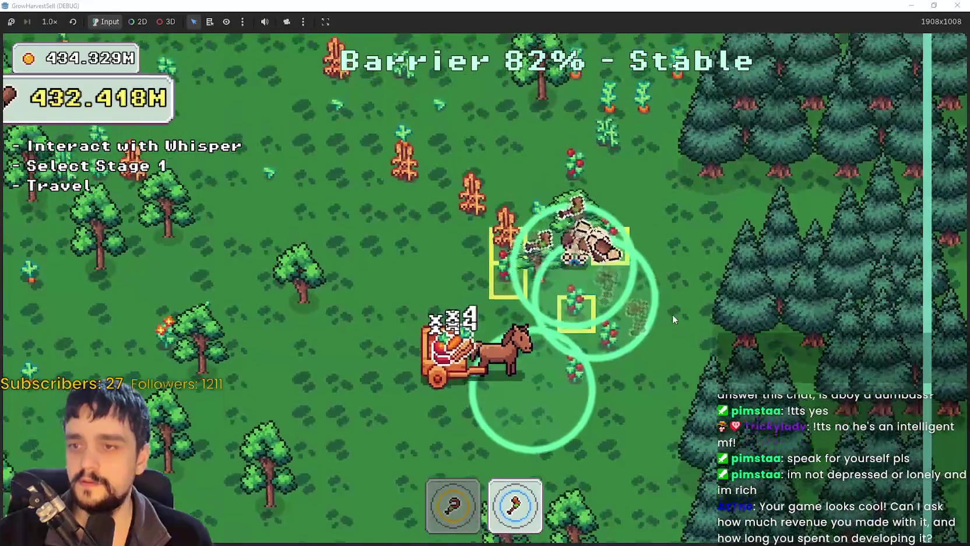
key("1")
key("w")
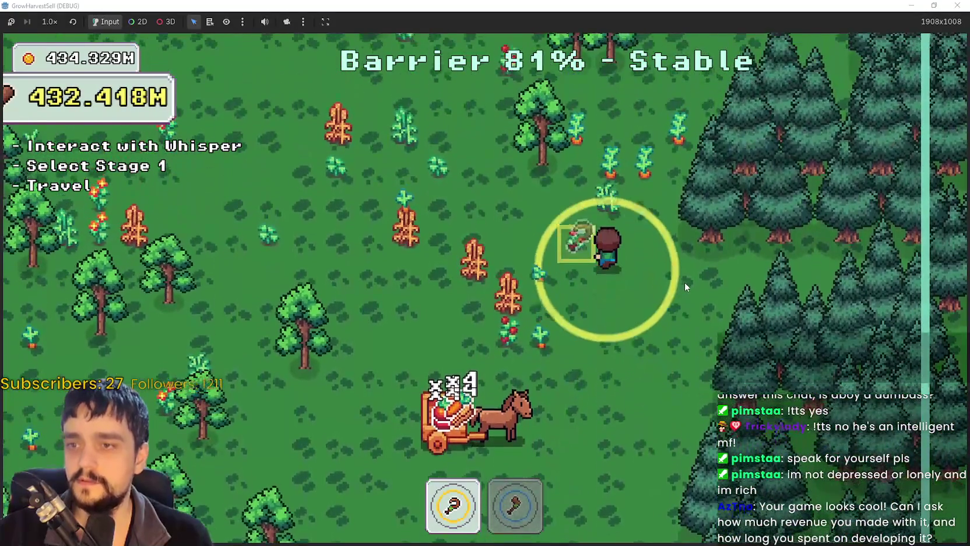
key("w")
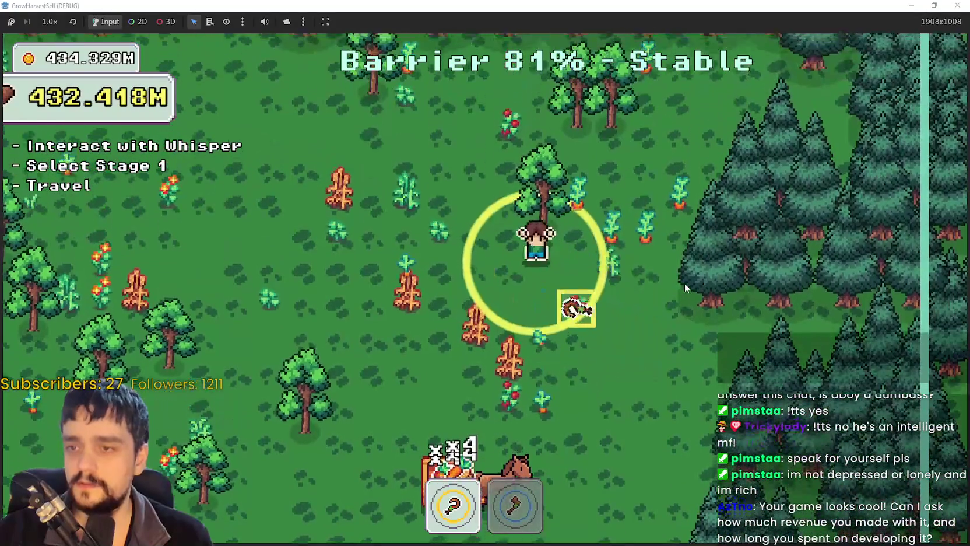
left_click(689, 282)
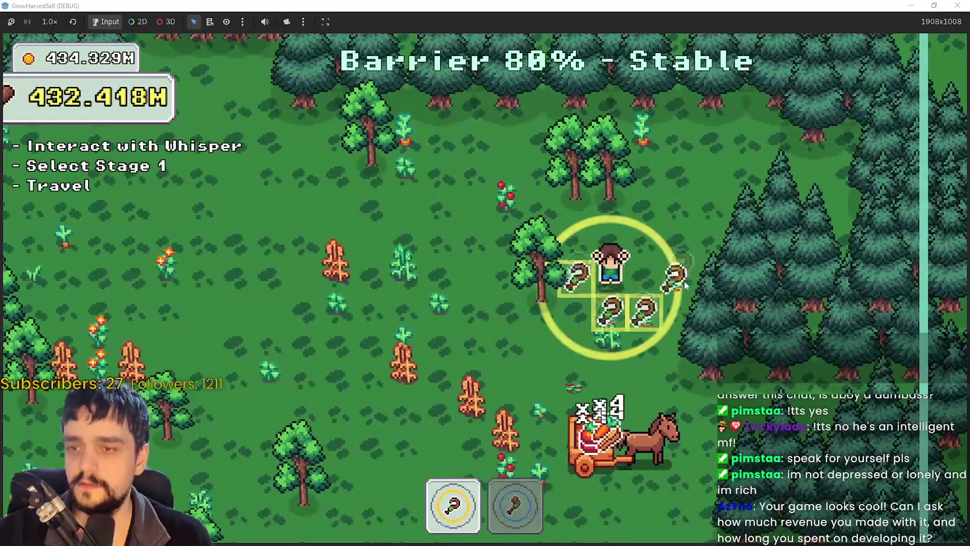
- Chop trees across the forest until the barrier reaches 74% with butterflies gathering
key("a")
key("2")
key("d")
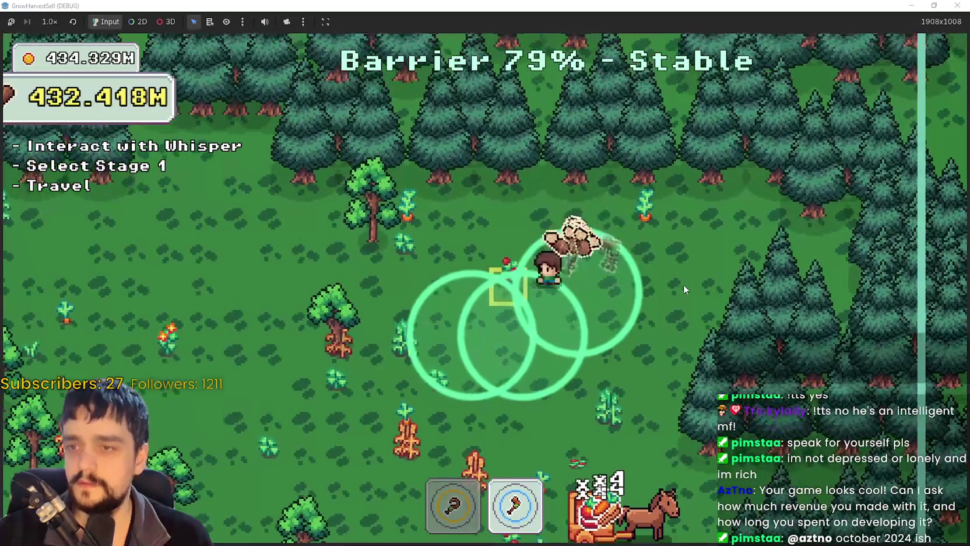
key("a")
key("s")
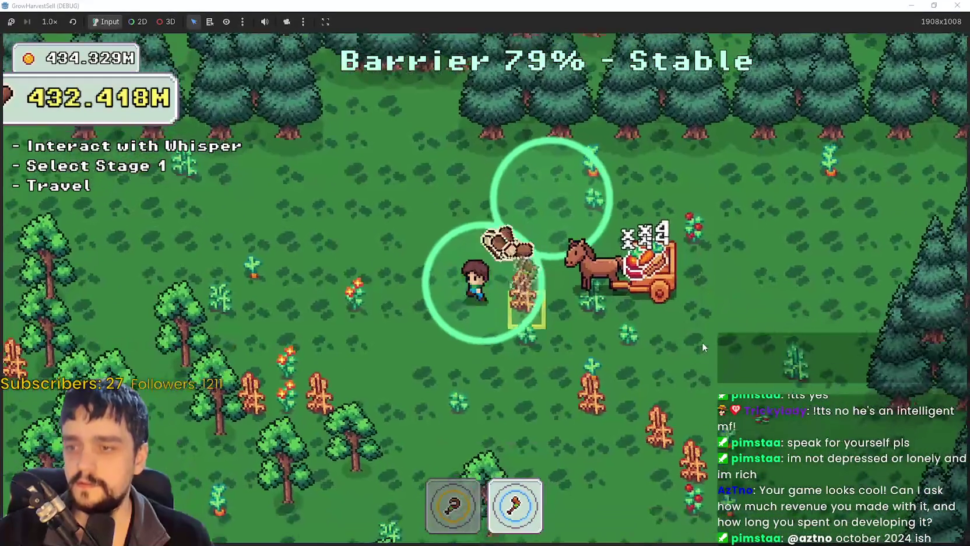
key("s")
key("d")
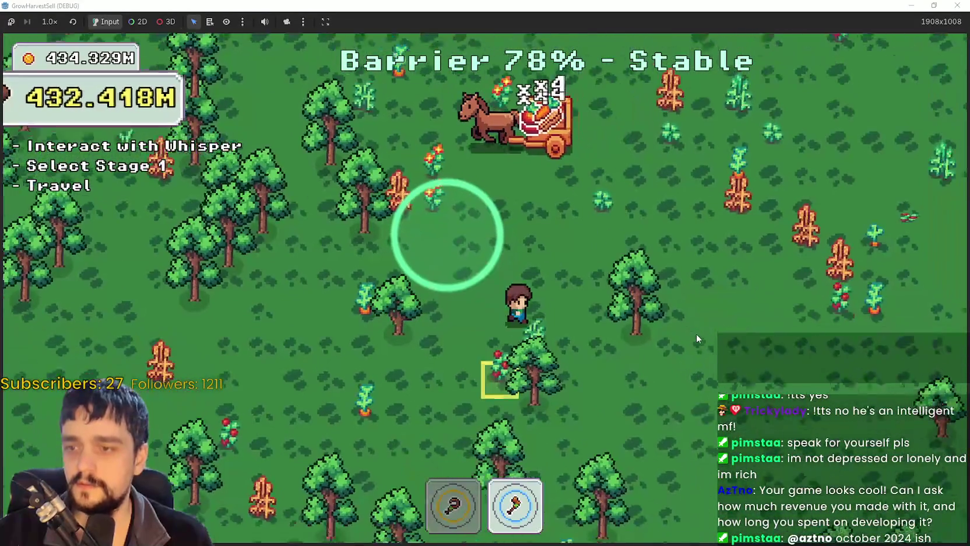
key("s")
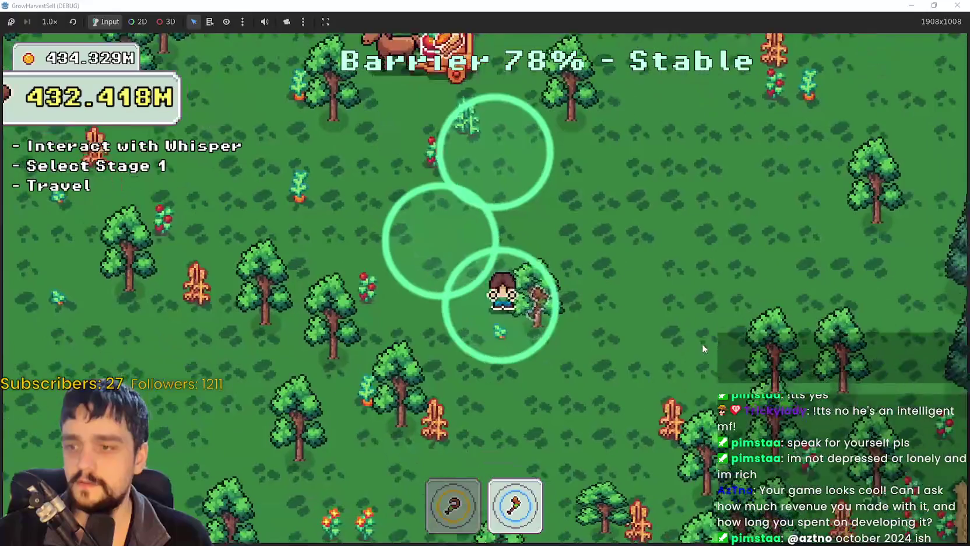
key("a")
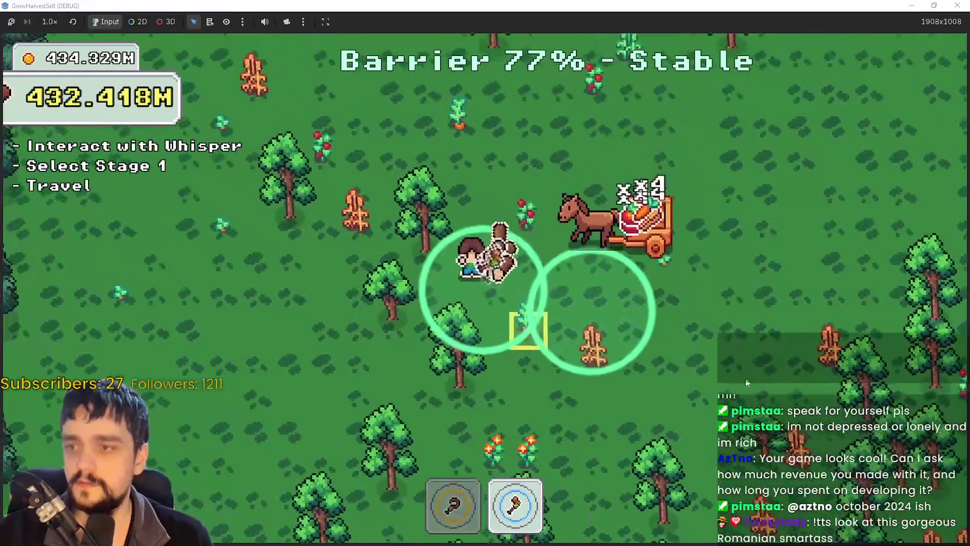
key("s")
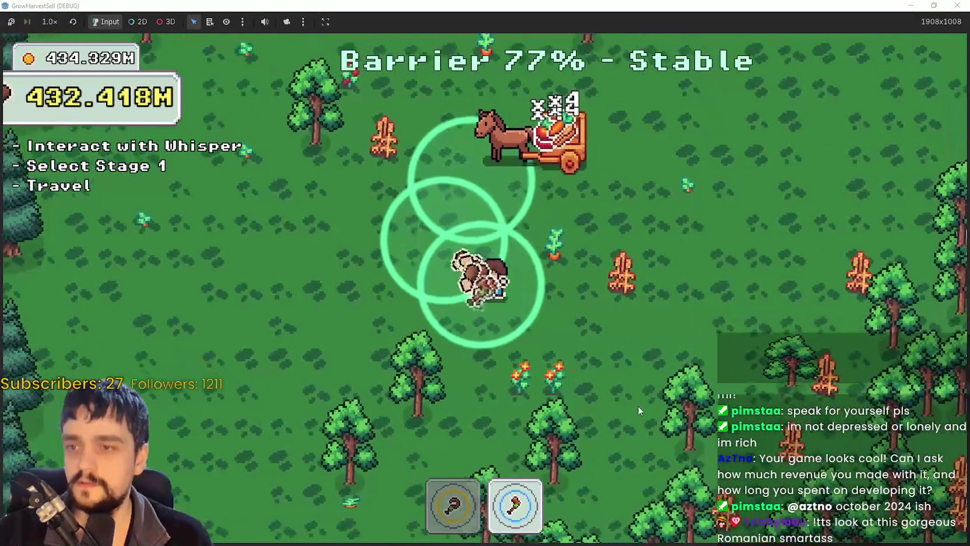
key("s")
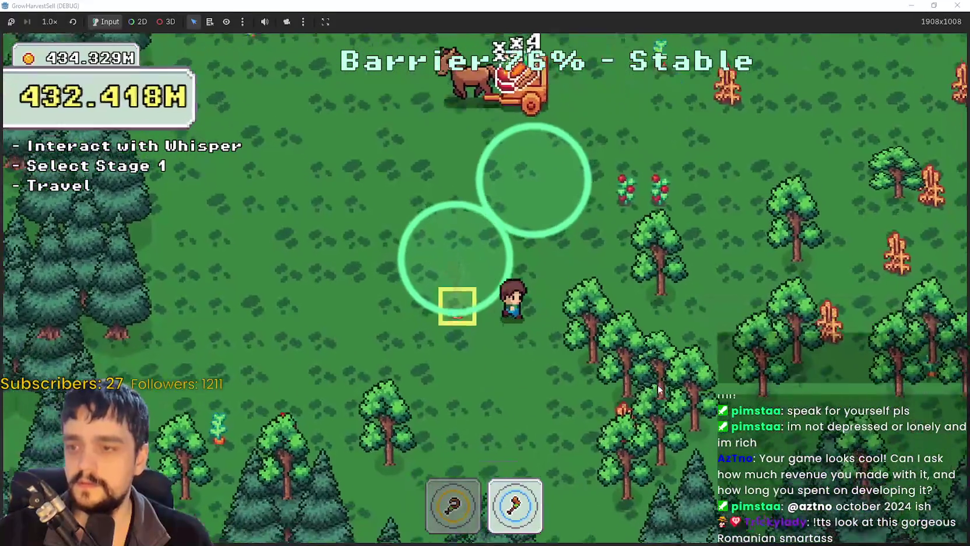
key("d")
key("w")
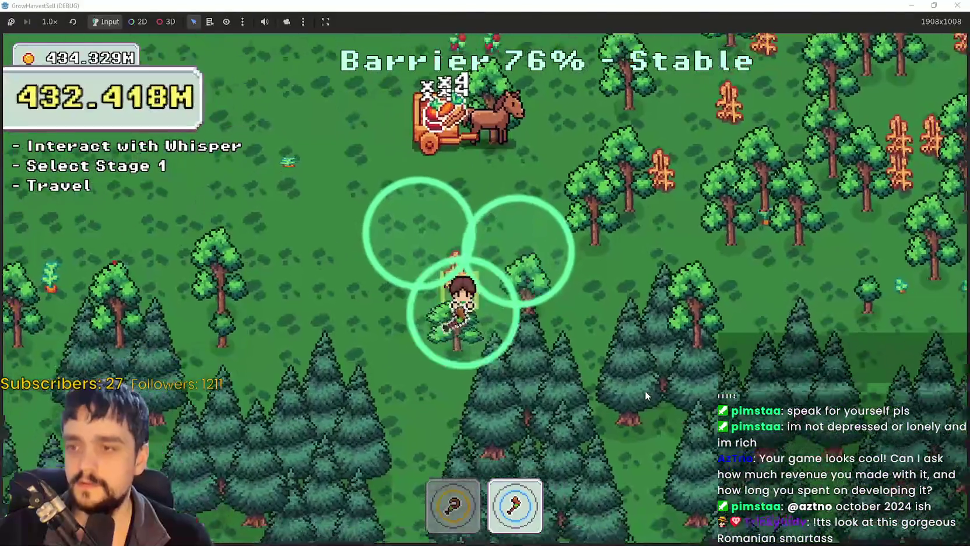
key("d")
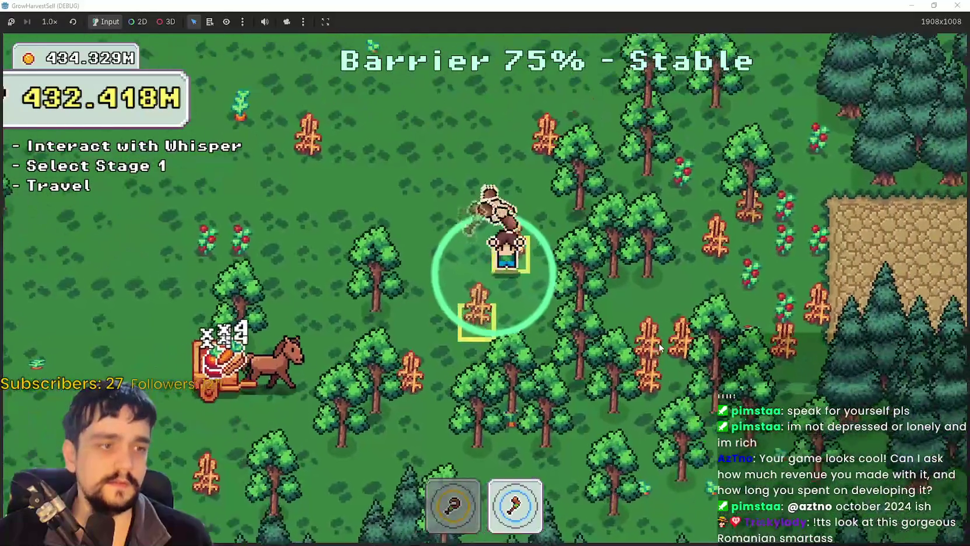
- Walk the farmer back through the forest to the horse cart, then switch to Steam
key("w")
key("d")
key("a")
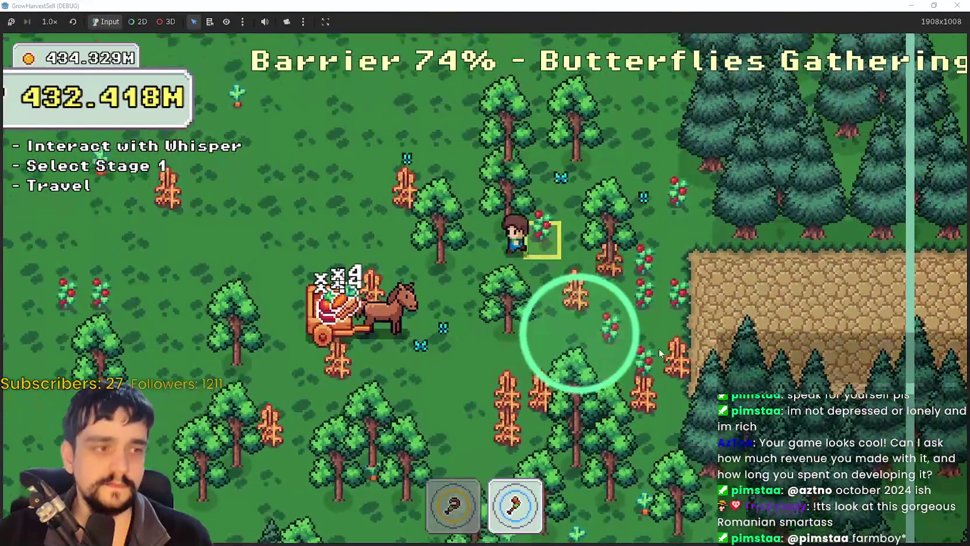
key("s")
key("a")
key("w")
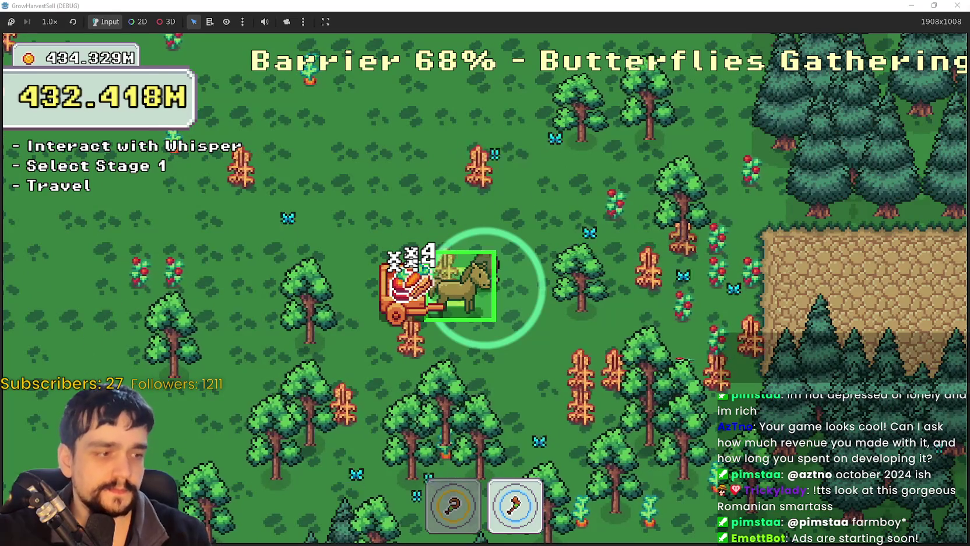
key("alt+Tab")
- Go from the game's community discussions to the MR FARMBOY store page
mouse_move(453, 17)
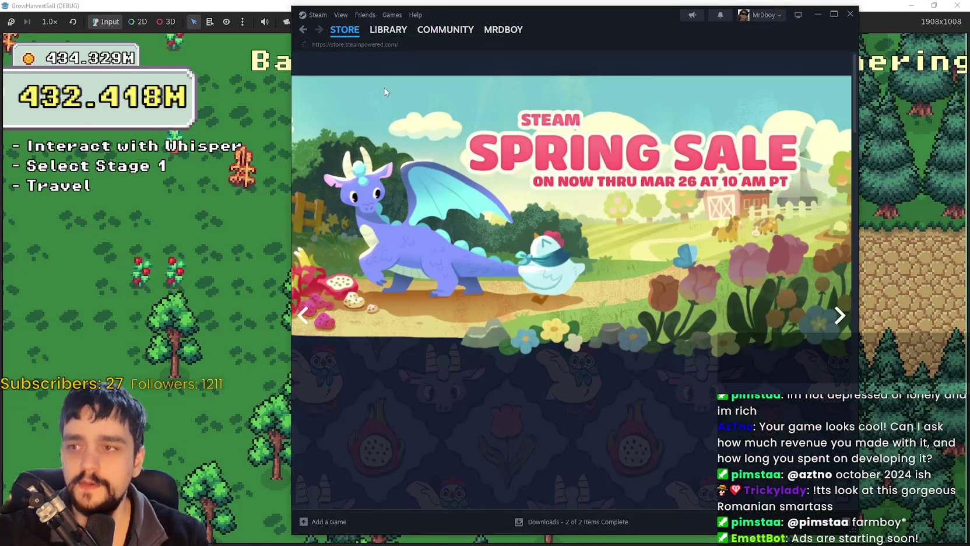
left_click(302, 29)
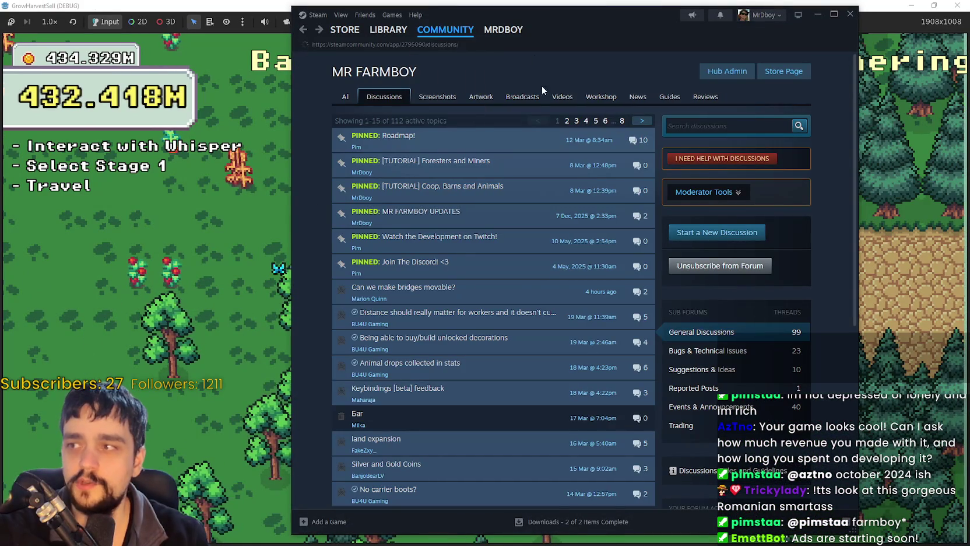
left_click(805, 76)
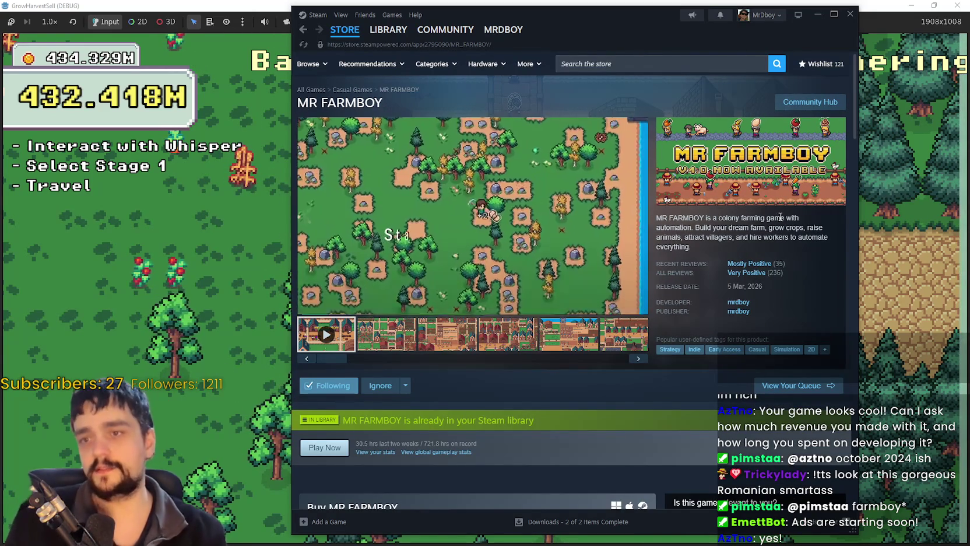
- Copy the MR FARMBOY store page's URL from the context menu
right_click(881, 298)
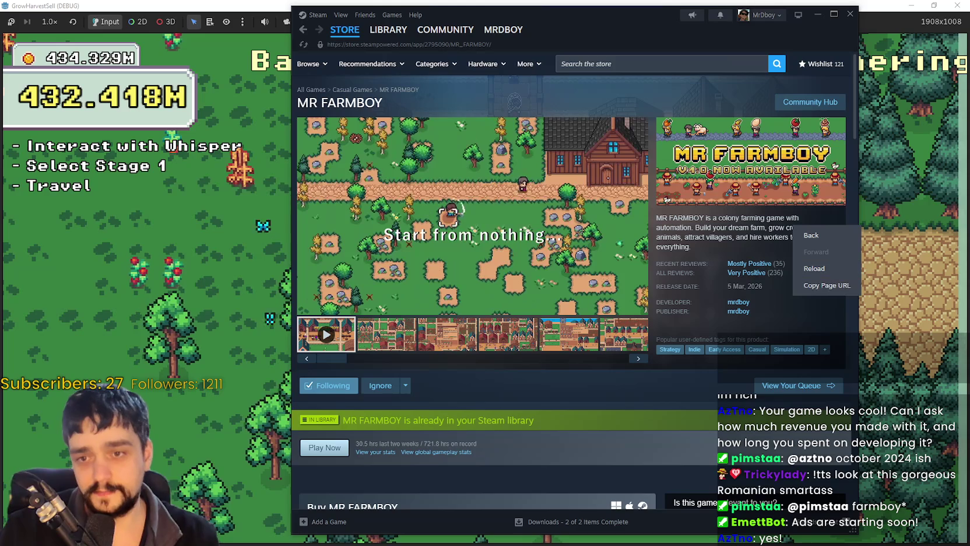
left_click(859, 285)
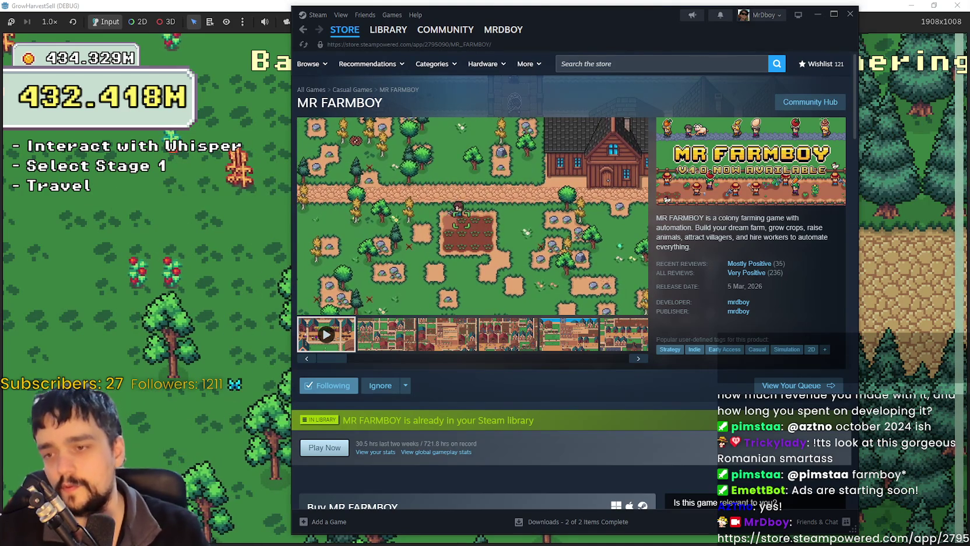
mouse_move(734, 276)
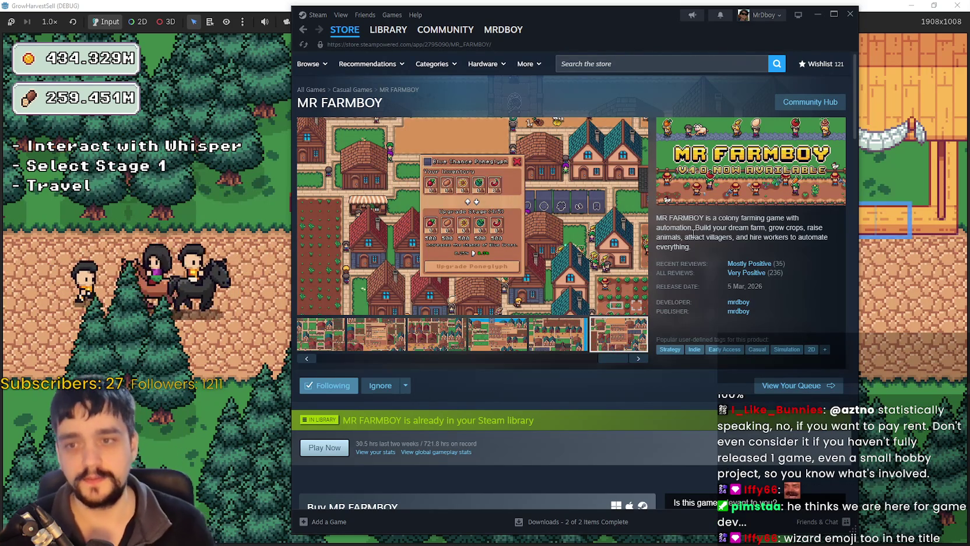
- Reload the MR FARMBOY store page, then return to the game and walk toward Whisper
right_click(699, 216)
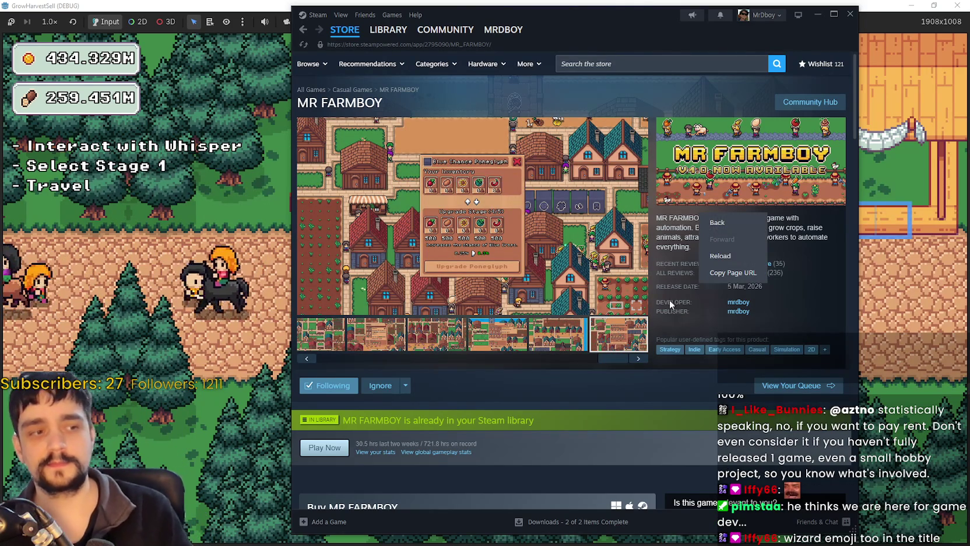
left_click(715, 256)
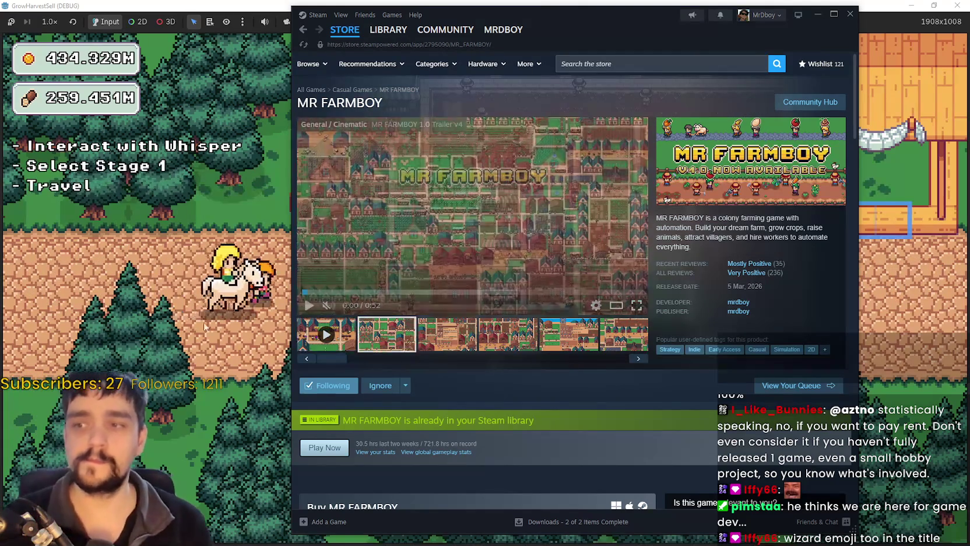
key("alt+Tab")
key("a")
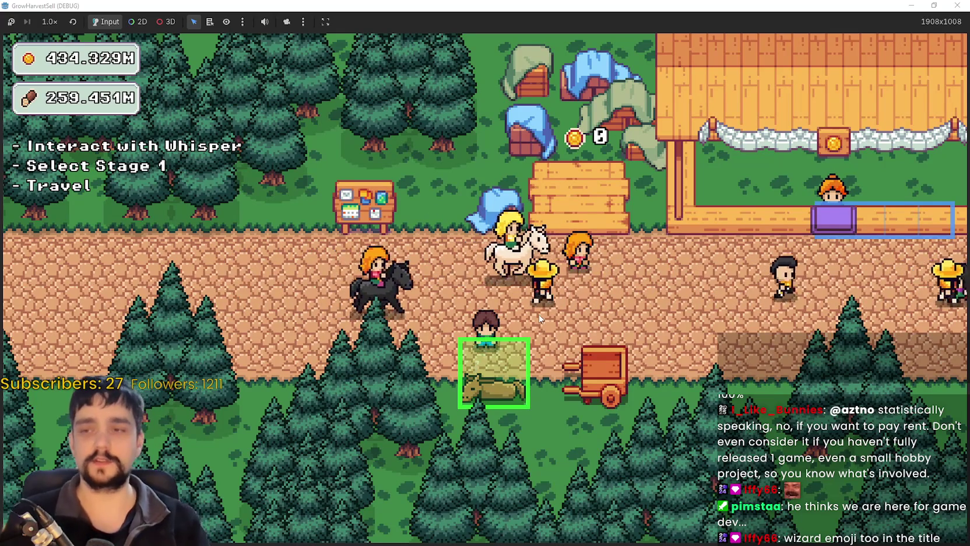
- Open Whisper's Select a Stage menu and travel to forest stage 3
key("e")
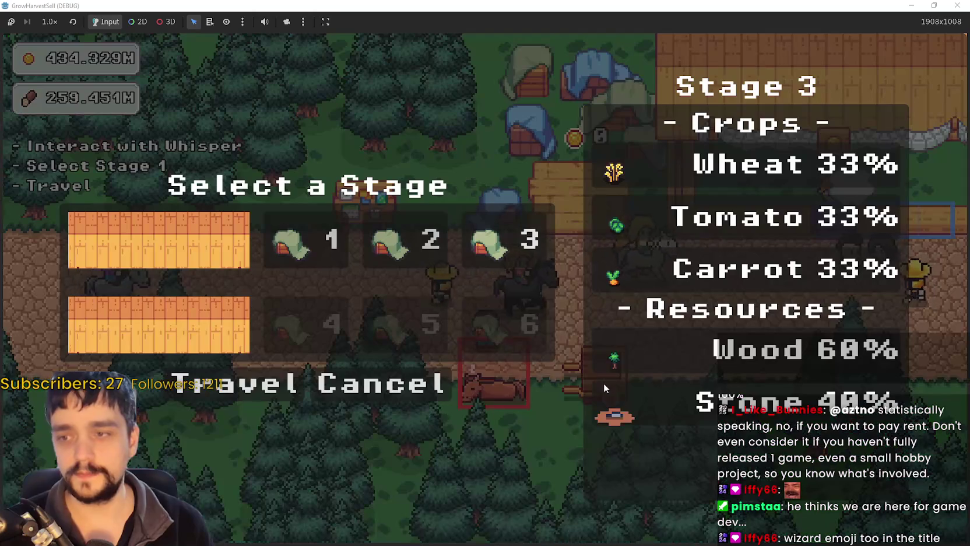
key("Escape")
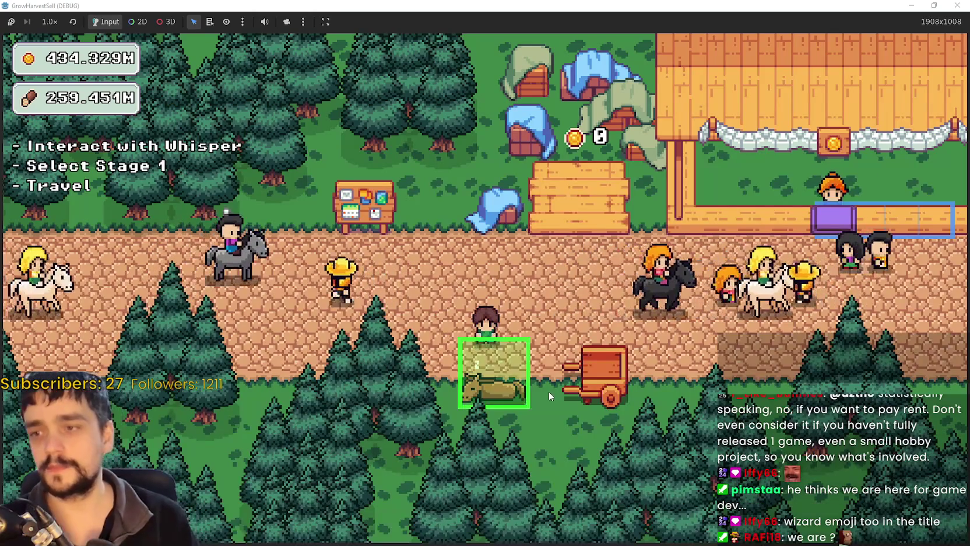
key("e")
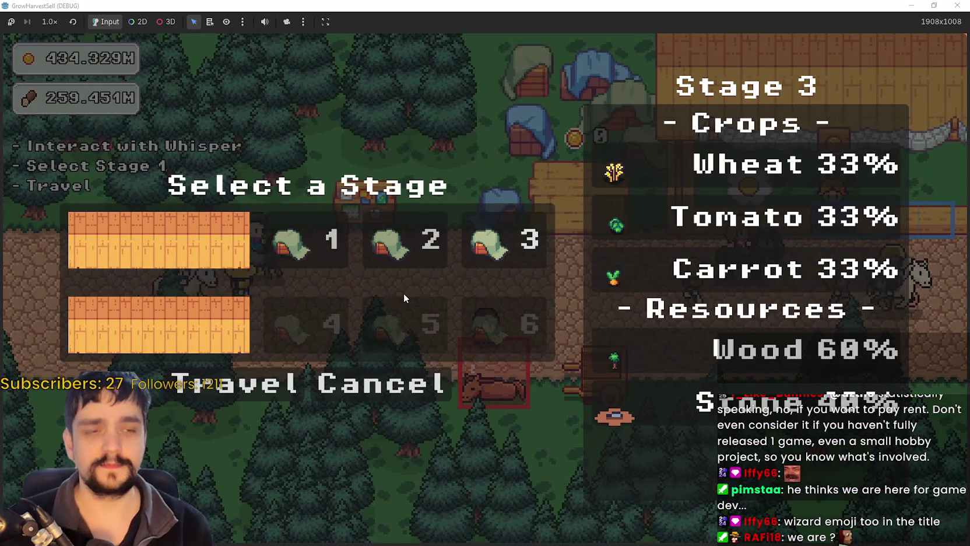
left_click(233, 385)
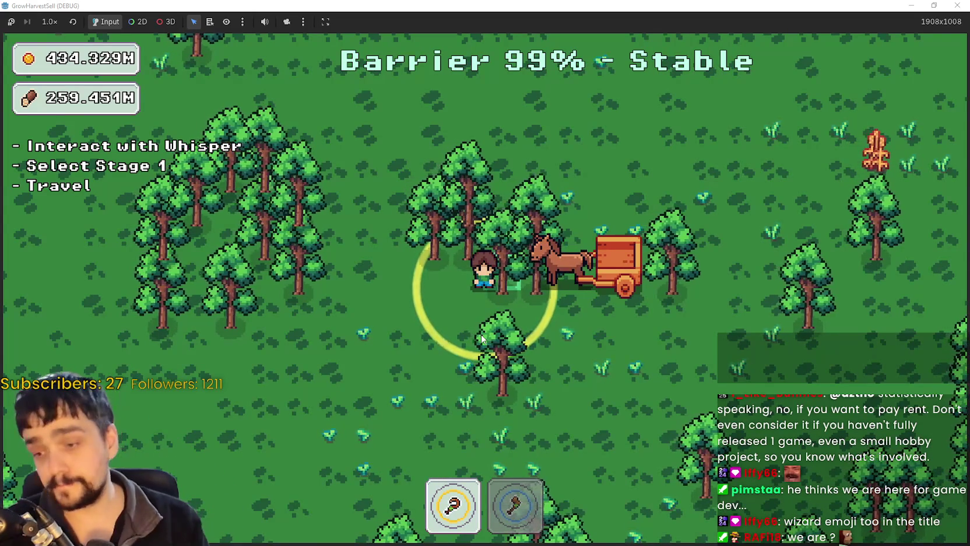
- Equip the axe and roam the forest's upper-left area chopping trees
key("2")
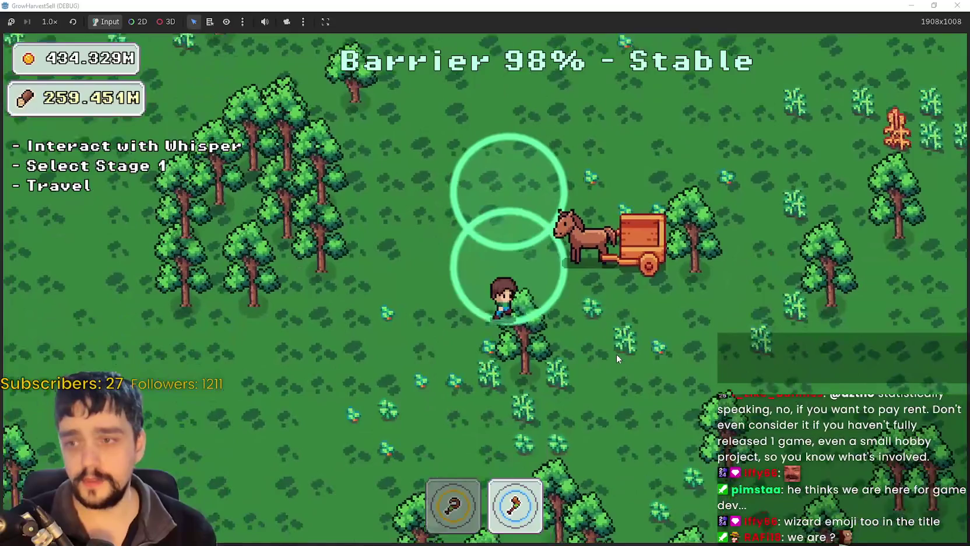
key("d")
key("s")
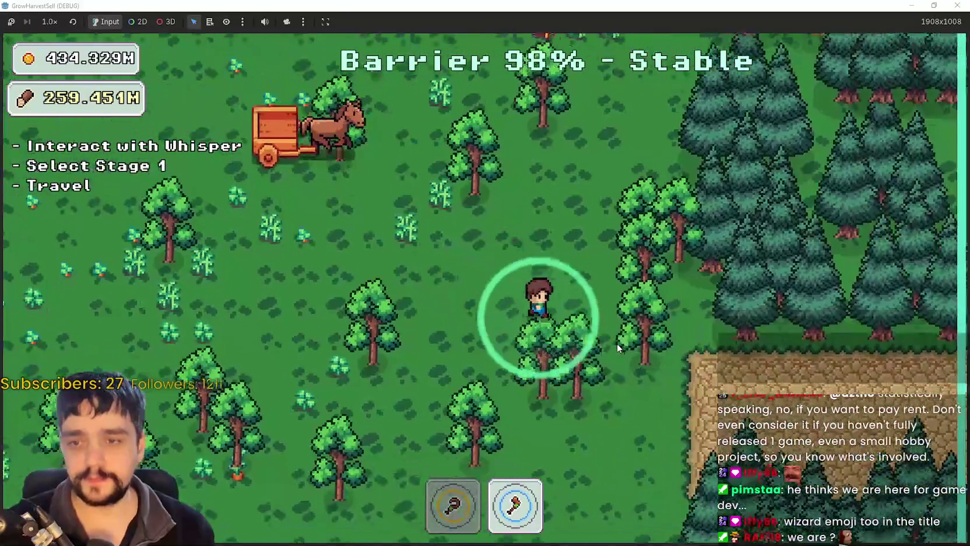
key("a")
key("w")
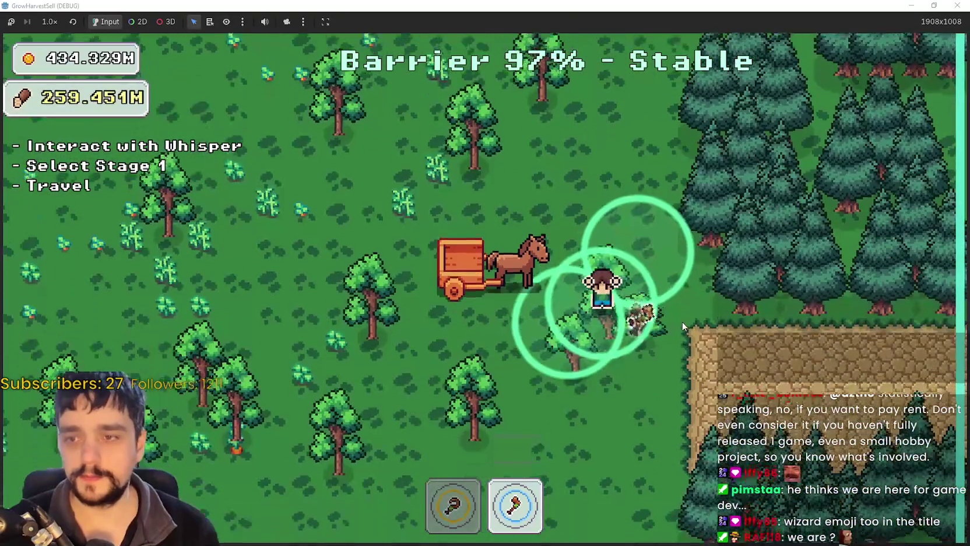
key("s")
key("a")
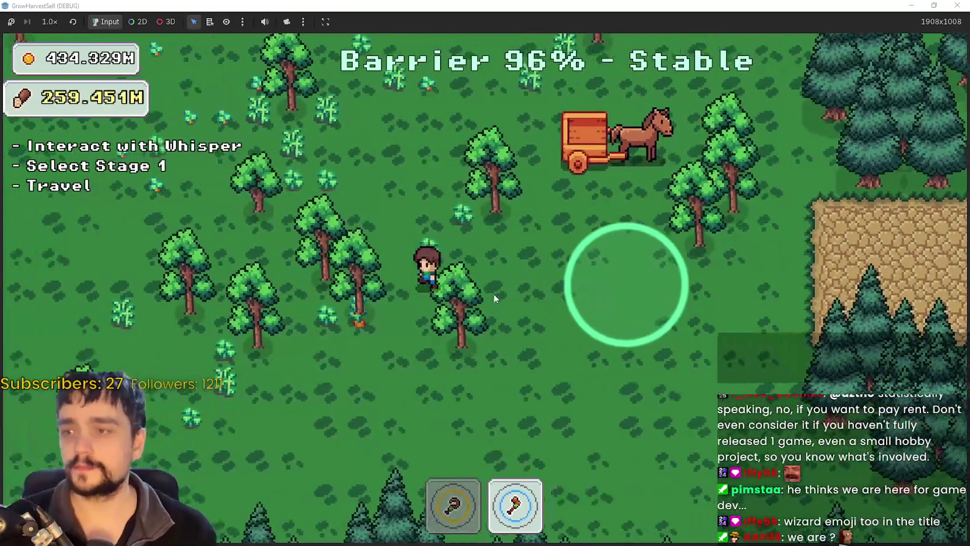
key("w")
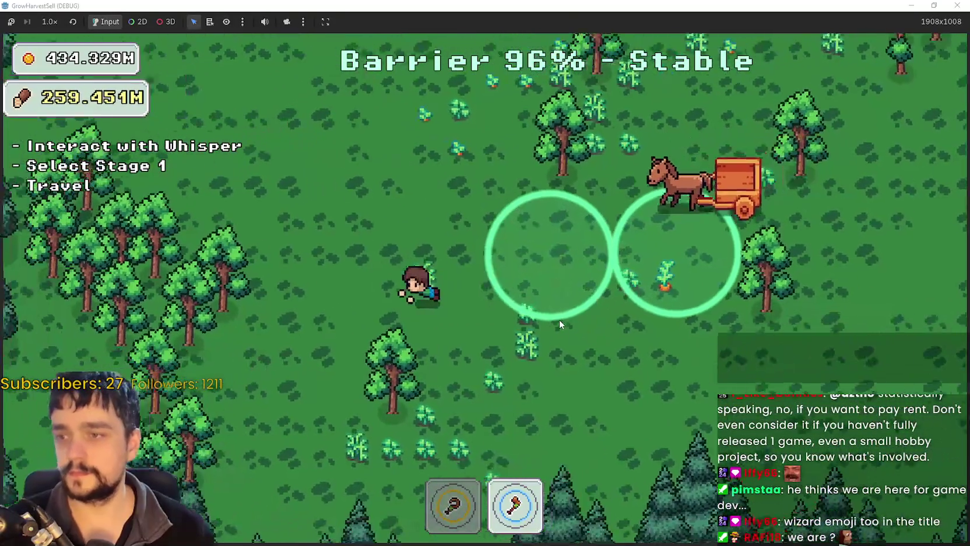
key("a")
key("d")
key("w")
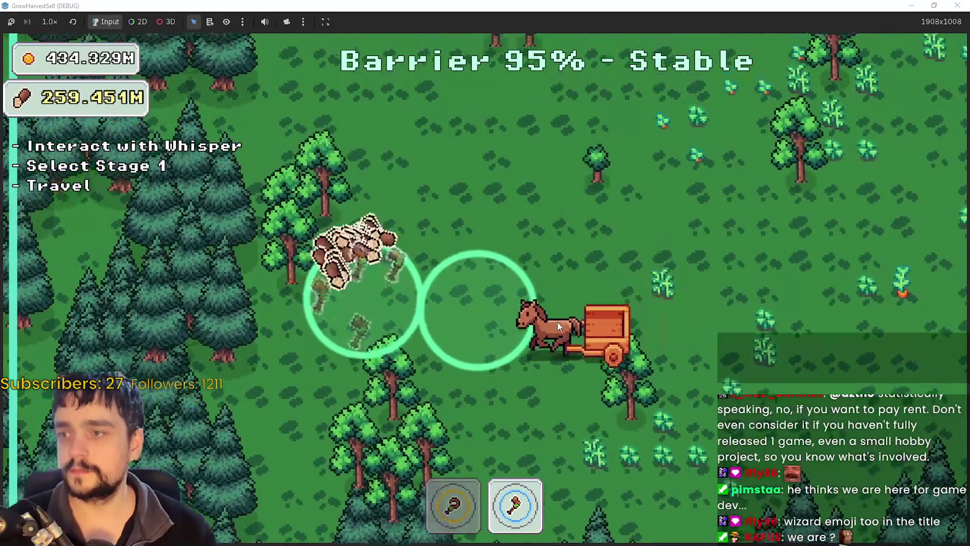
- Continue past the flowers toward the pines, clearing more trees along the way
key("s")
key("d")
key("d")
key("w")
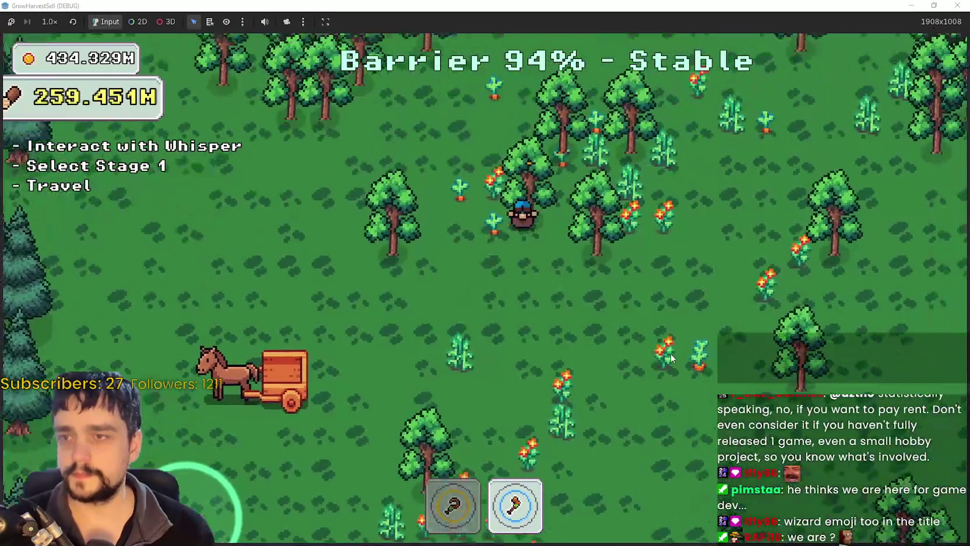
key("a")
key("w")
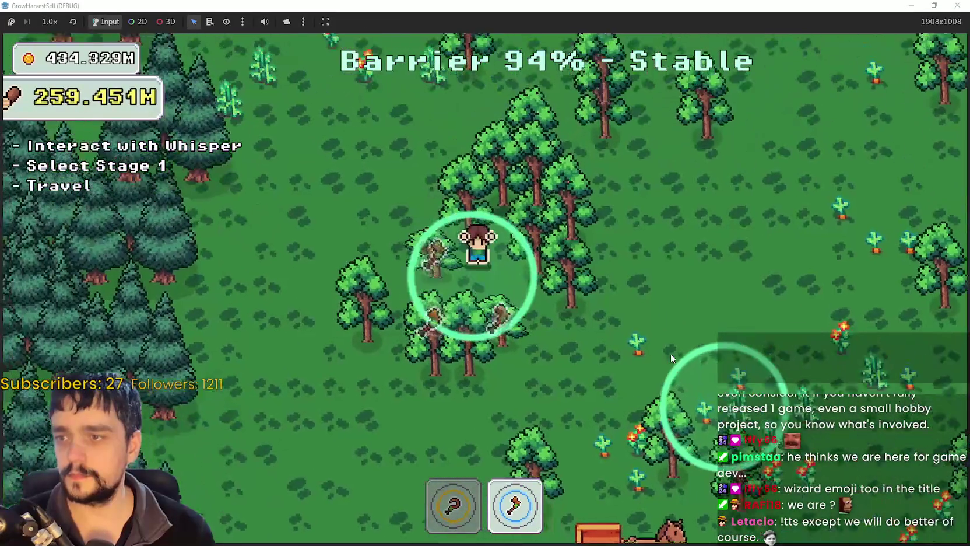
key("d")
key("s")
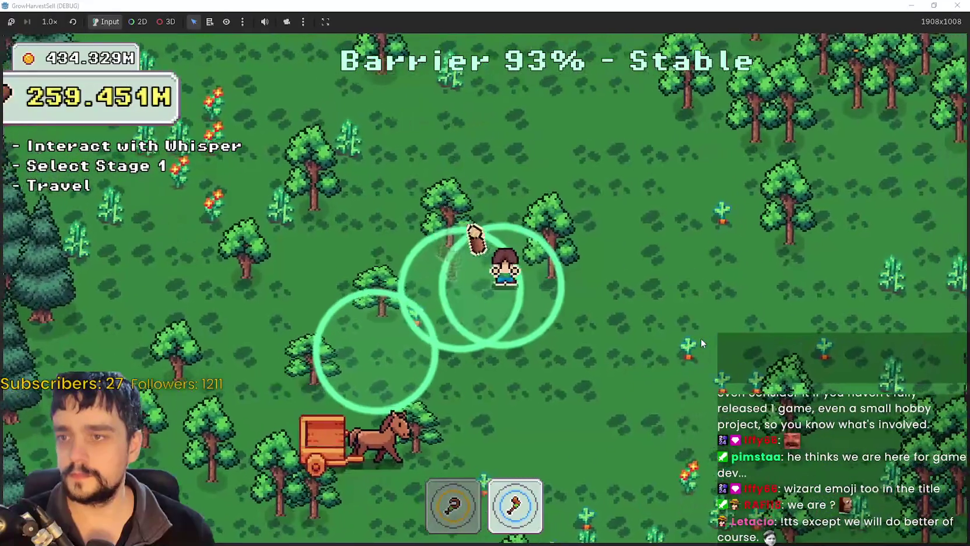
key("w")
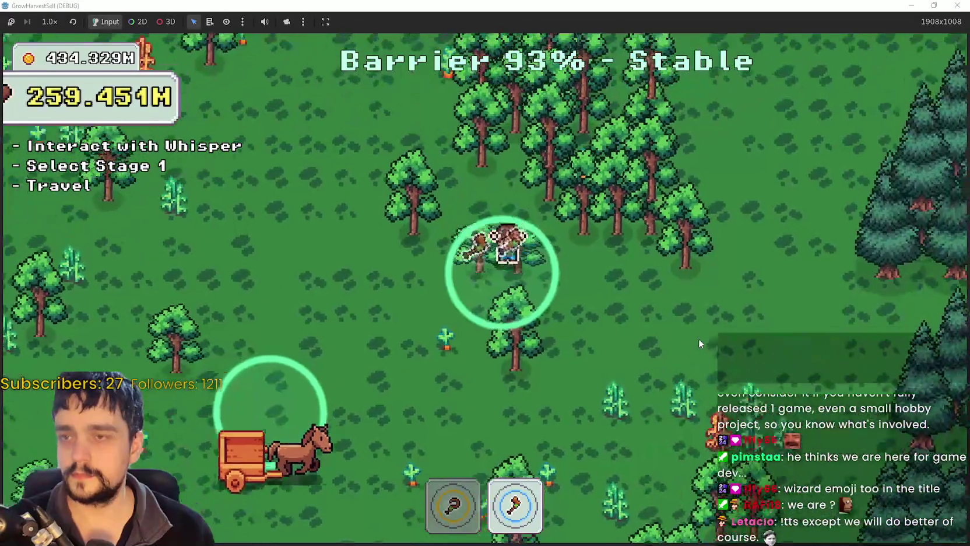
key("a")
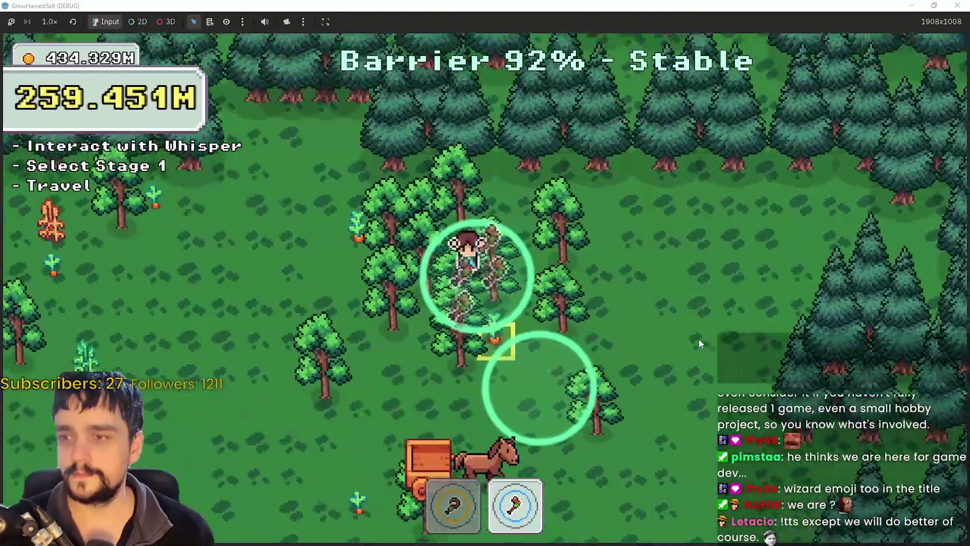
- Alternate hoe and axe to chop a tree and harvest carrots into the cart
key("s")
key("1")
key("d")
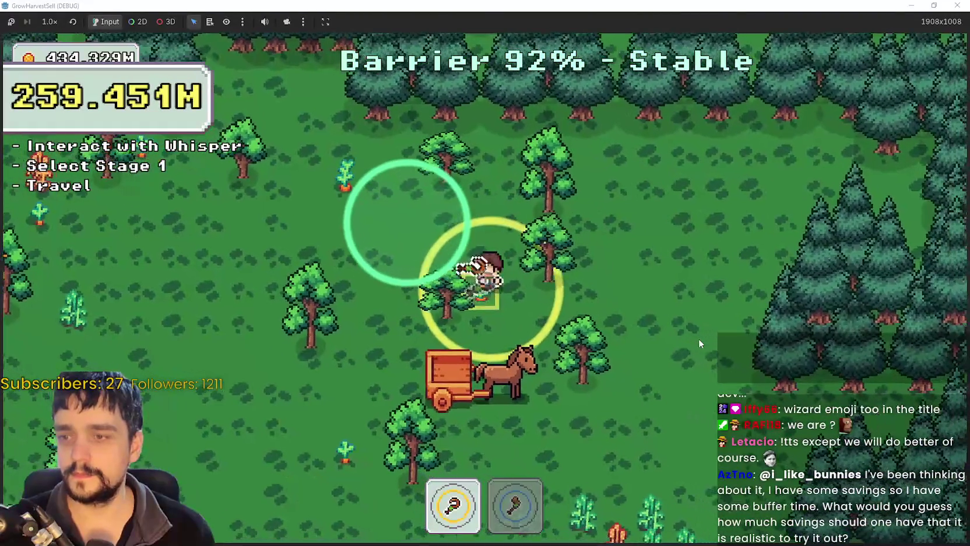
key("2")
key("w")
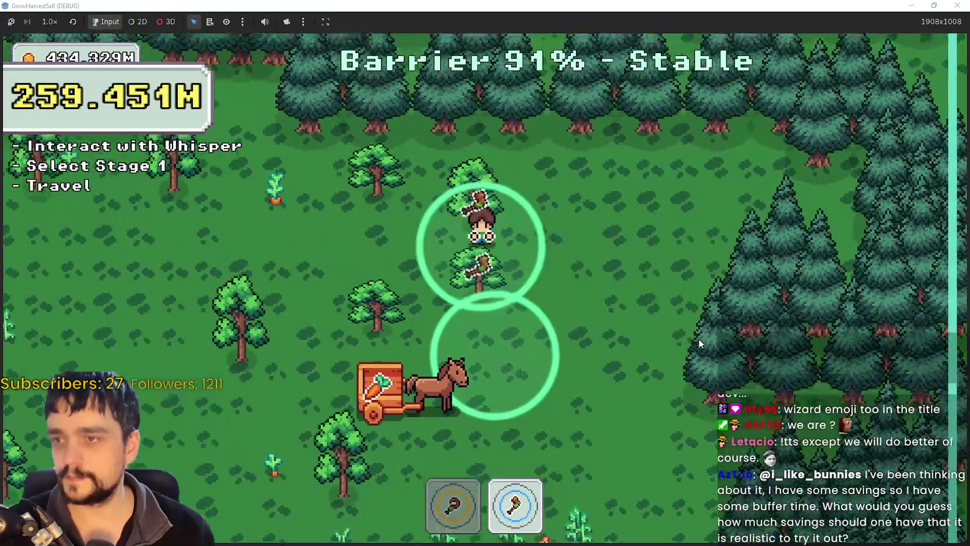
key("s")
key("d")
key("a")
key("1")
key("s")
key("a")
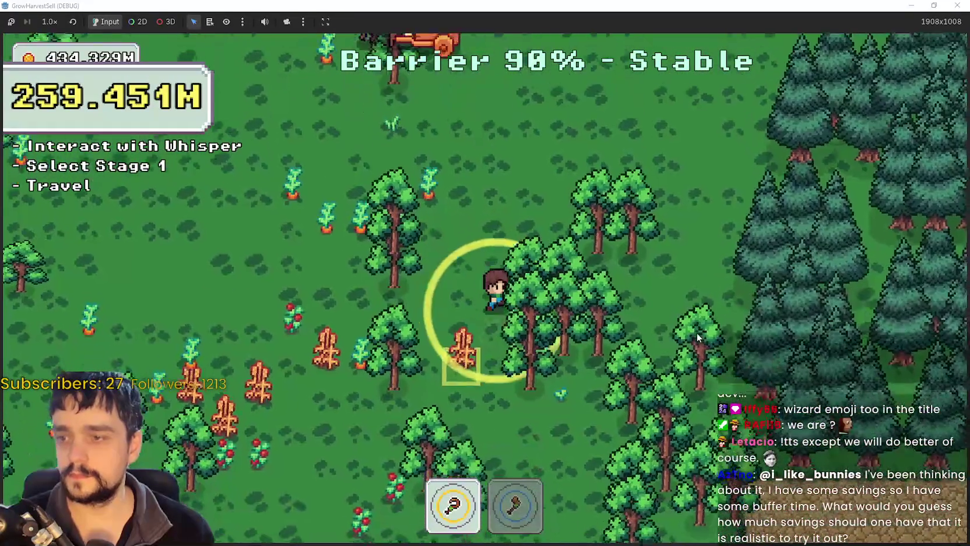
key("a")
key("w")
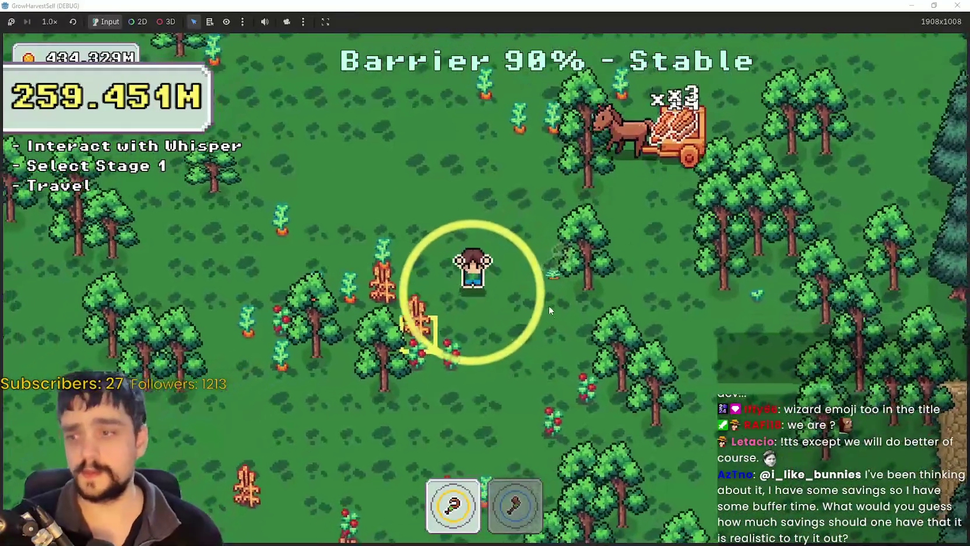
key("a")
key("d")
key("s")
- Collect the logs, chop the last trees, exit at the cliff and return home
key("w")
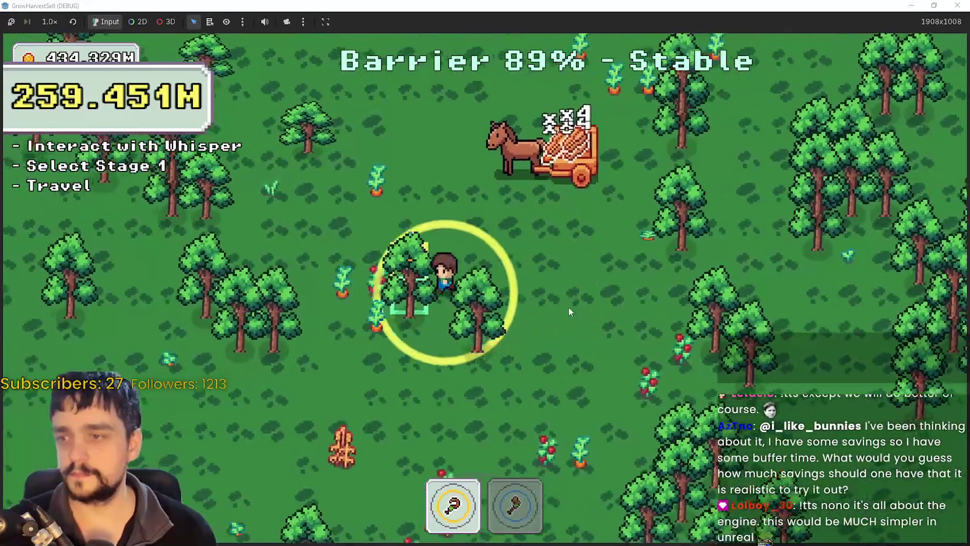
key("a")
key("d")
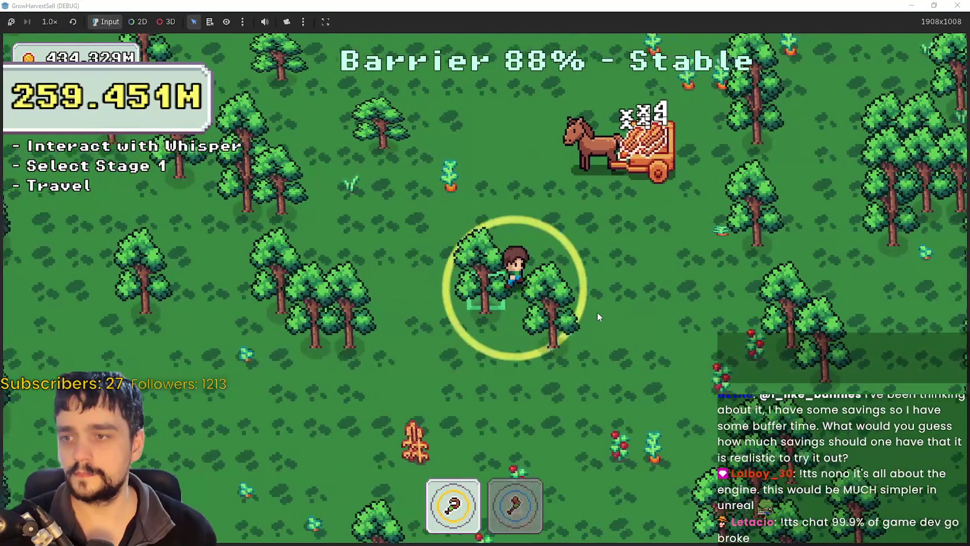
key("s")
key("2")
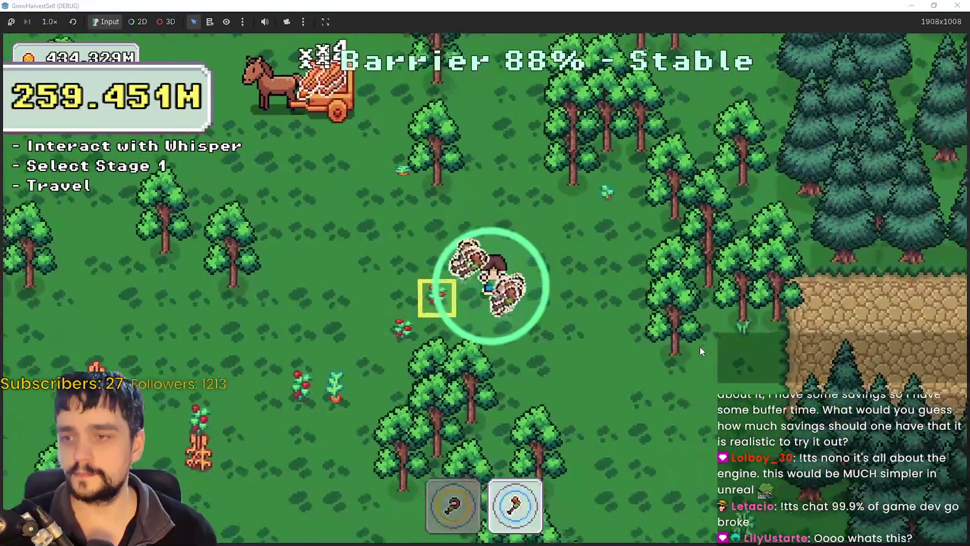
key("s")
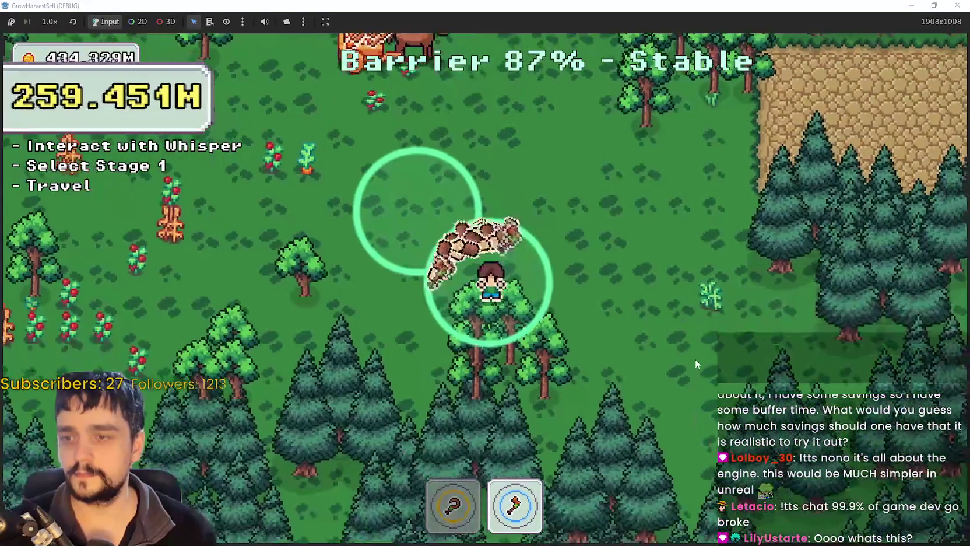
key("w")
key("d")
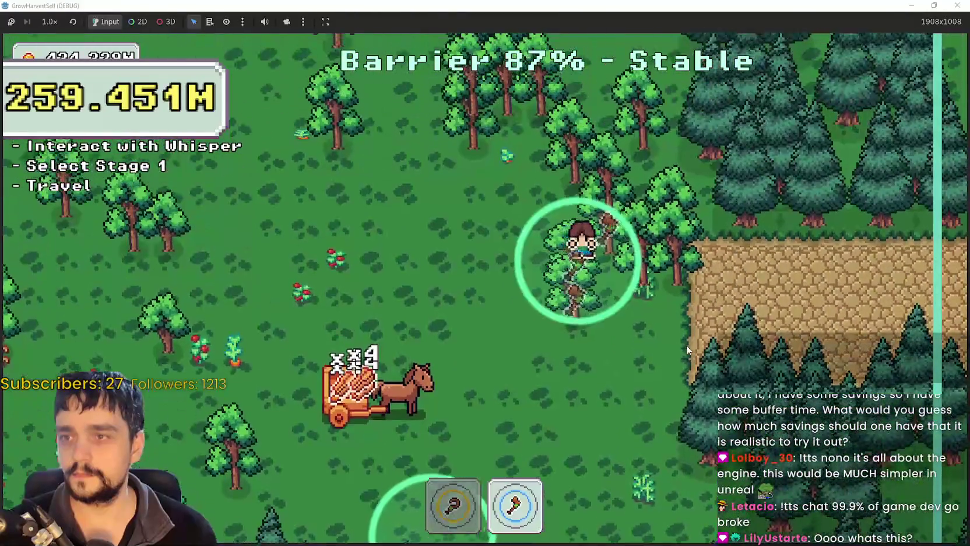
key("d")
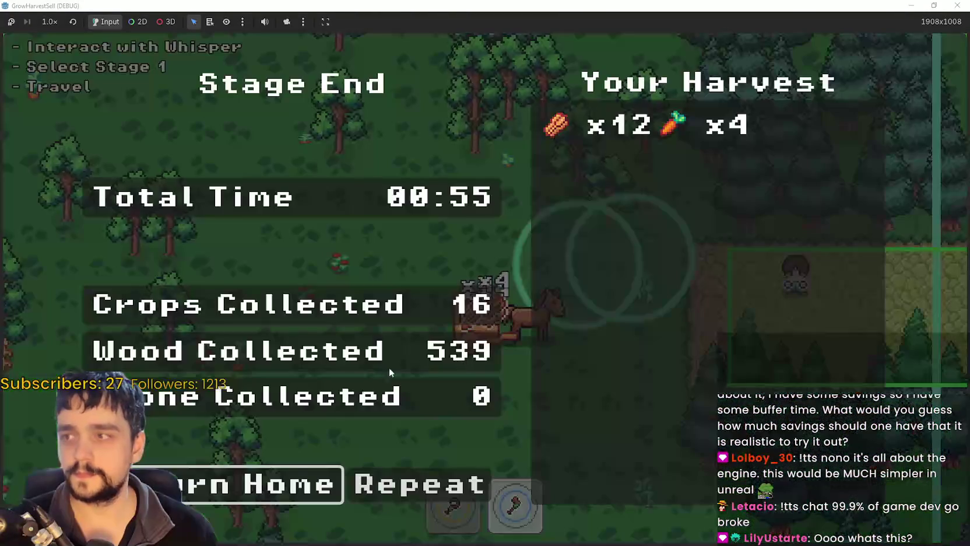
left_click(271, 492)
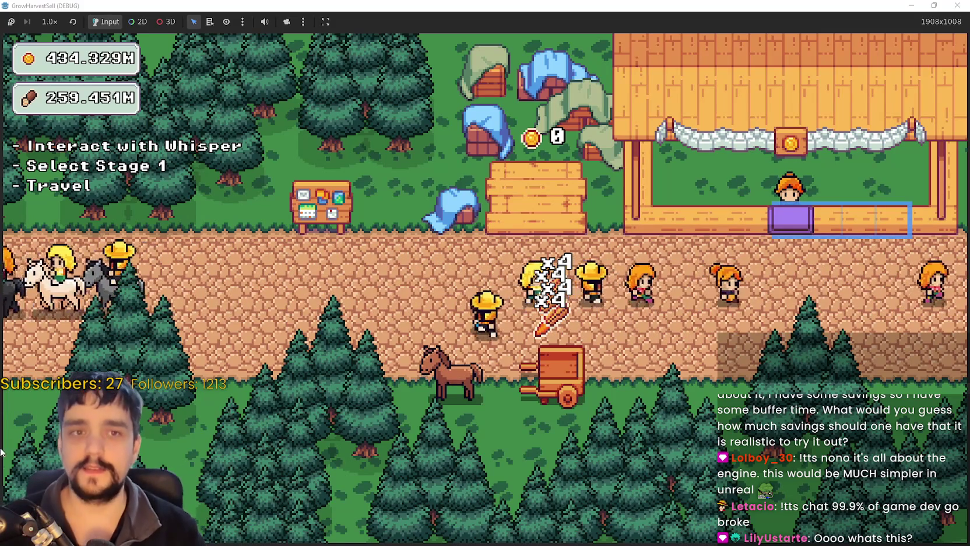
- Walk up to the market stall to sell the harvest, then head back along the village road
key("d")
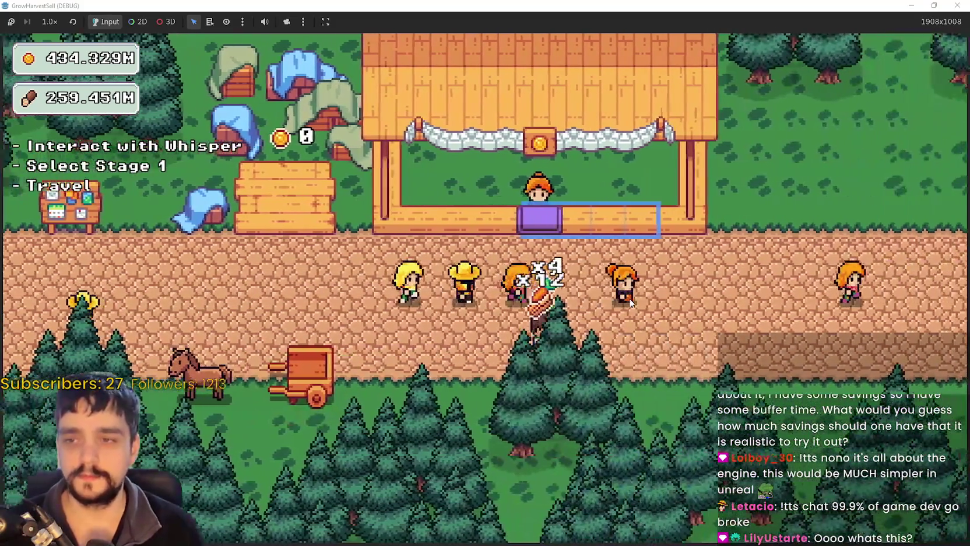
key("w")
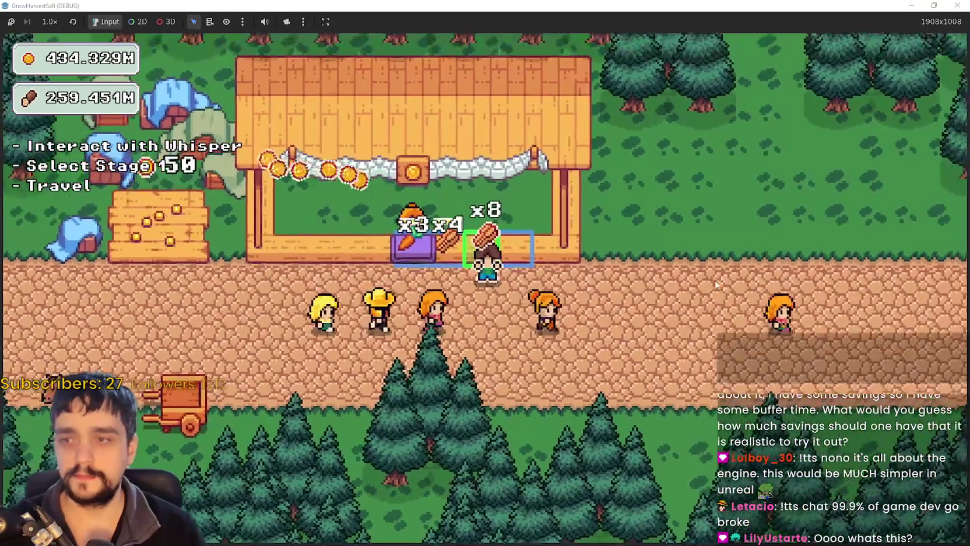
key("a")
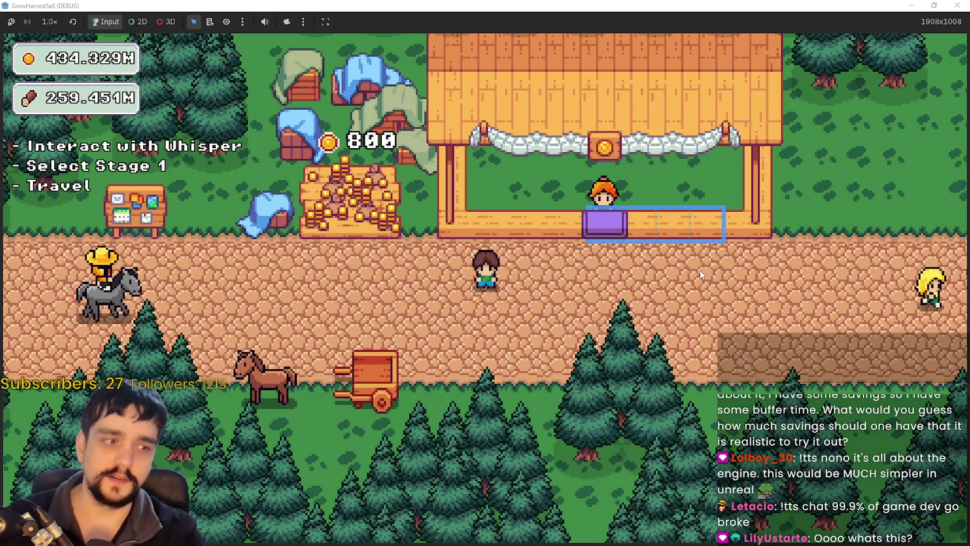
key("Left")
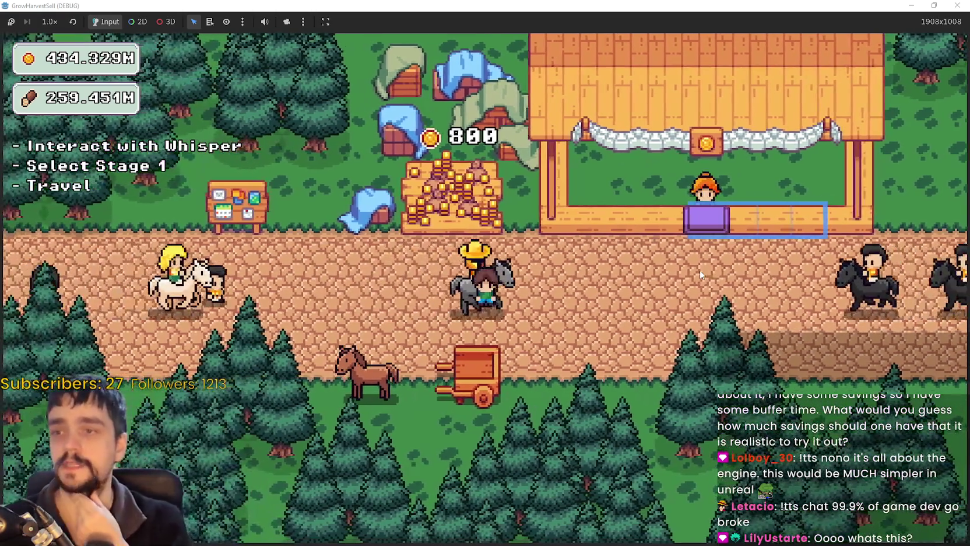
key("Up")
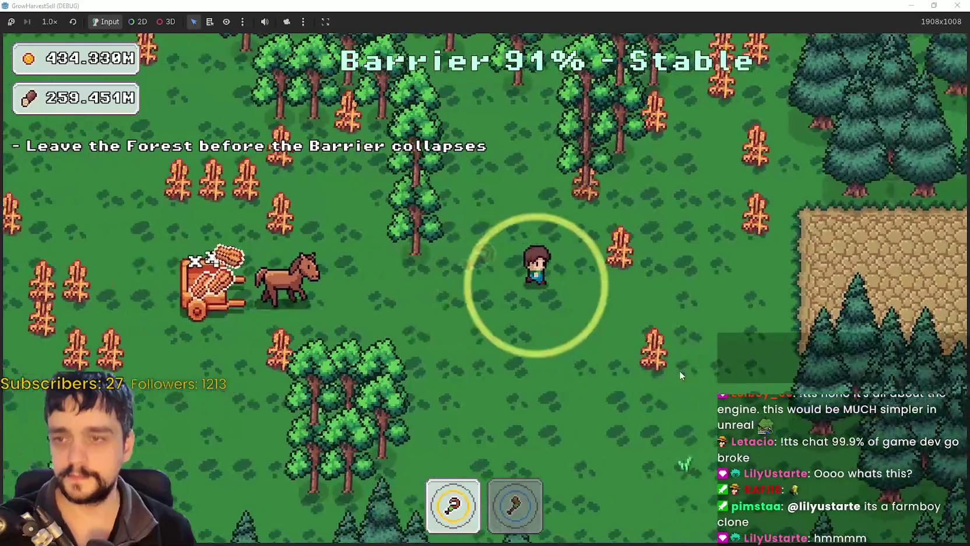
- Walk the farmer left through the forest on the new run
key("a")
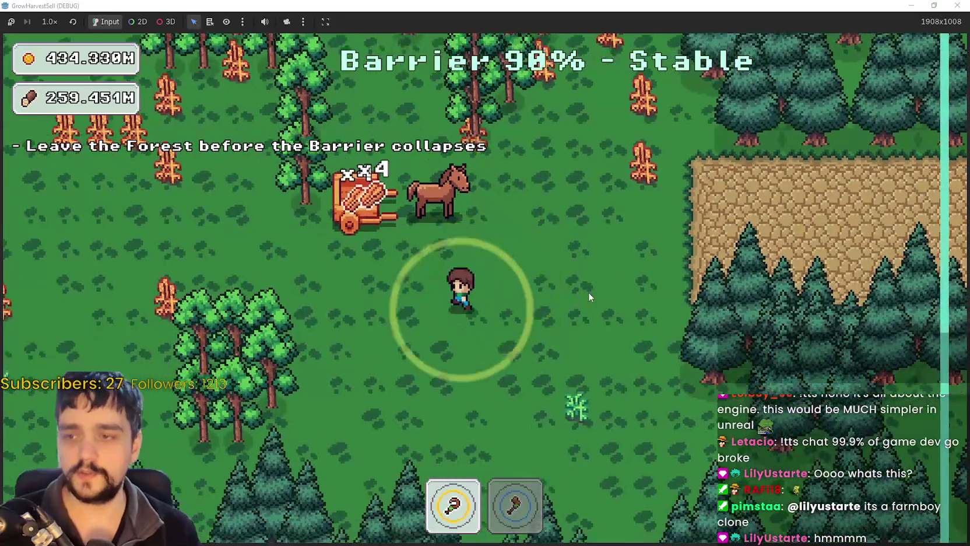
key("a")
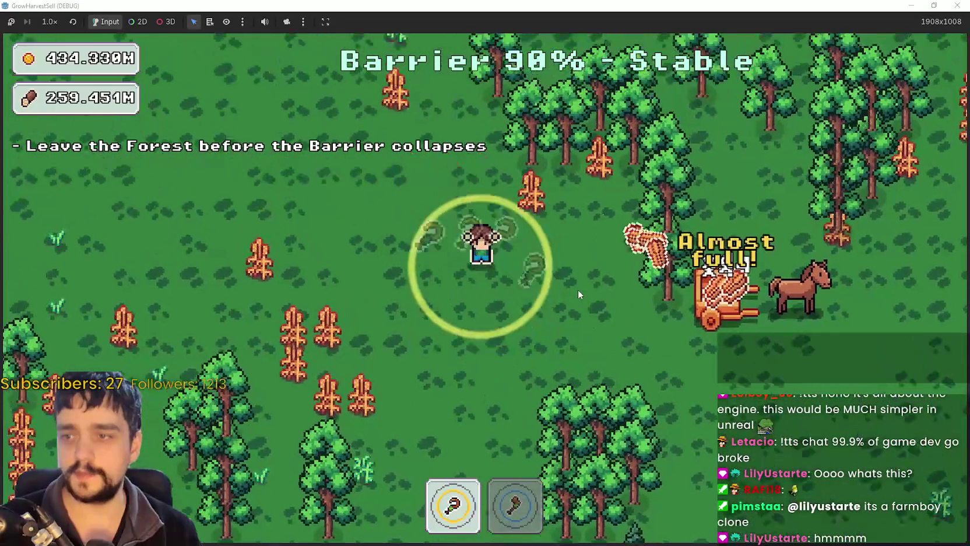
- Chop trees with the axe while walking through the forest, sending logs to the cart
key("d")
key("2")
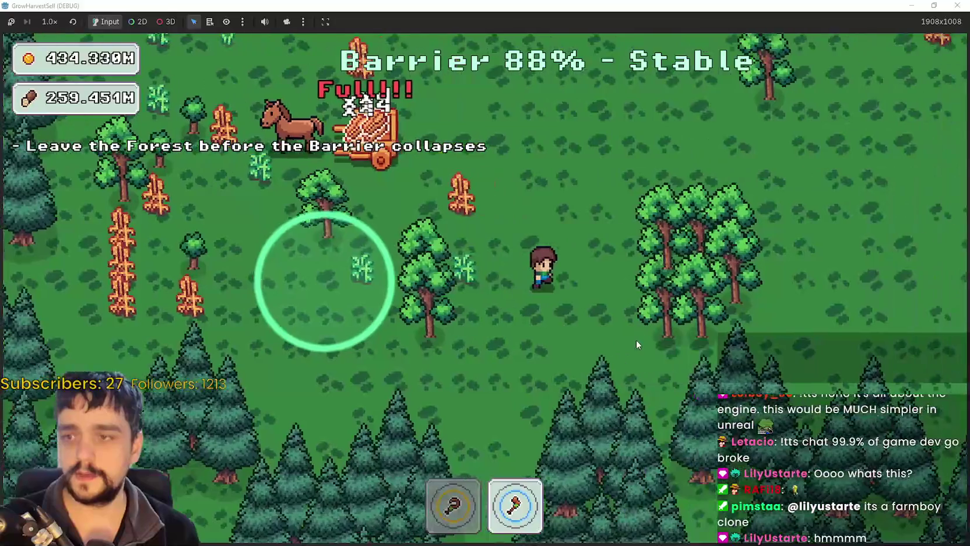
key("w")
key("w")
key("a")
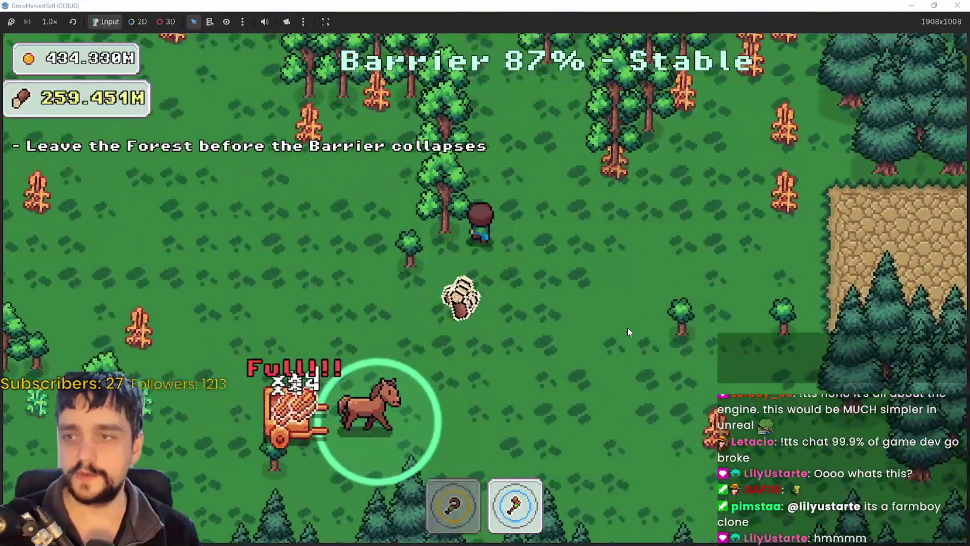
key("w")
key("a")
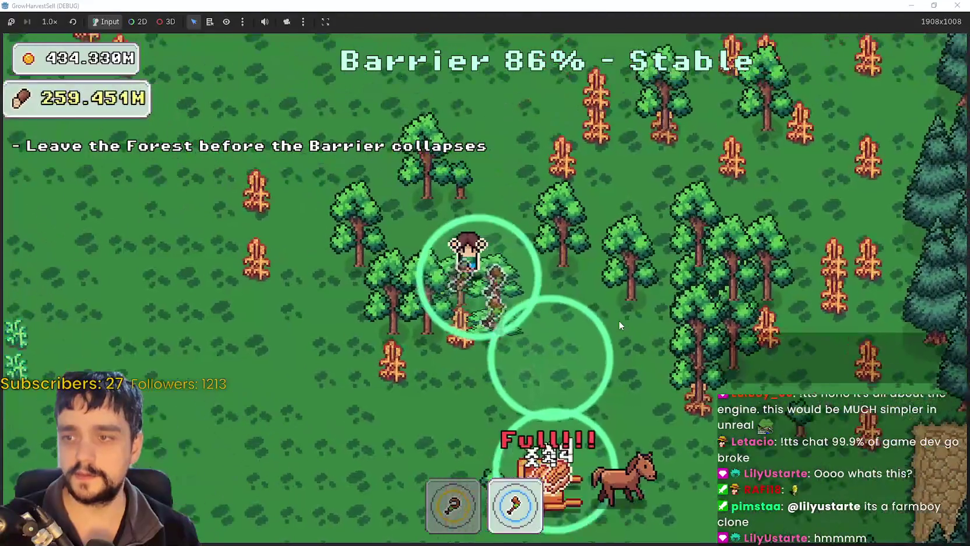
key("d")
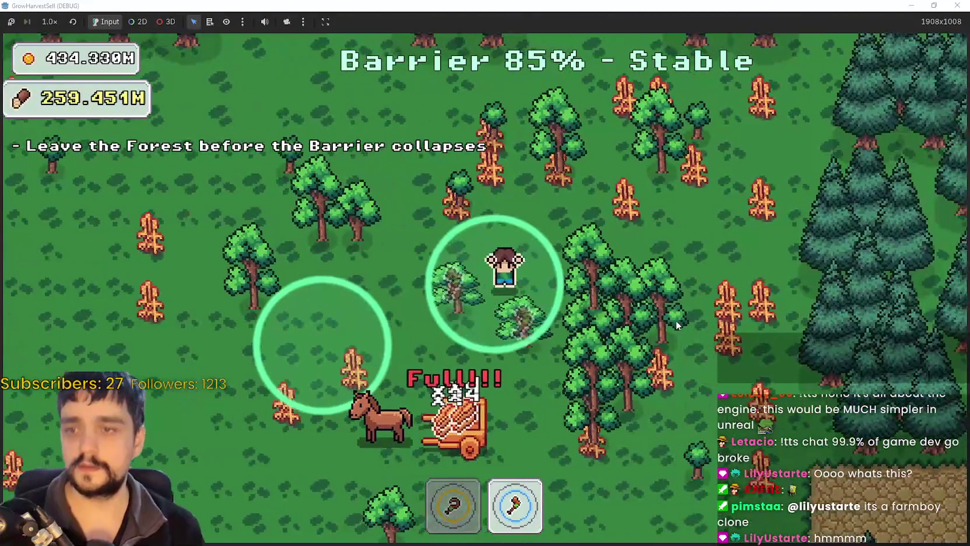
key("s")
key("d")
key("s")
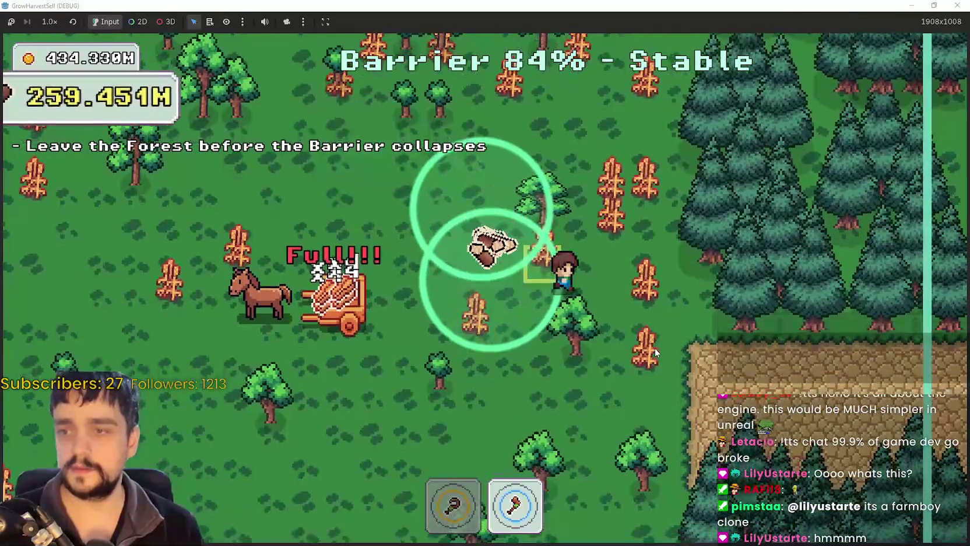
- Finish the forest run and walk into the exit zone to end the stage
key("w")
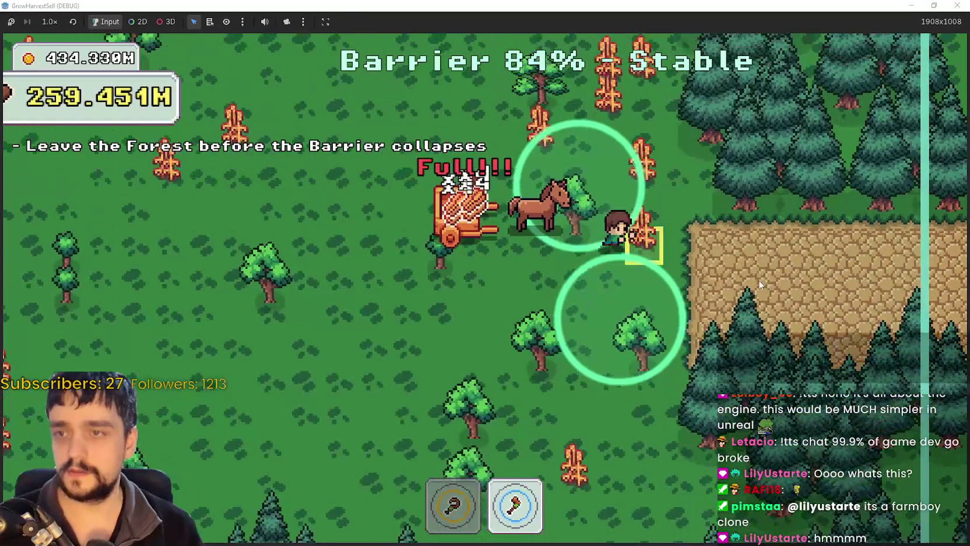
key("1")
key("a")
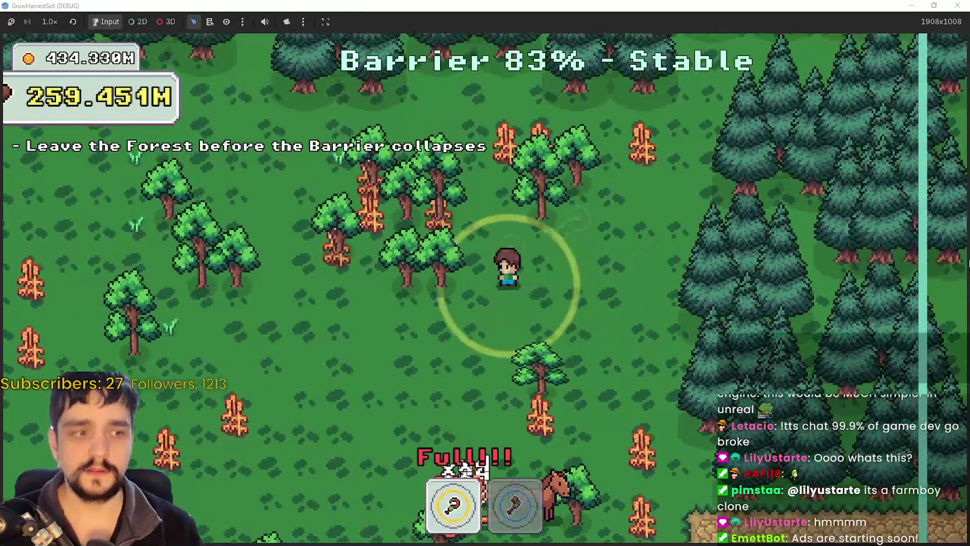
key("w")
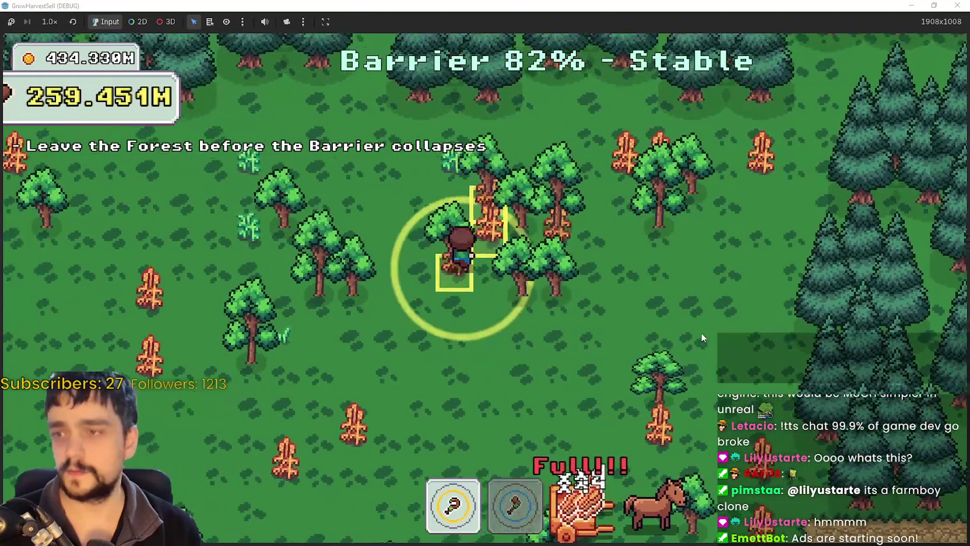
key("2")
key("d")
key("s")
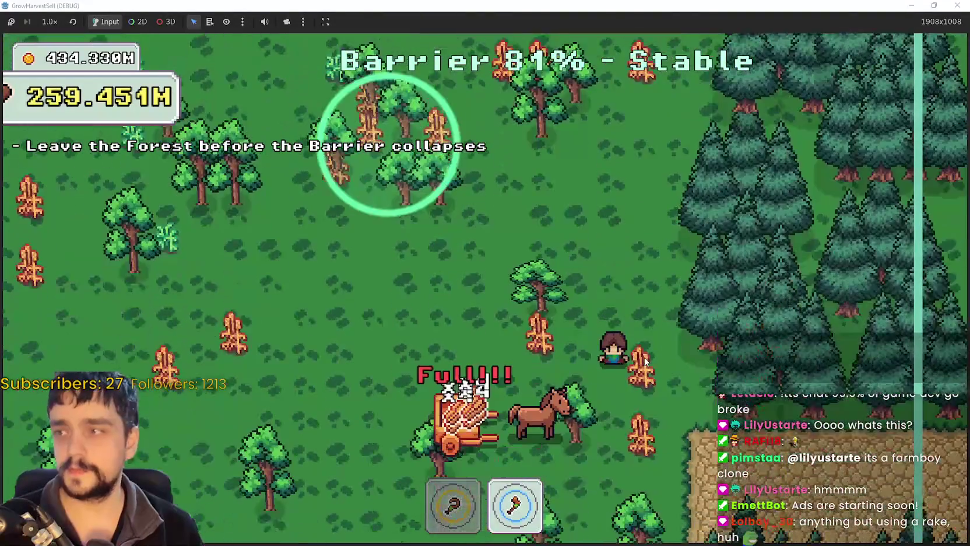
key("d")
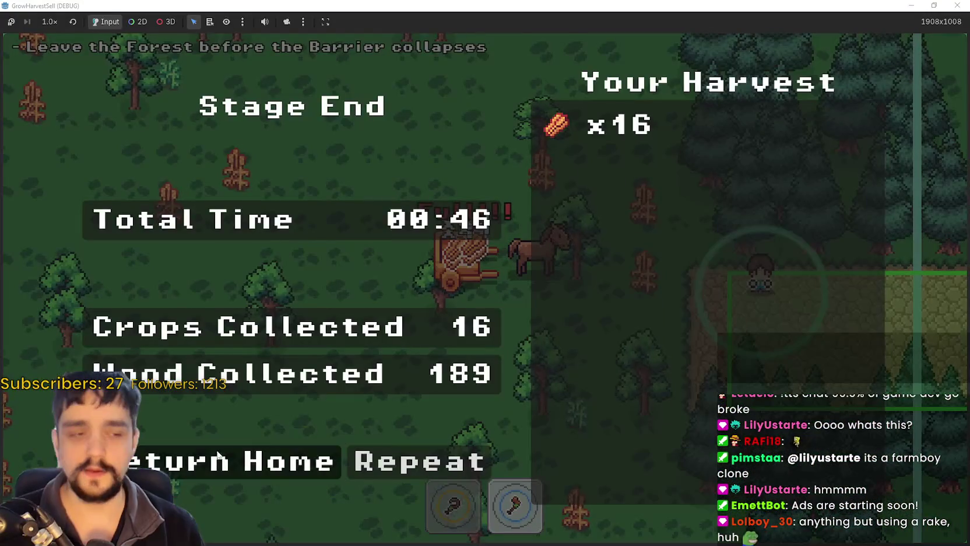
- Return home and carry the 16 crops from the cart to the market stall
left_click(219, 458)
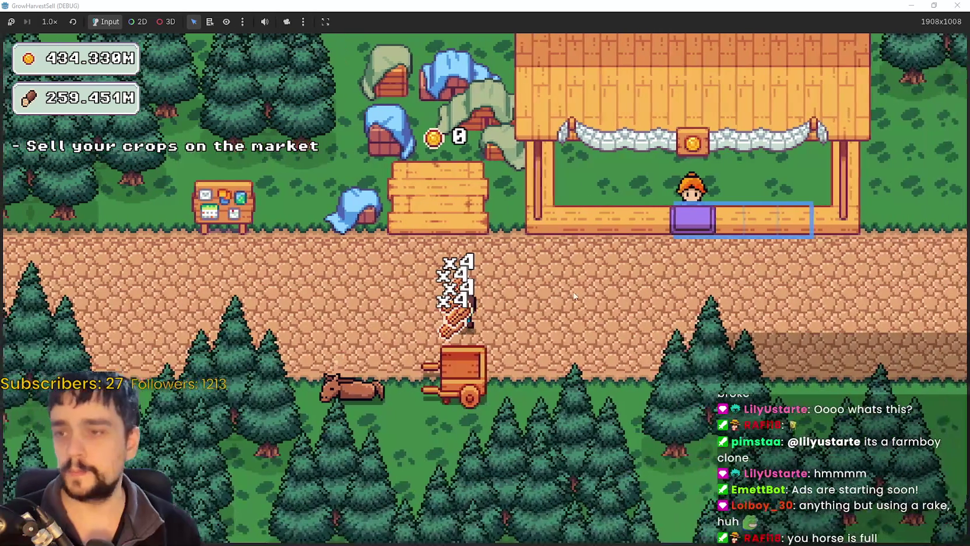
key("s")
key("d")
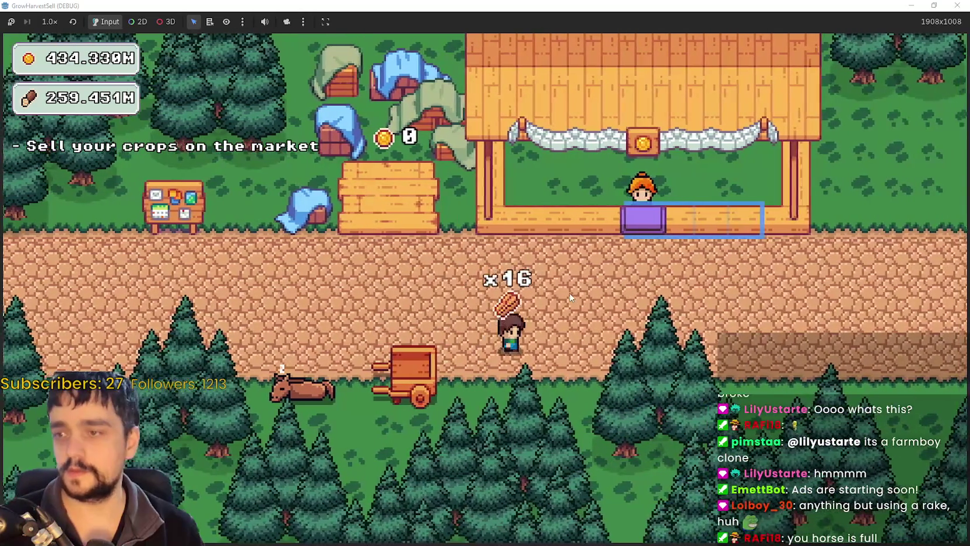
key("w")
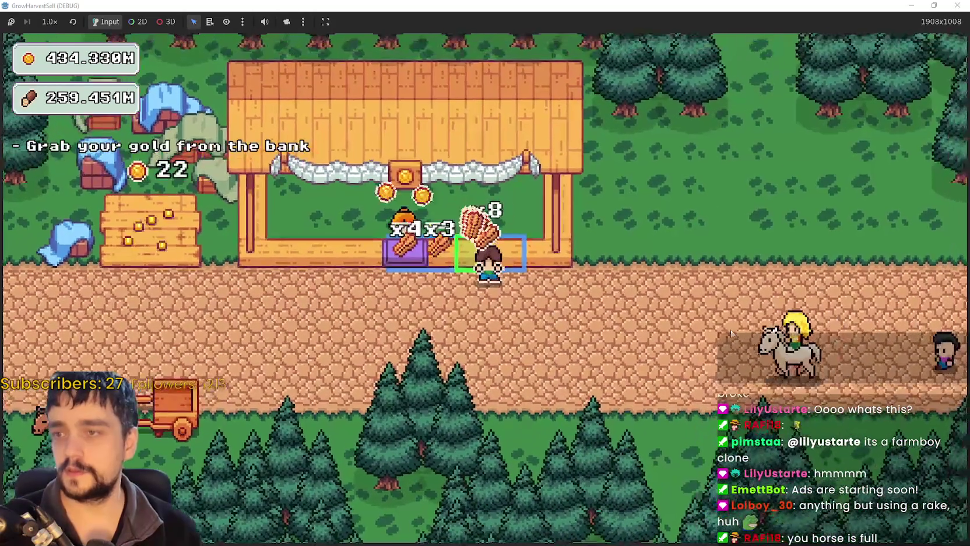
- Walk onto the bank's gold pile to collect the sale gold
key("s")
key("a")
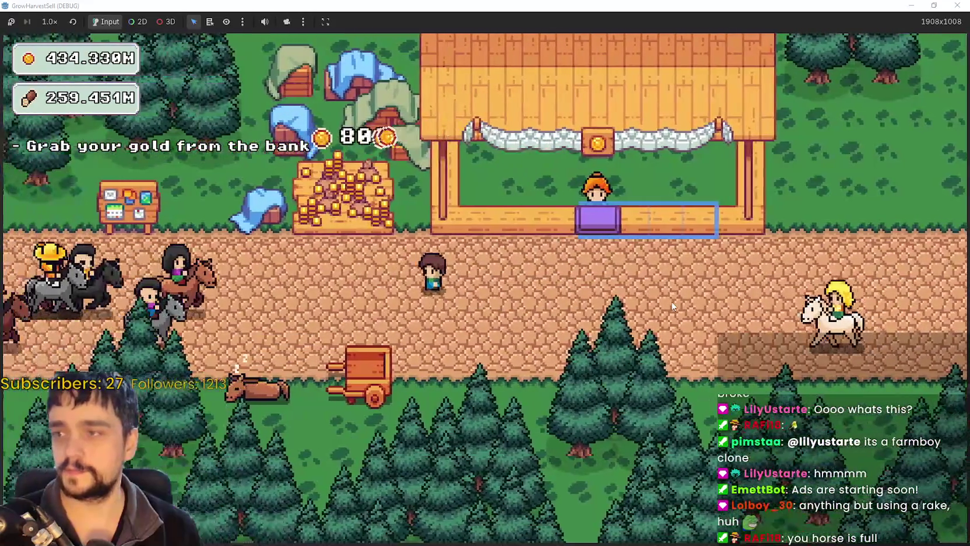
key("w")
key("a")
key("a")
- Walk to the skill board, open the Prestige skill tree, and zoom in
key("w")
key("e")
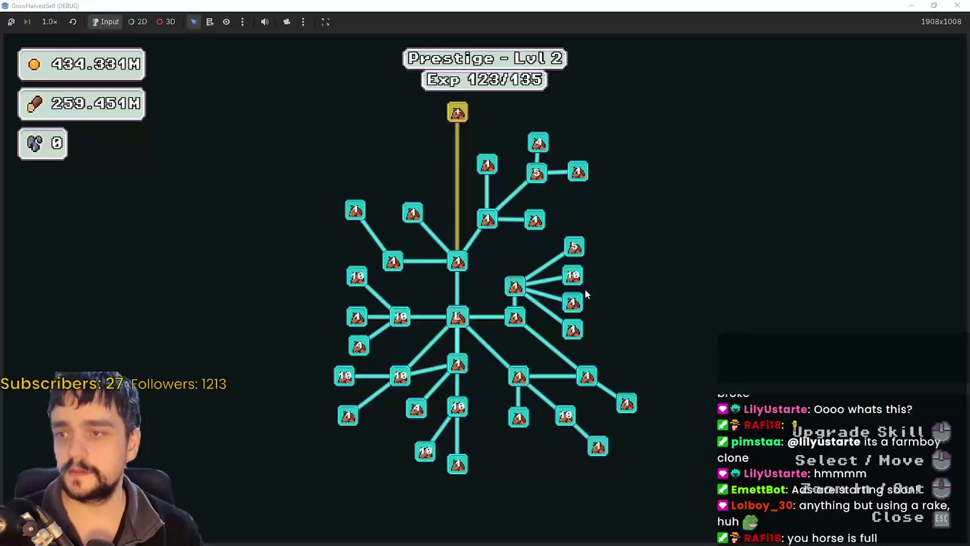
scroll(437, 158, "up", 2)
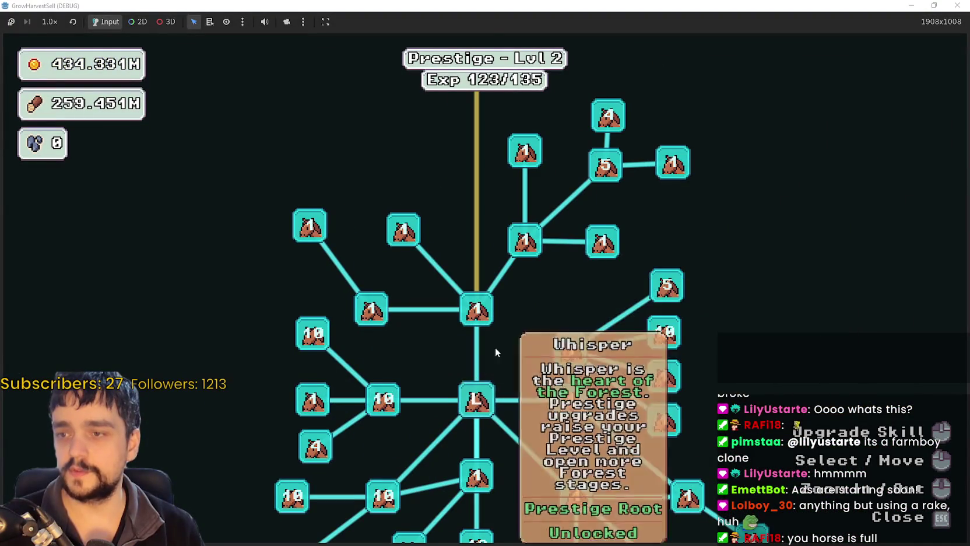
- Pan around the skill tree branches reading upgrade tooltips, then close it
left_click_drag(495, 348, 494, 286)
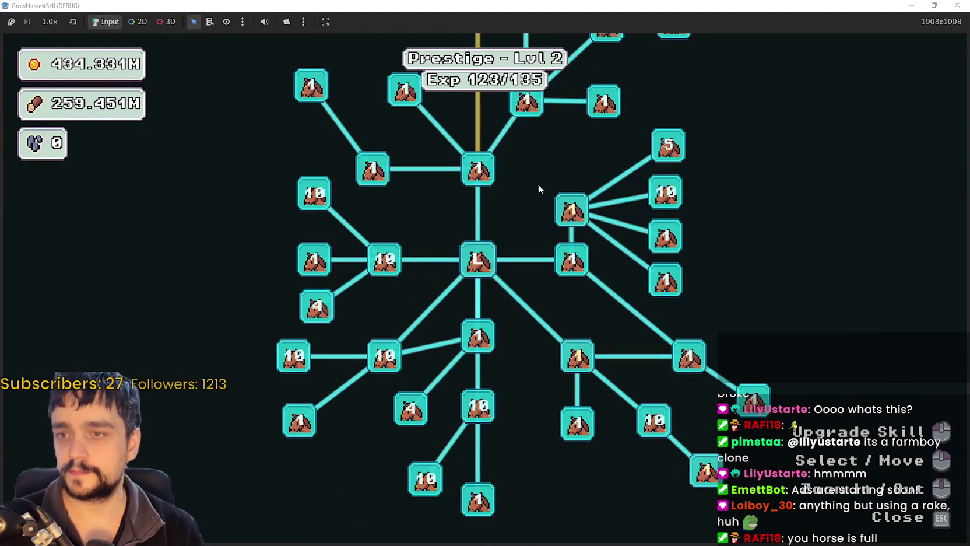
left_click_drag(538, 184, 574, 218)
mouse_move(608, 248)
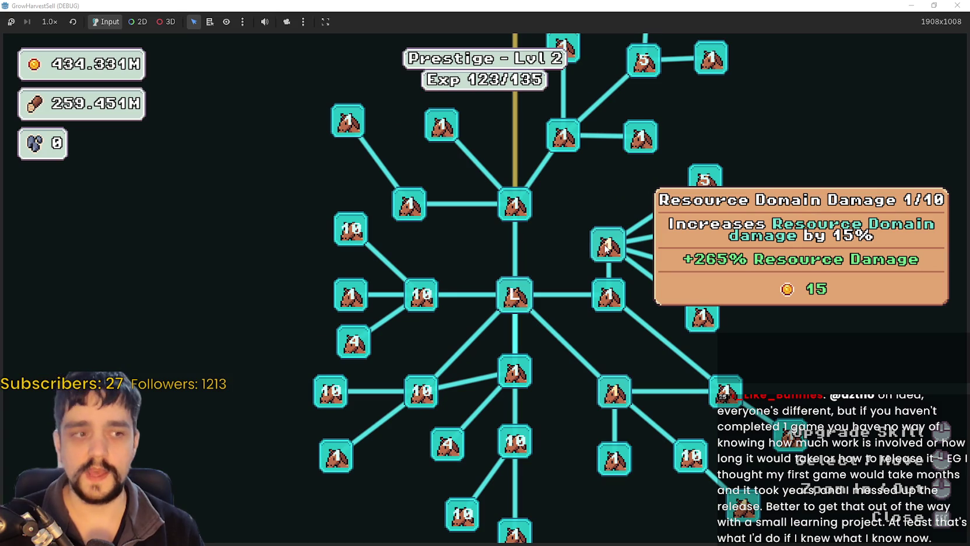
mouse_move(351, 301)
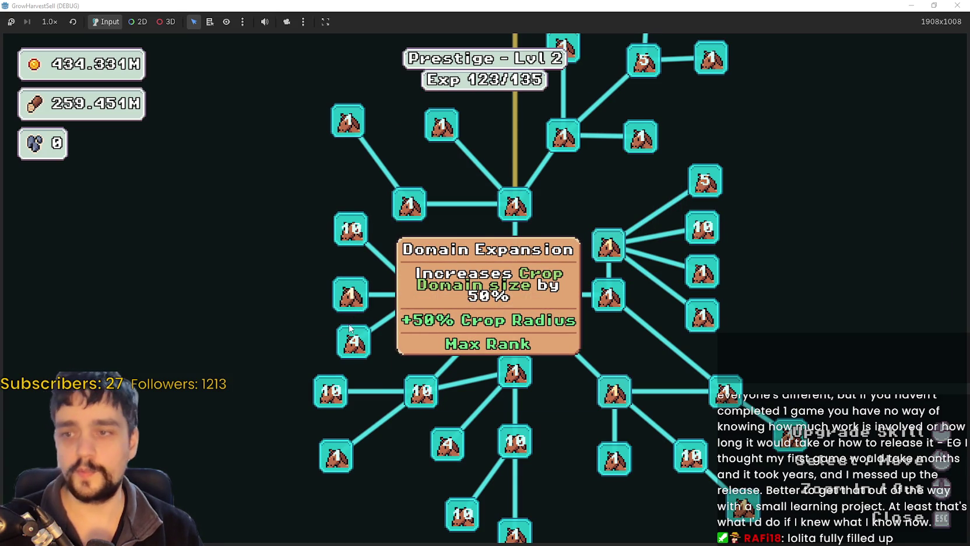
mouse_move(332, 403)
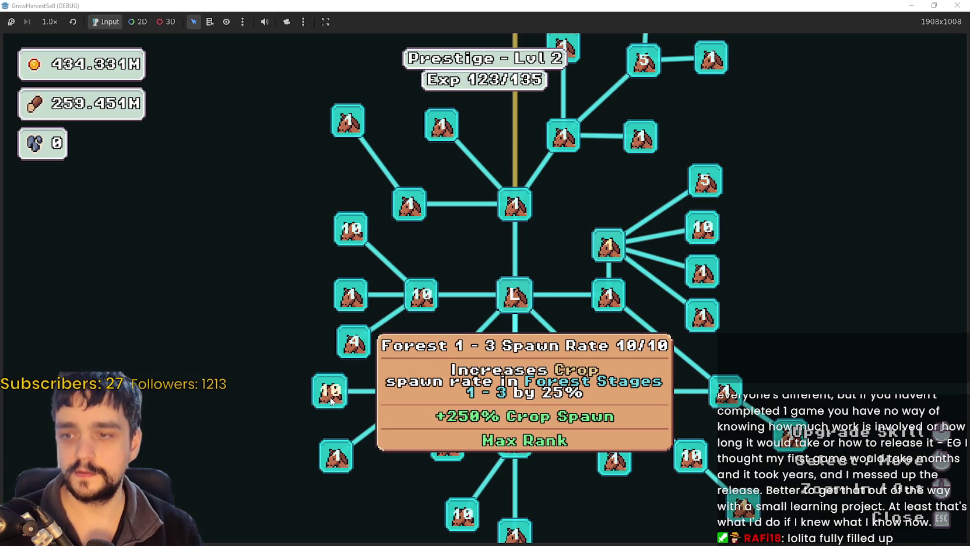
left_click_drag(330, 402, 151, 206)
scroll(387, 377, "up", 3)
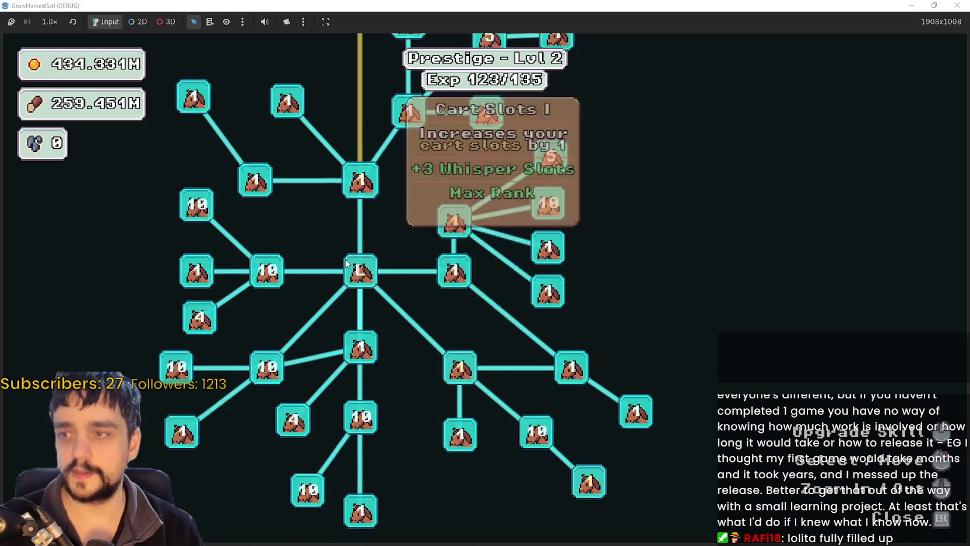
key("Escape")
- Walk the farmer past the crates and down onto the road beside the horse
key("d")
key("a")
key("d")
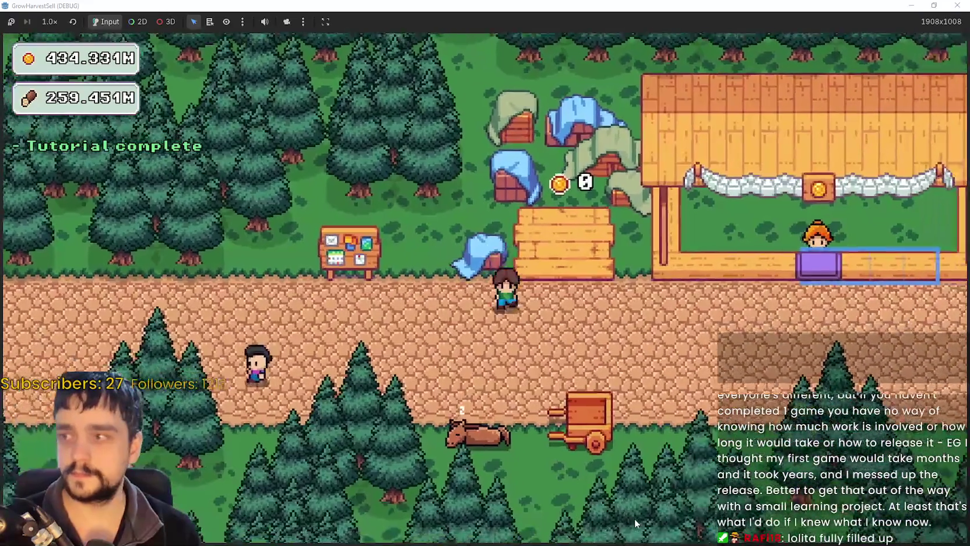
key("s")
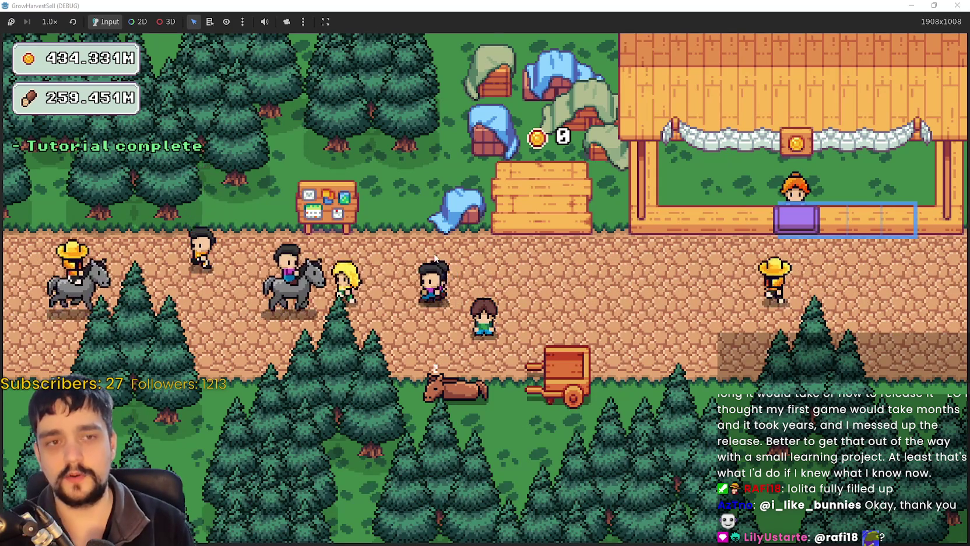
- Walk the farmer past the horse to face the cart, then switch to the MR FARMBOY page
key("s")
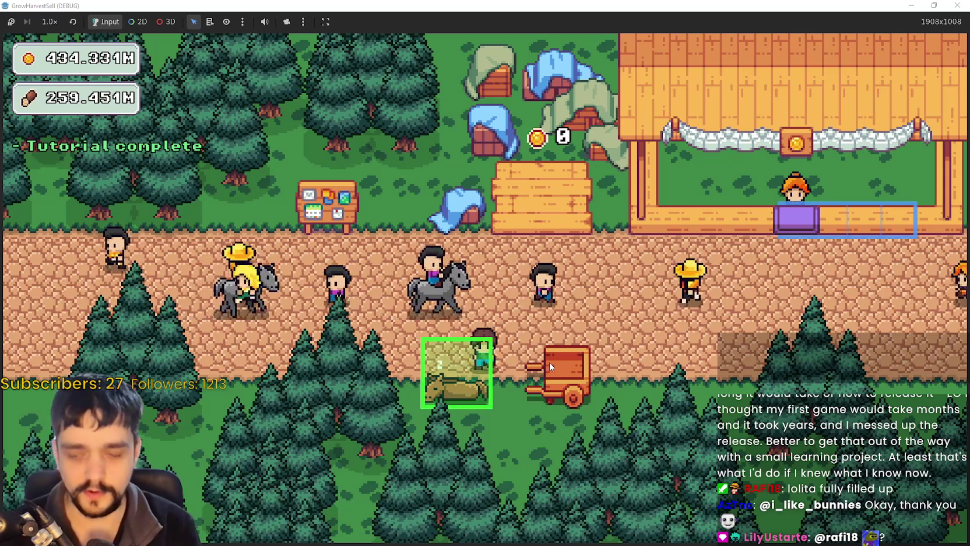
key("w")
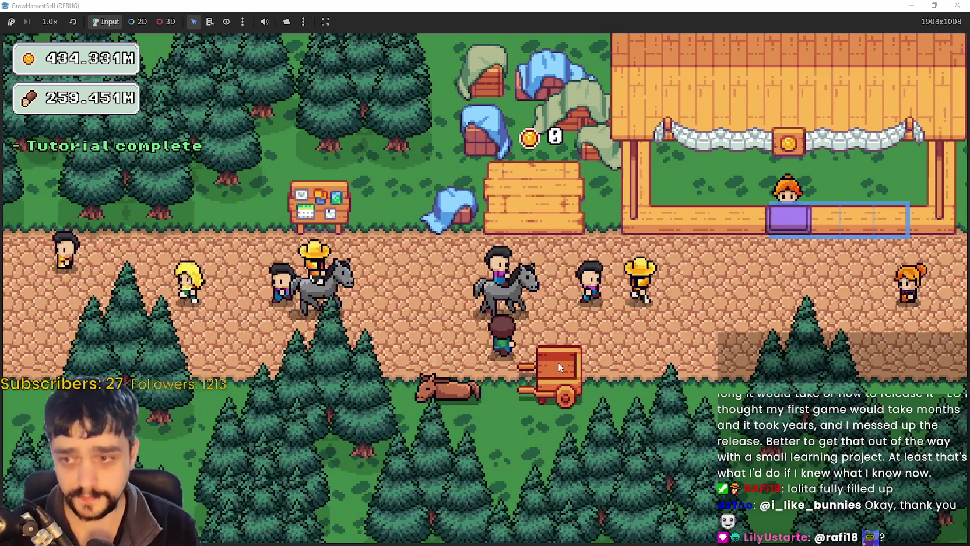
key("s")
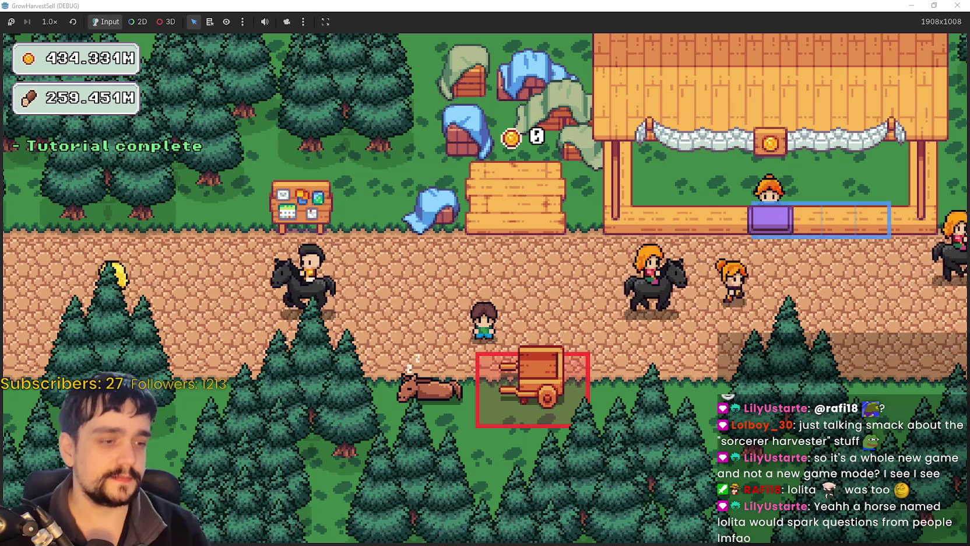
key("alt+Tab")
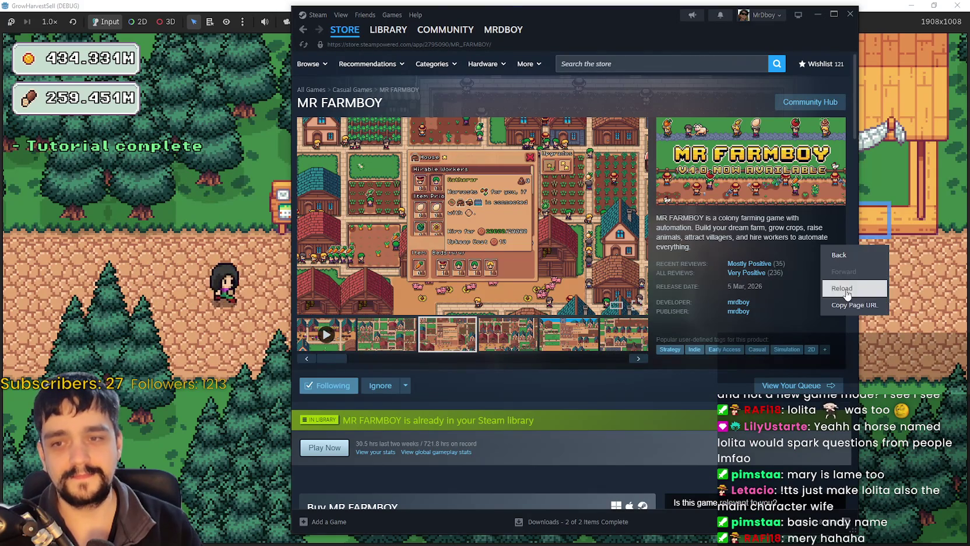
- Reload the MR FARMBOY store page with F5 and minimize Steam
key("F5")
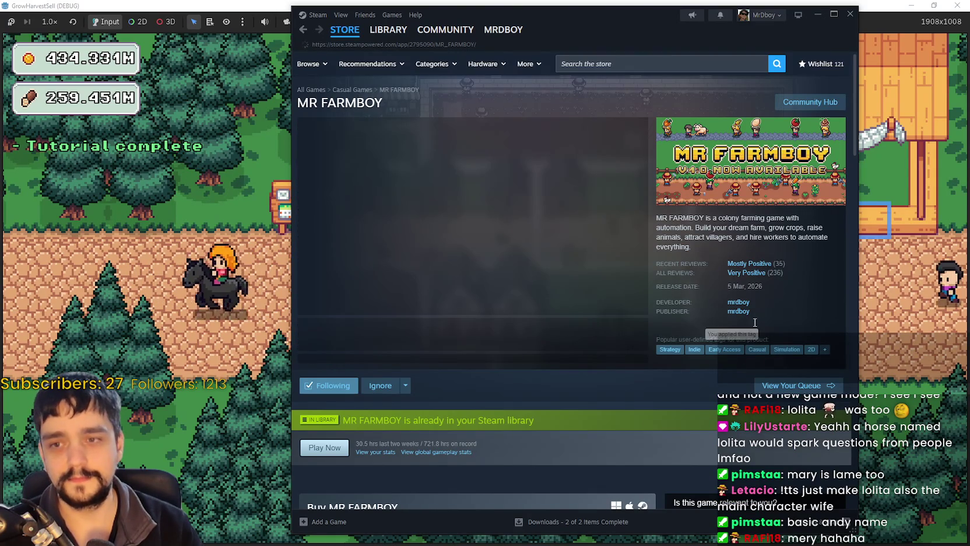
left_click(814, 15)
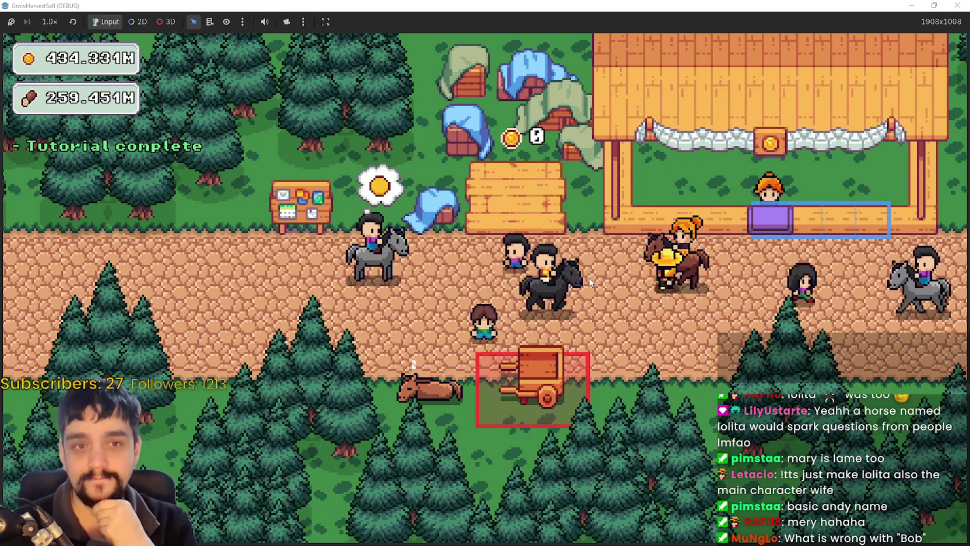
- Walk the farmer left along the village road
key("a")
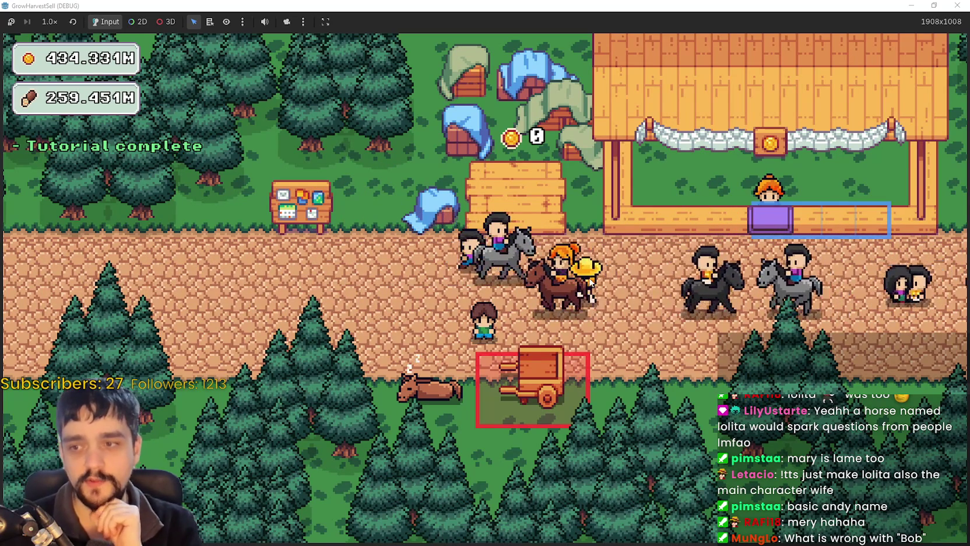
key("a")
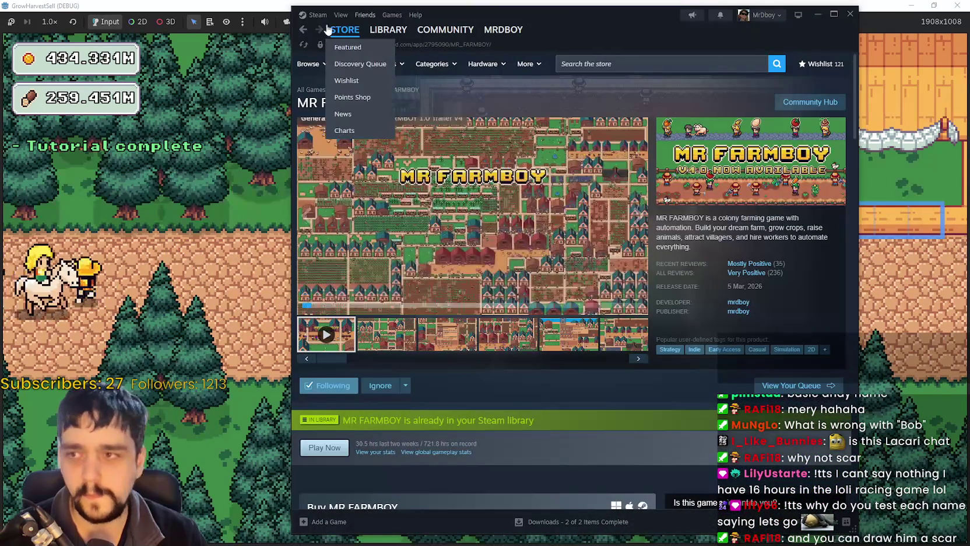
- Go back two pages from MR FARMBOY to the Spring Sale store front and browse it
left_click(303, 31)
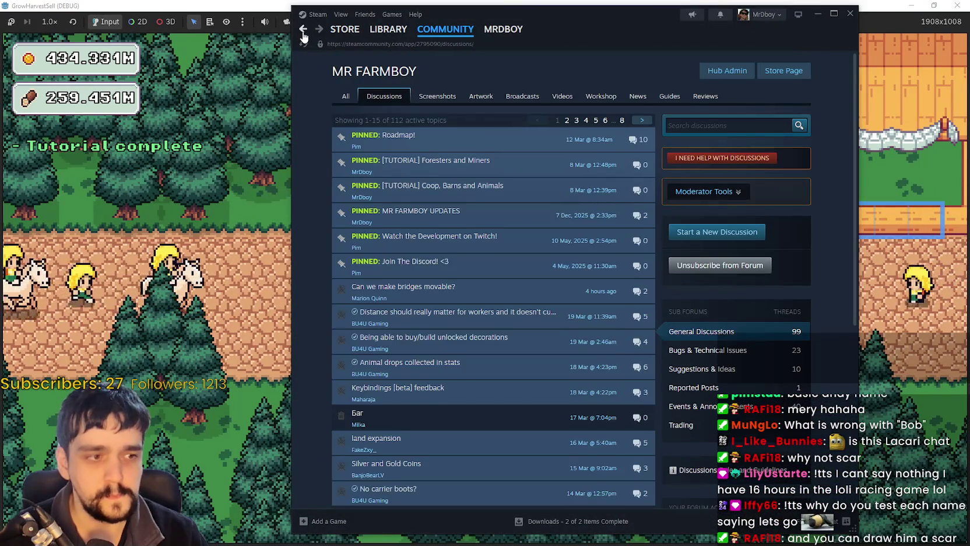
left_click(304, 32)
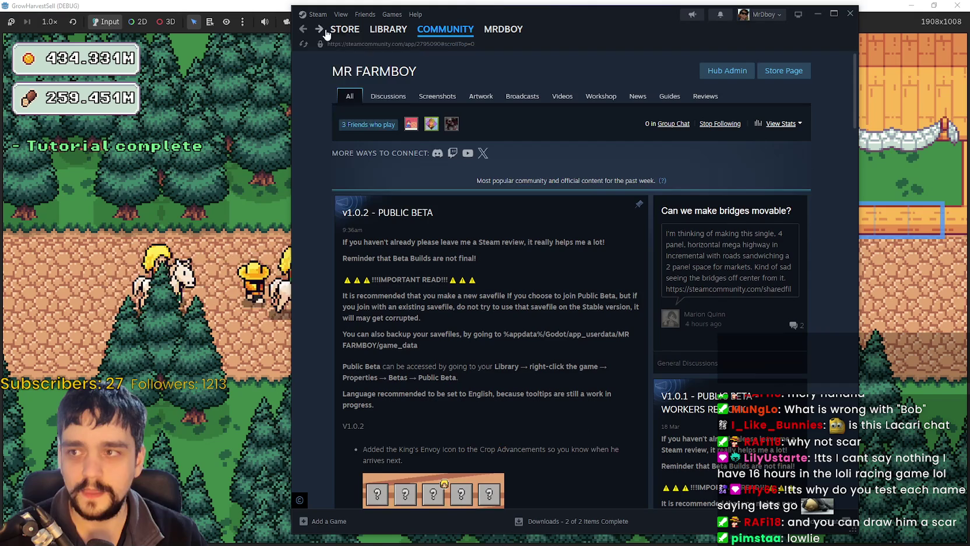
mouse_move(343, 37)
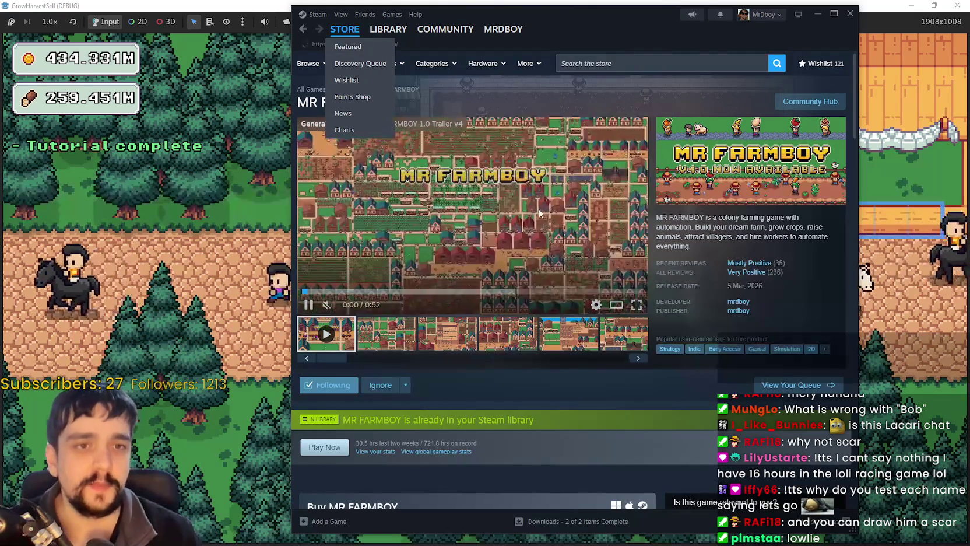
left_click(347, 32)
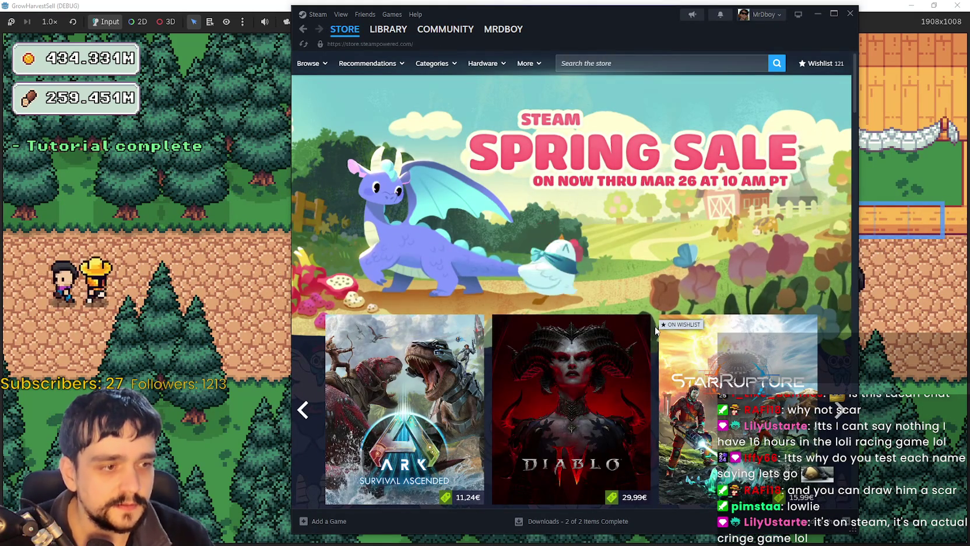
mouse_move(602, 375)
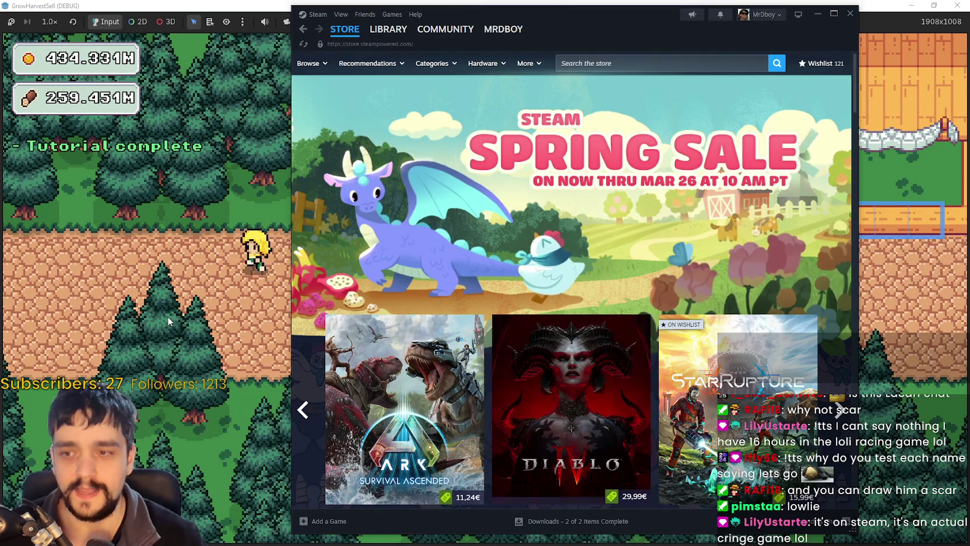
scroll(449, 304, "down", 2)
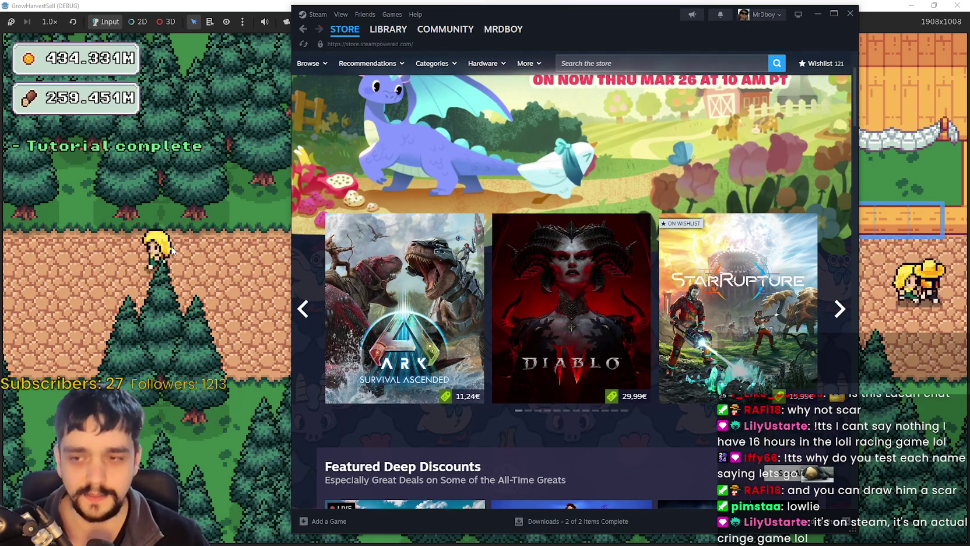
left_click(99, 355)
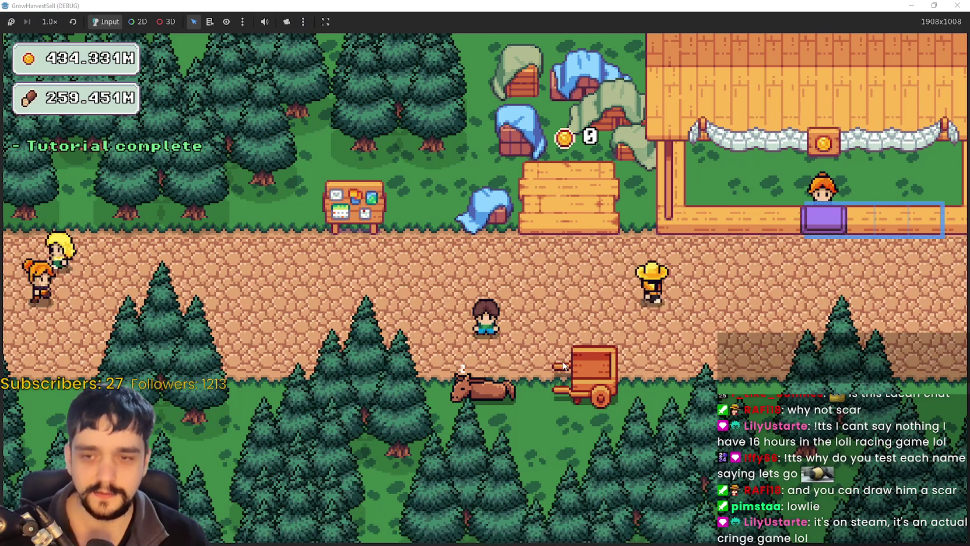
key("alt+Tab")
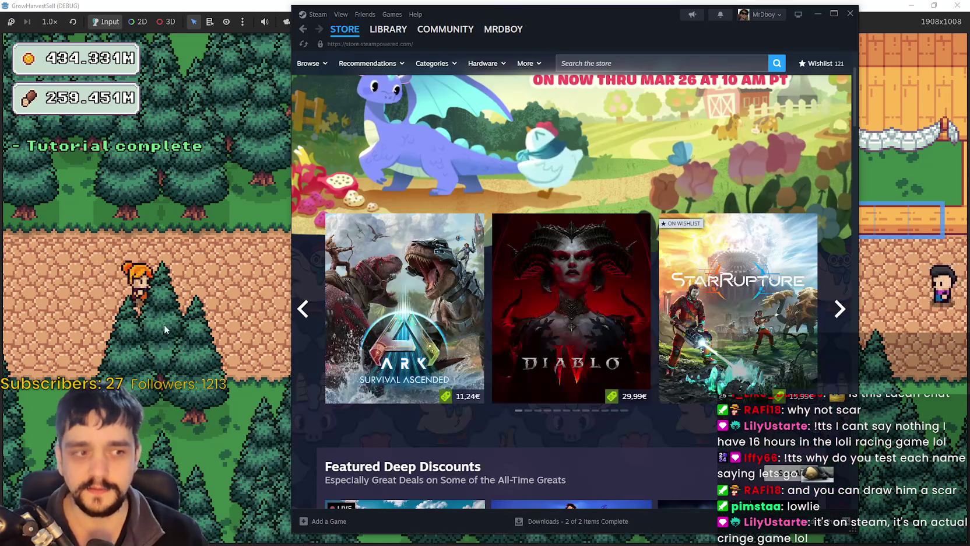
scroll(382, 193, "up", 2)
- Use the Search the store box, dismissing suggestions and starting a fresh search
left_click(598, 63)
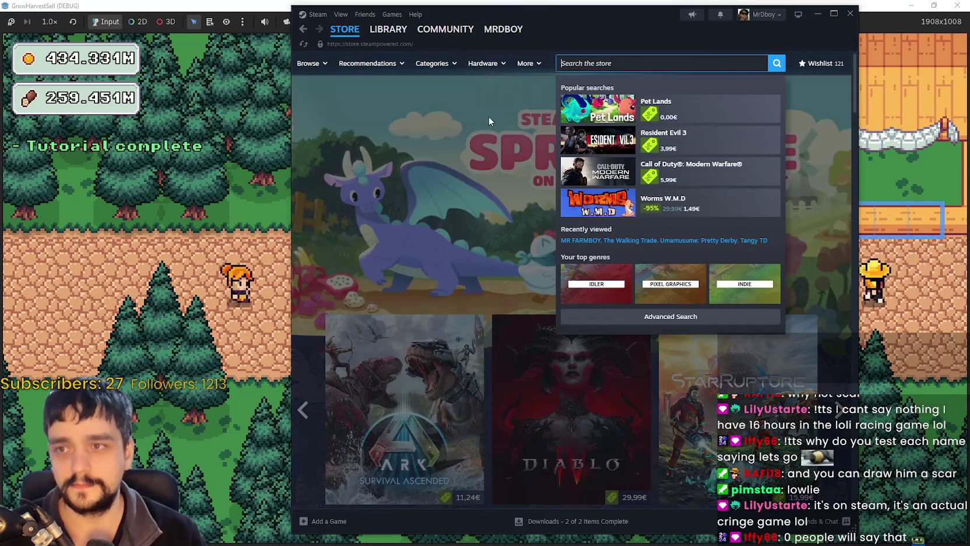
left_click(442, 180)
scroll(832, 282, "down", 2)
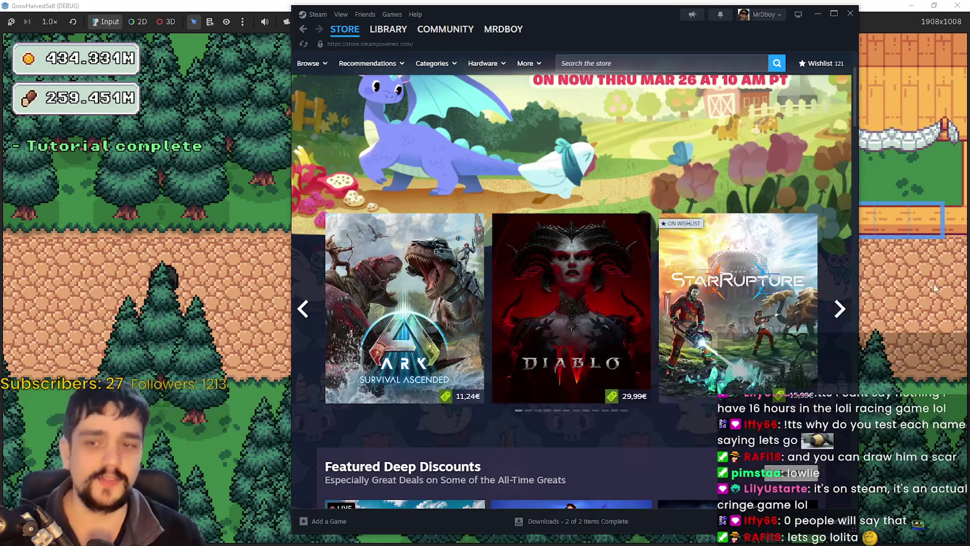
scroll(826, 304, "down", 3)
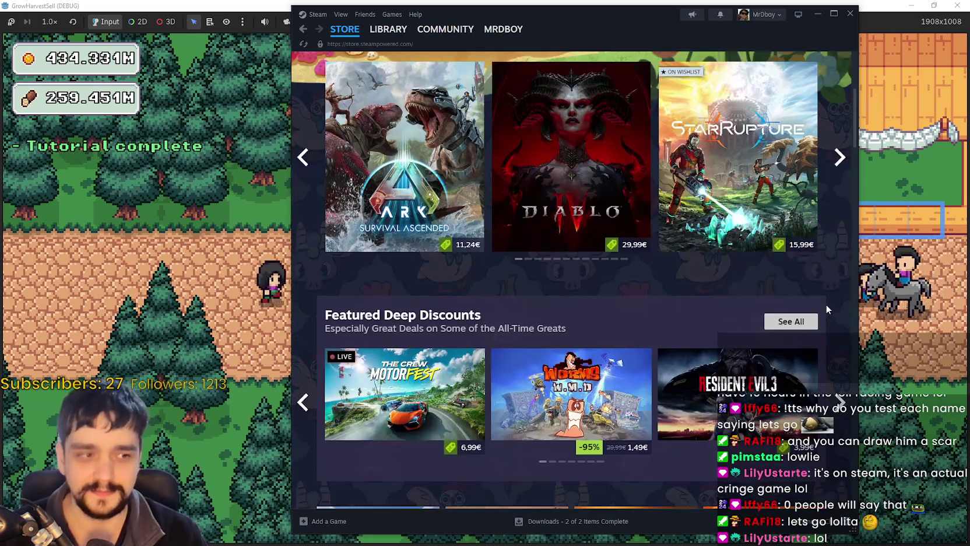
scroll(819, 303, "down", 2)
scroll(721, 290, "up", 5)
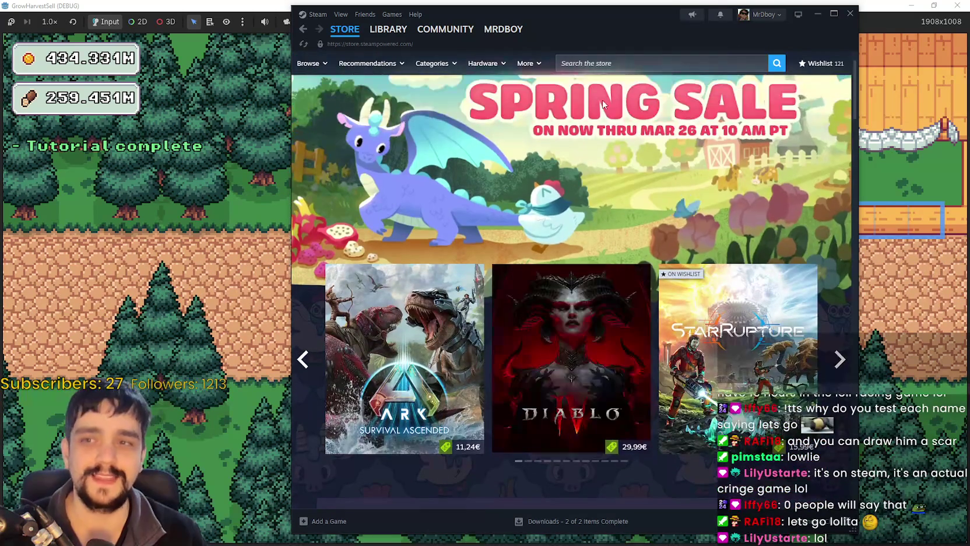
left_click(600, 63)
type("u")
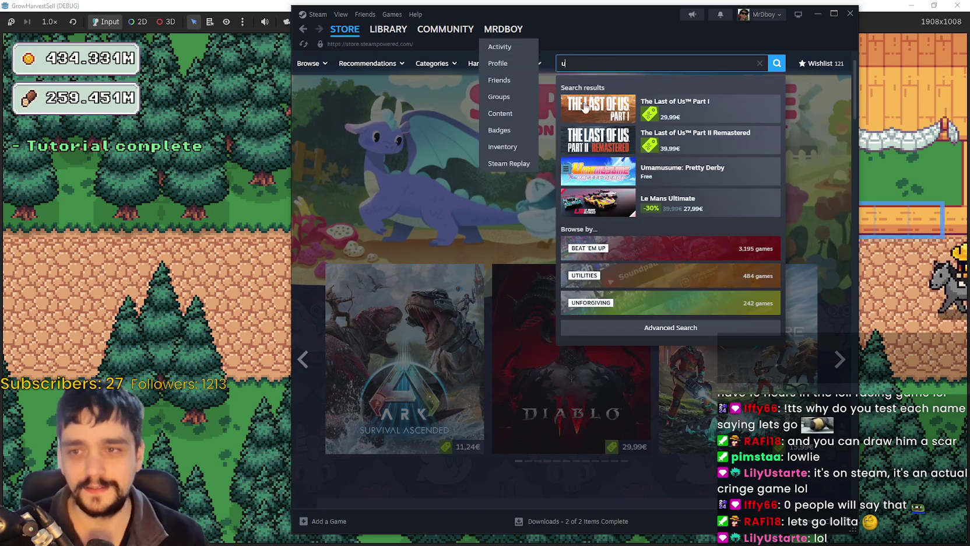
- Open the Umamusume: Pretty Derby store page, then return to the game window
left_click(589, 171)
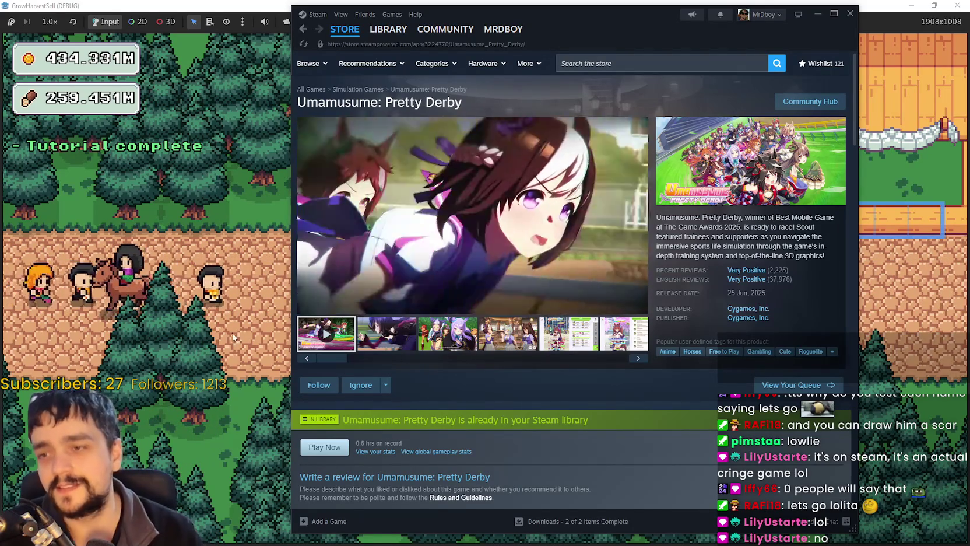
left_click(147, 254)
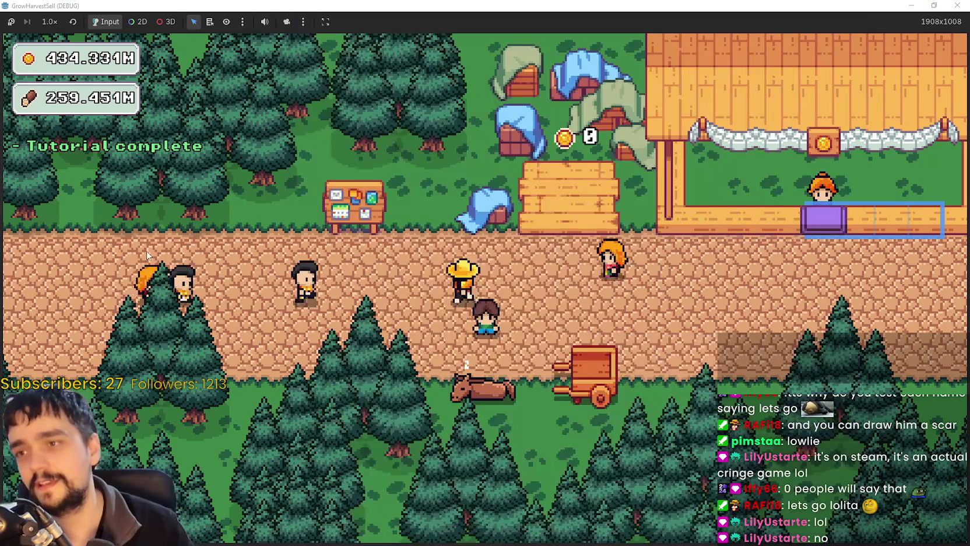
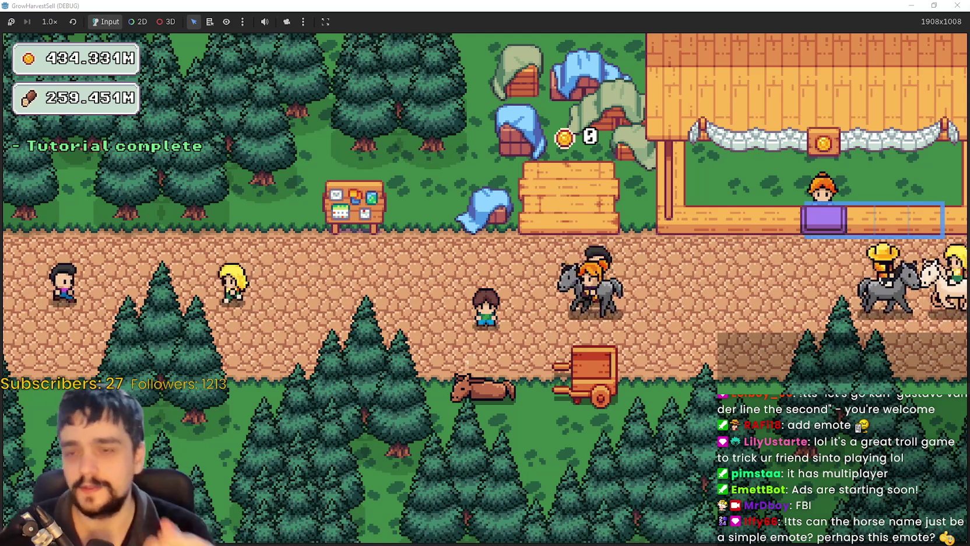
- Walk the farmboy up and to the right along the village road
key("w")
key("d")
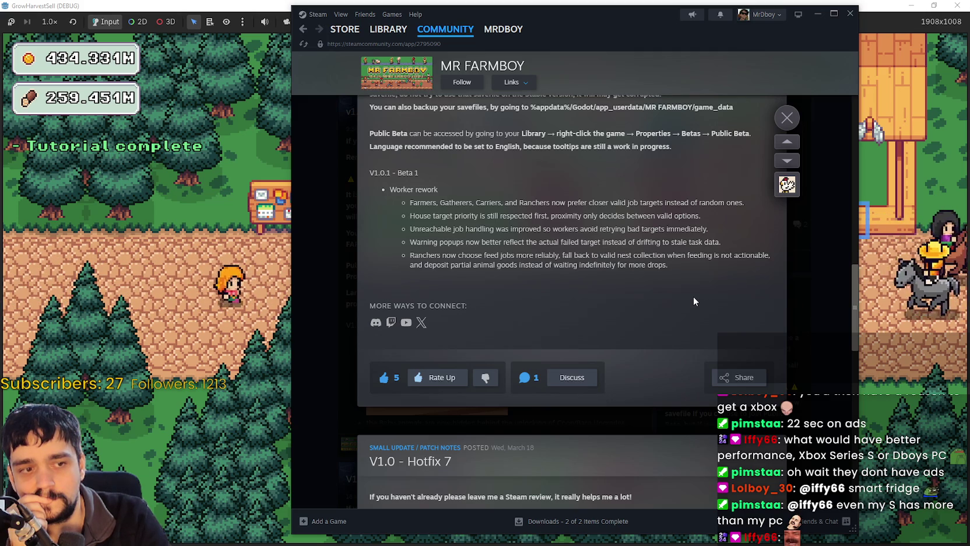
- Scroll back up to the V1.0.1 Public Beta Workers Rework post, then bring the game back to the front
scroll(694, 296, "down", 1)
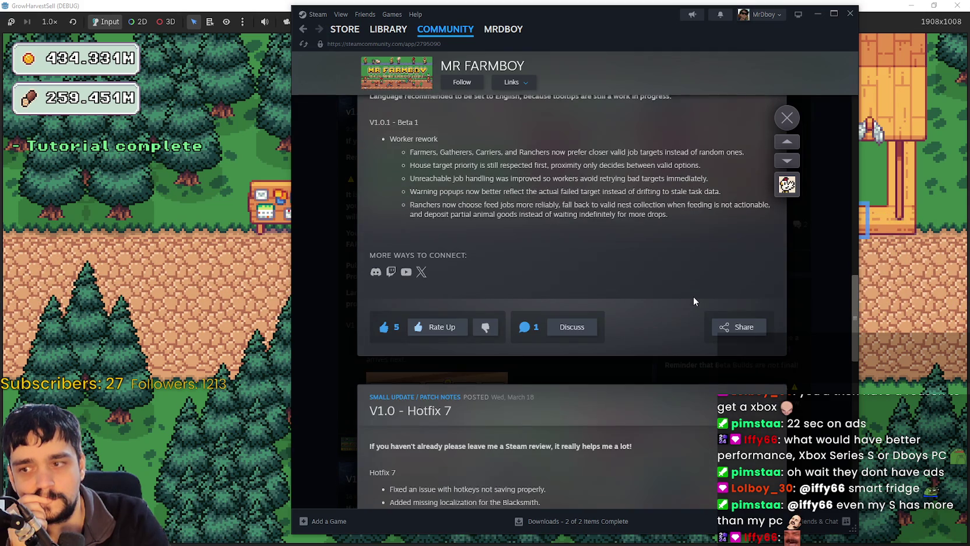
scroll(694, 296, "up", 3)
scroll(694, 294, "up", 5)
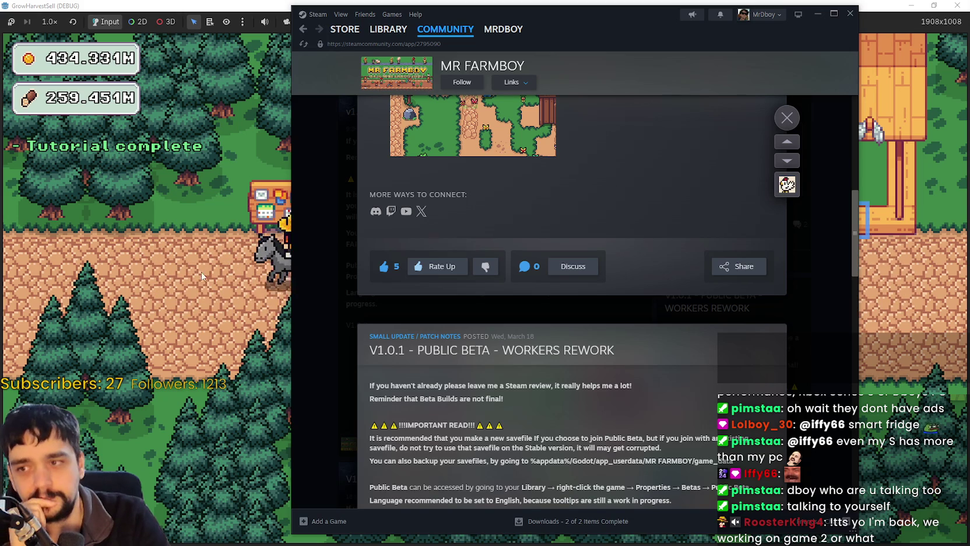
left_click(200, 271)
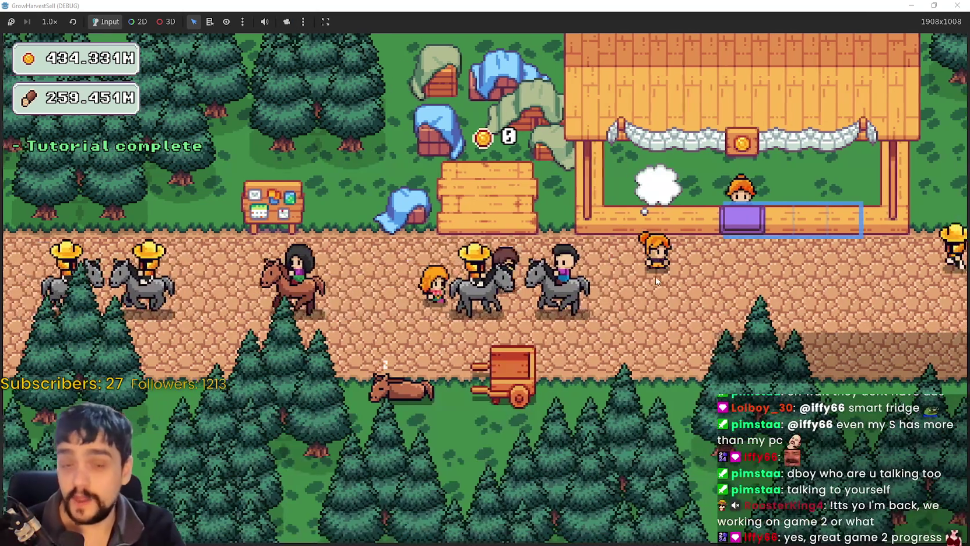
- Walk the farmboy down to the cart and the lying cow, then back onto the road
key("s")
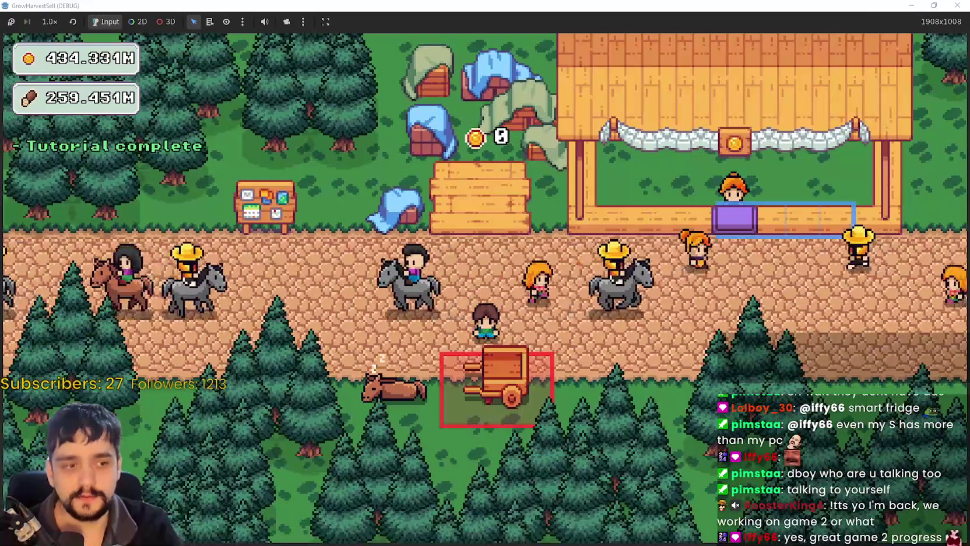
key("w")
key("d")
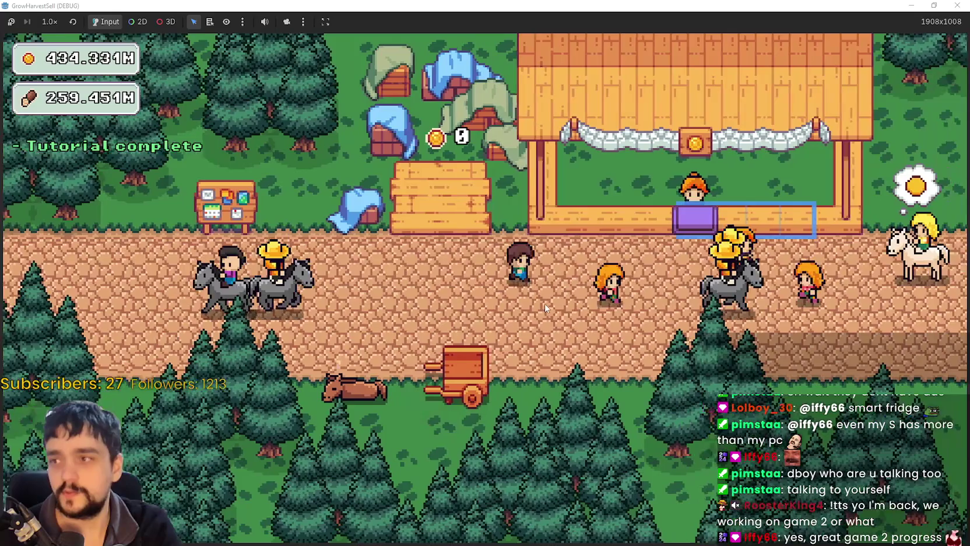
key("a")
key("s")
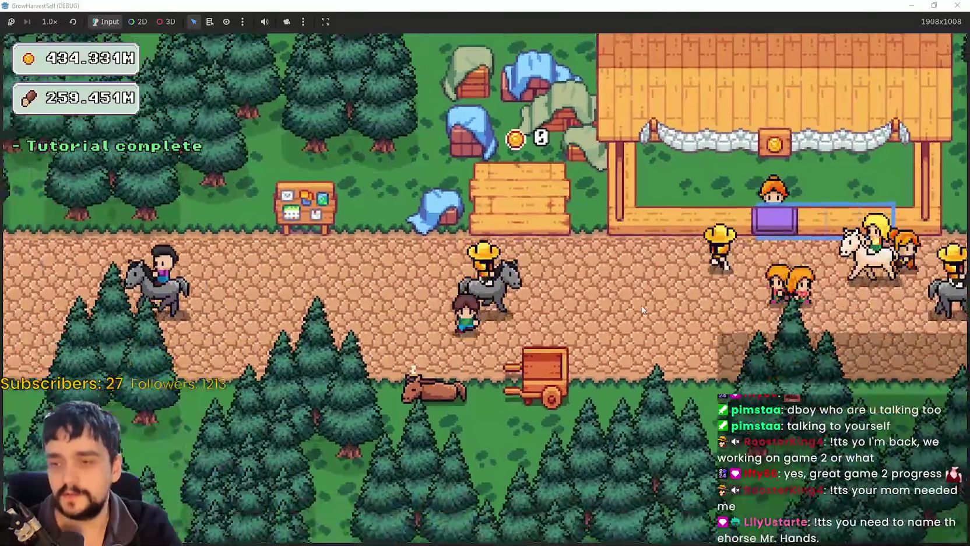
key("s")
key("w")
key("s")
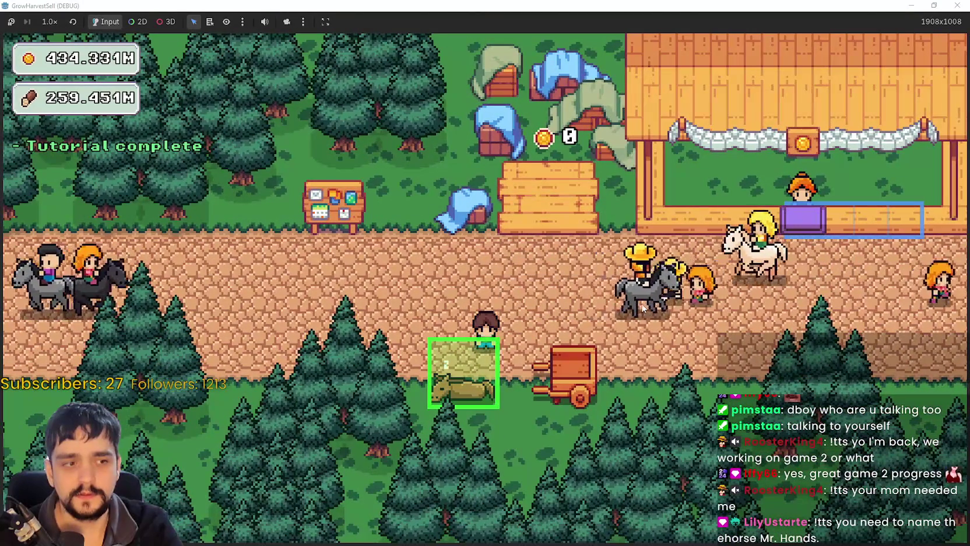
key("w")
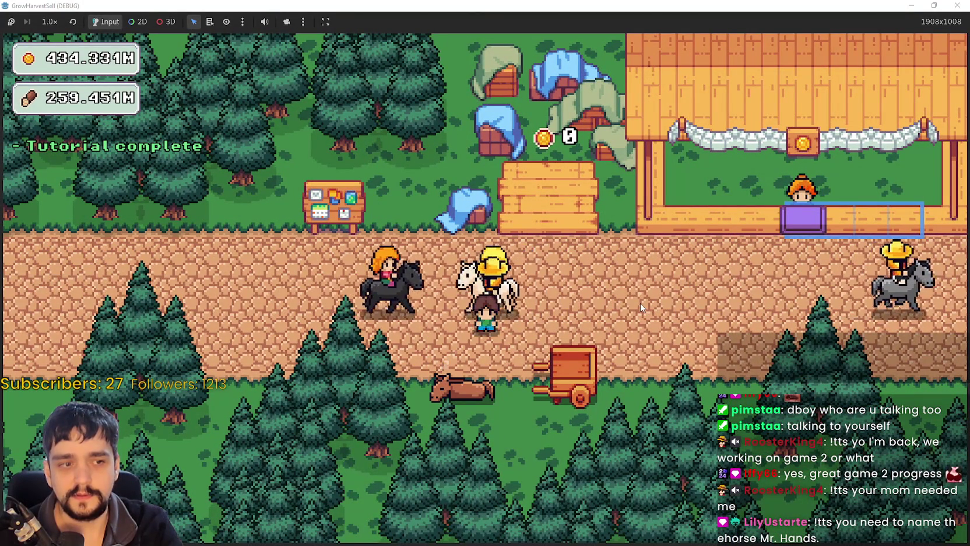
- Walk left along the road and down to the horse
key("w")
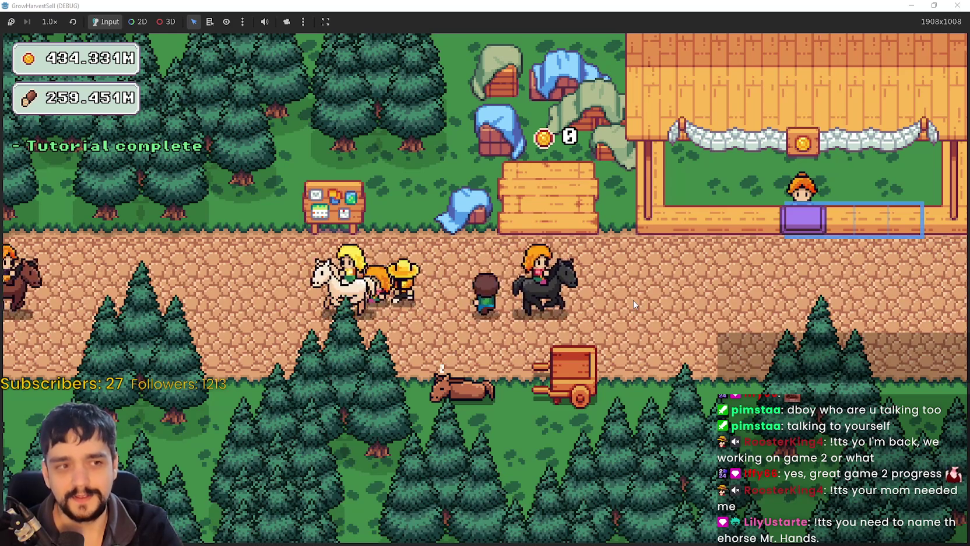
key("s")
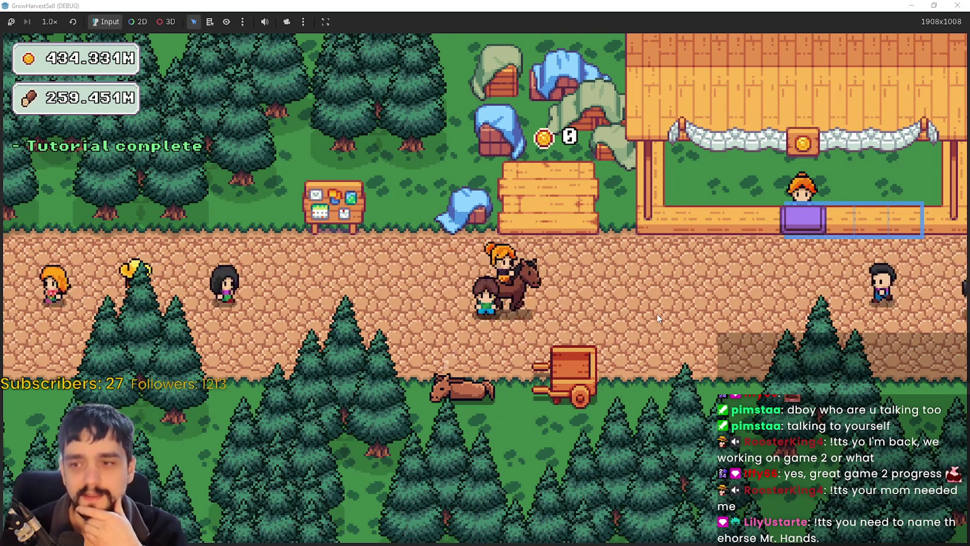
key("a")
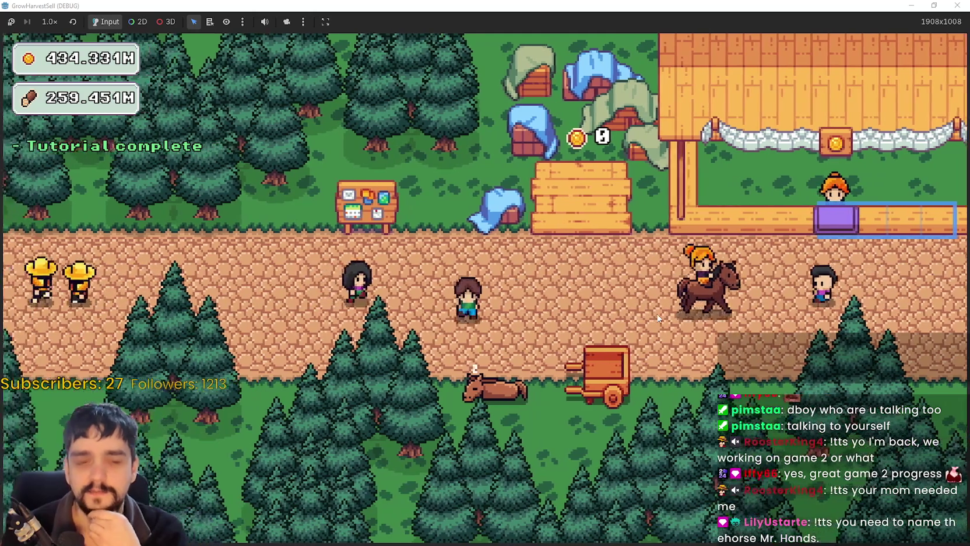
key("s")
key("w")
key("s")
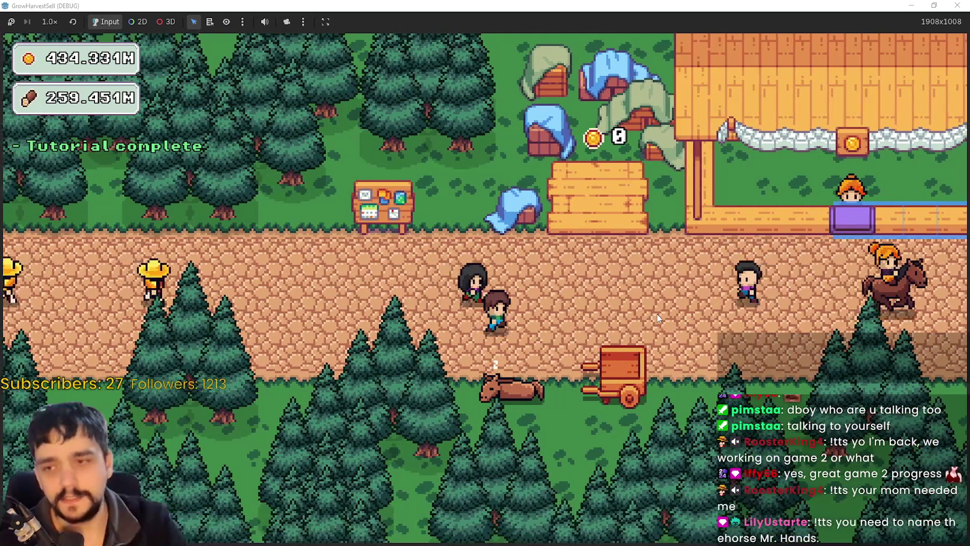
- At the horse, preview the Stage 3 and Stage 2 crops, then travel to Stage 1, The Forest
key("s")
key("e")
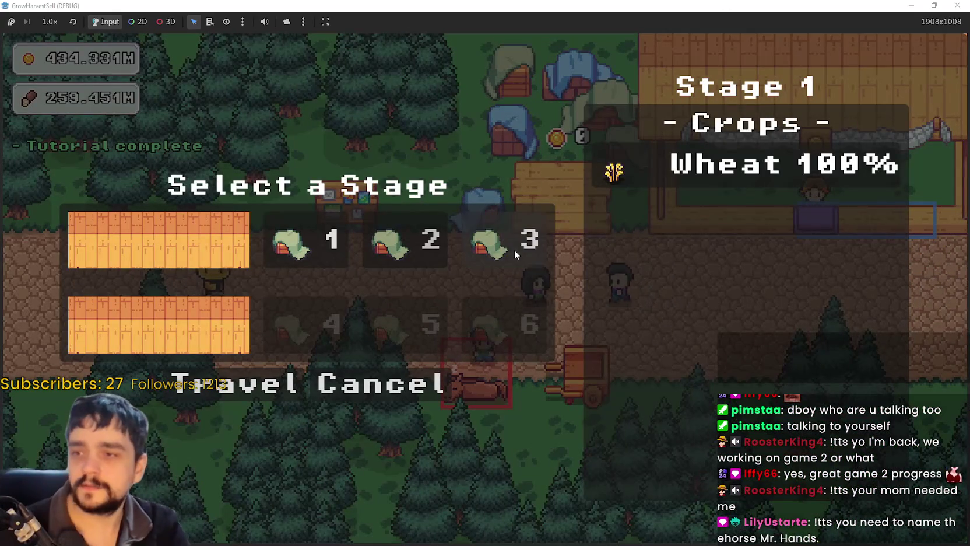
left_click(515, 255)
left_click(403, 244)
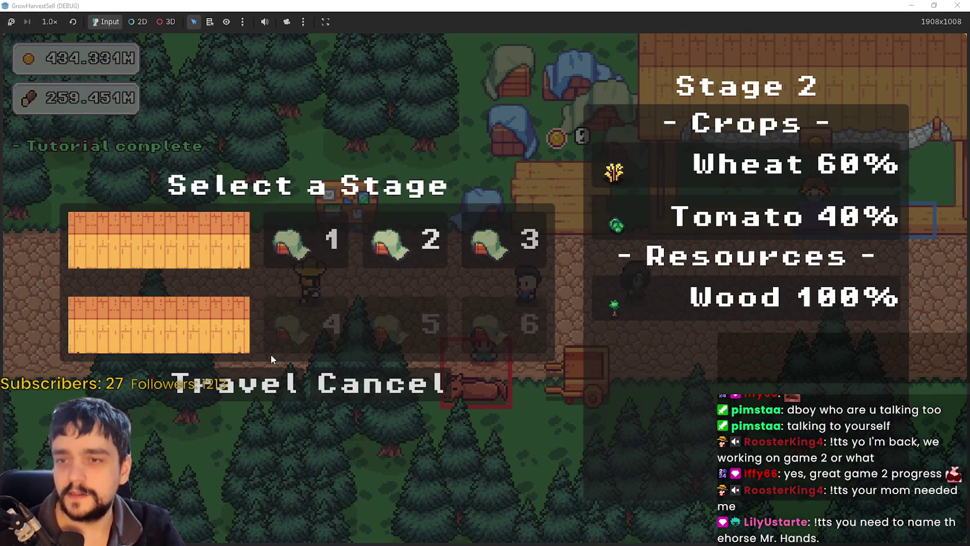
left_click(303, 242)
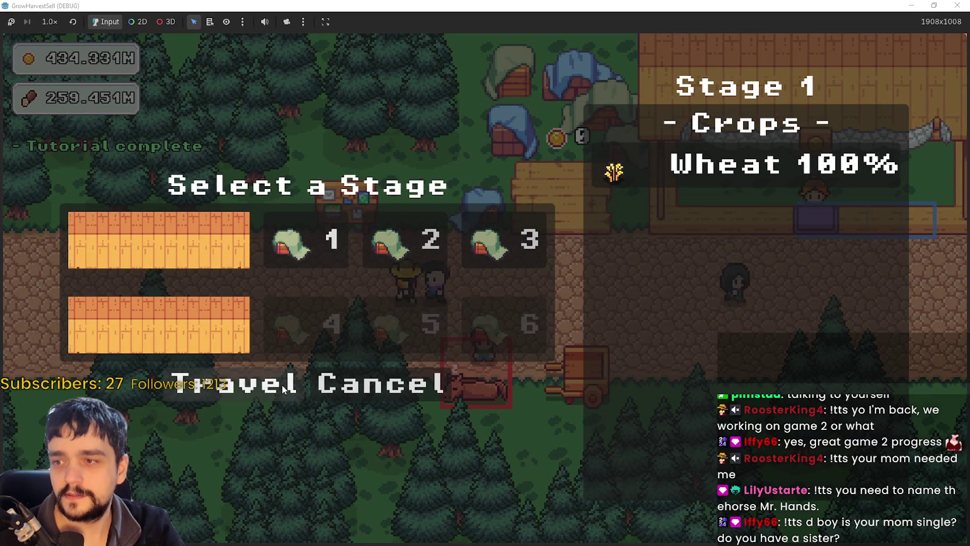
left_click(266, 385)
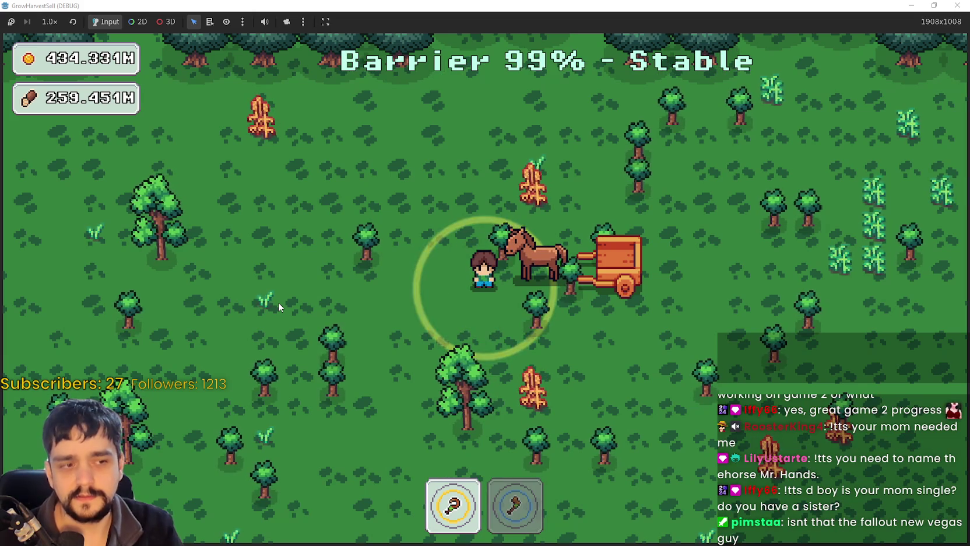
- Switch between axe and hoe to chop trees and harvest wheat across the forest field
key("s")
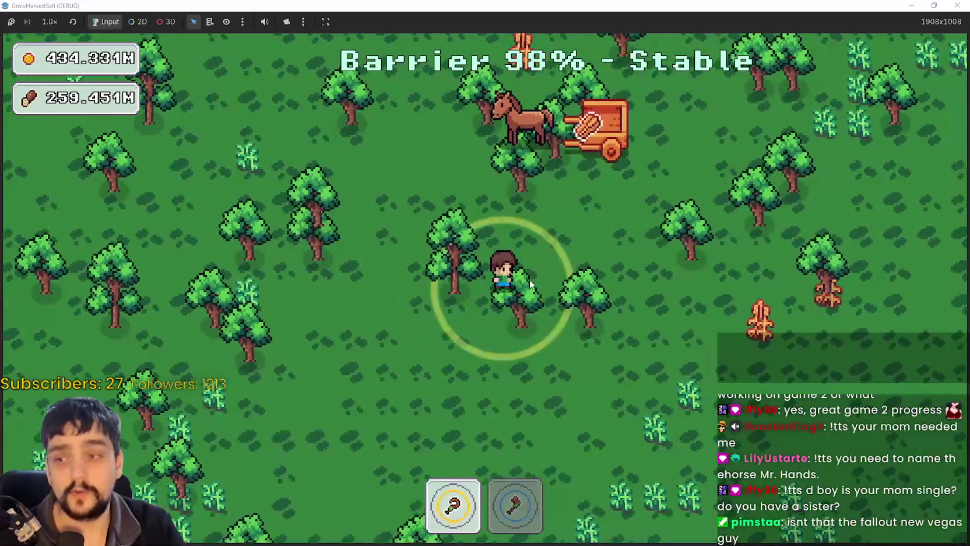
key("2")
key("d")
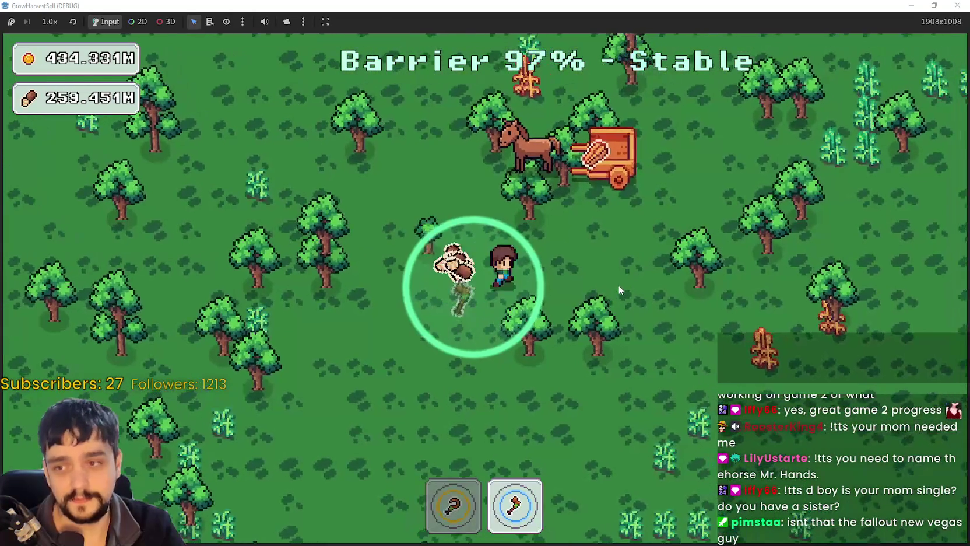
key("1")
key("w")
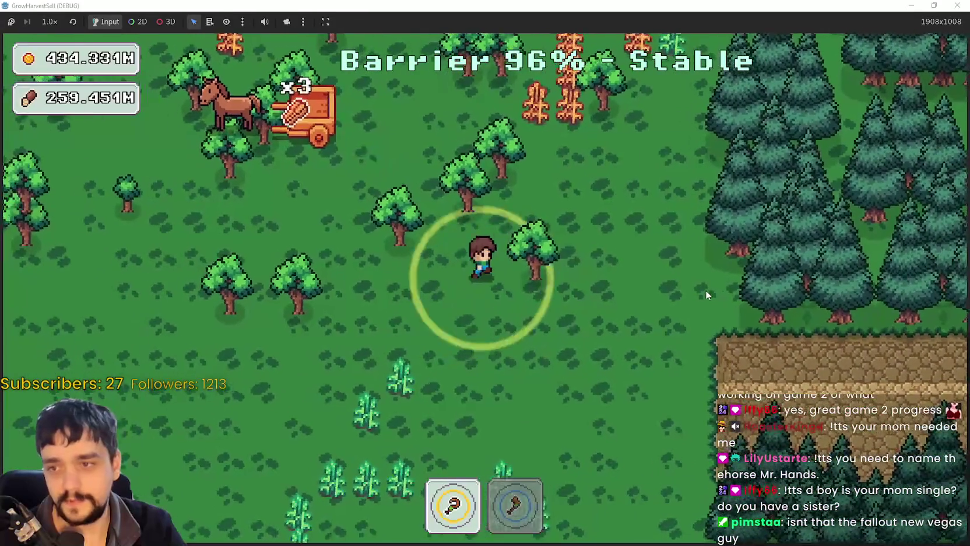
key("s")
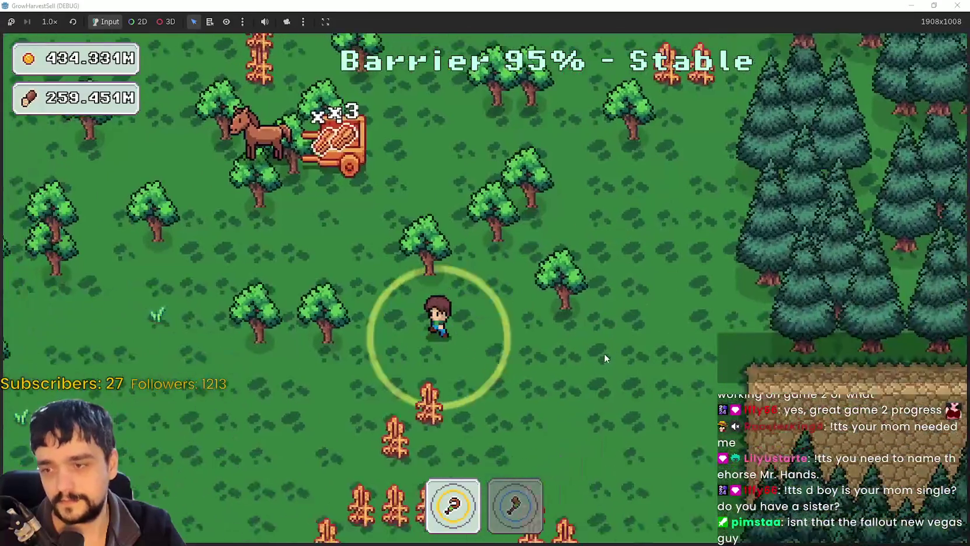
key("s")
key("d")
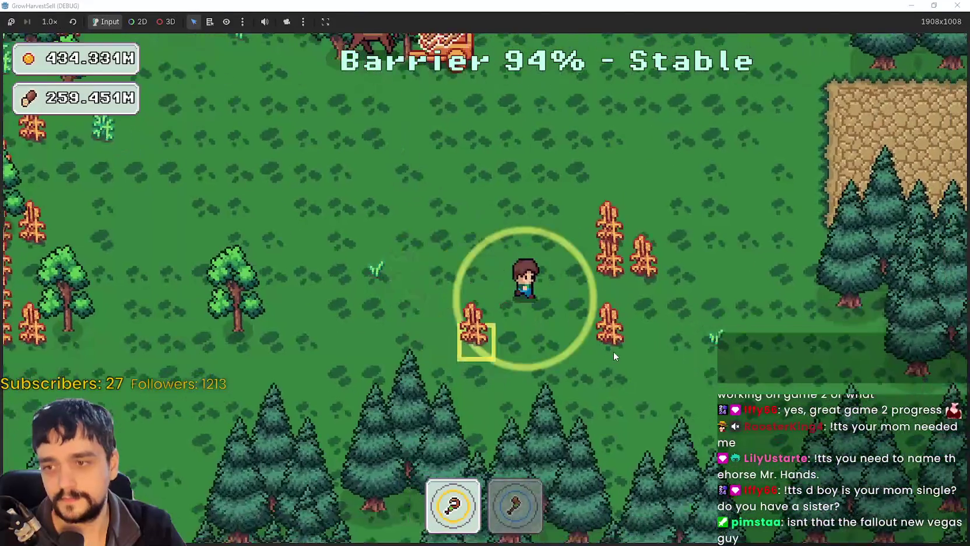
- Chop trees around the forest until the cart is full, then open Steam's v1.0.2 Public Beta patch notes
key("a")
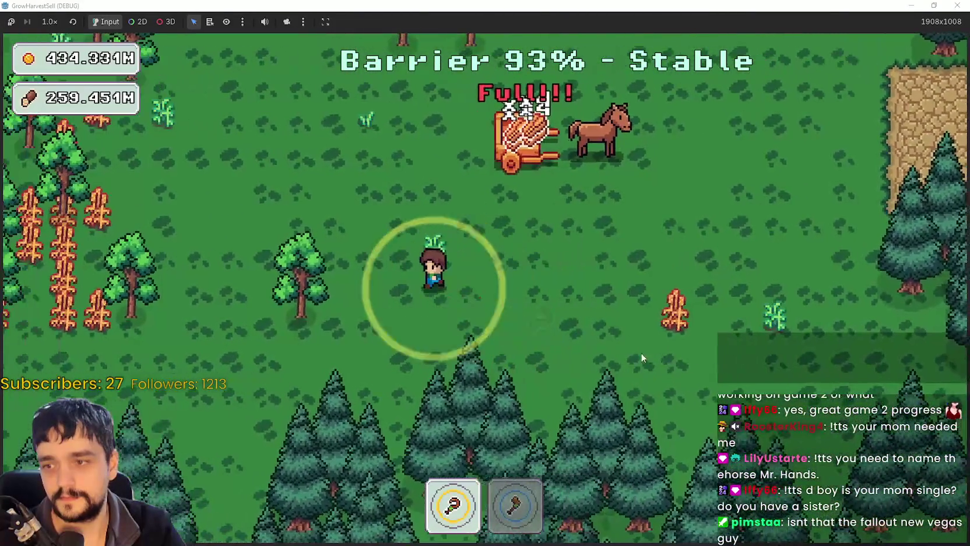
key("2")
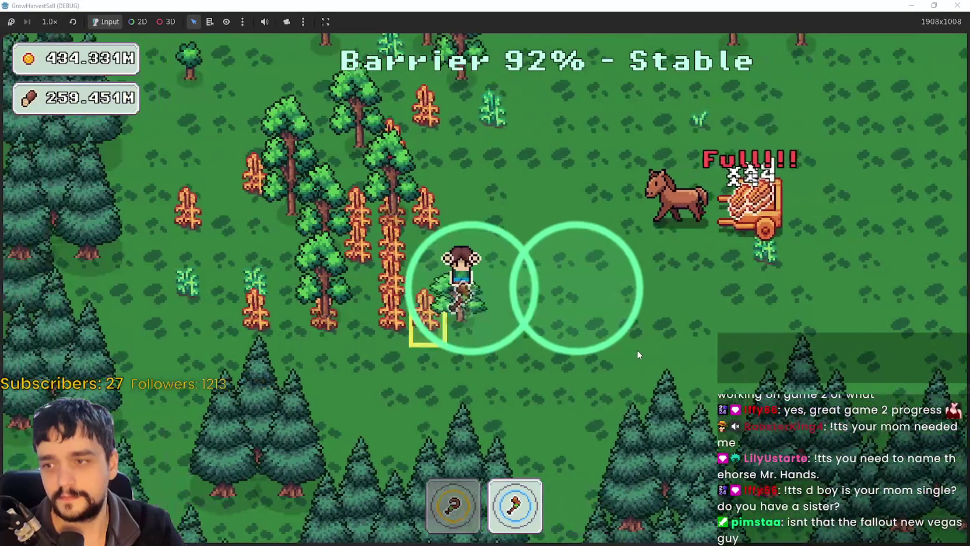
key("w")
key("w")
key("a")
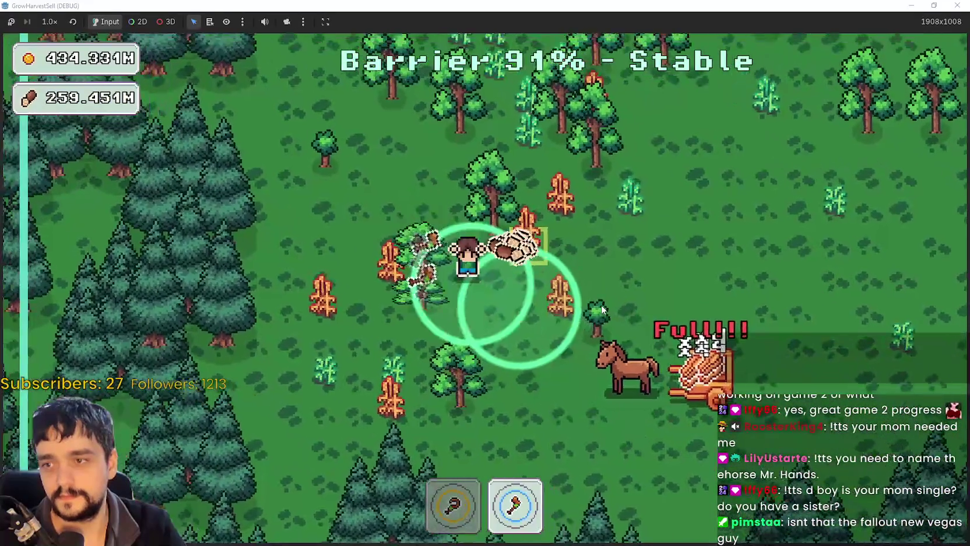
key("d")
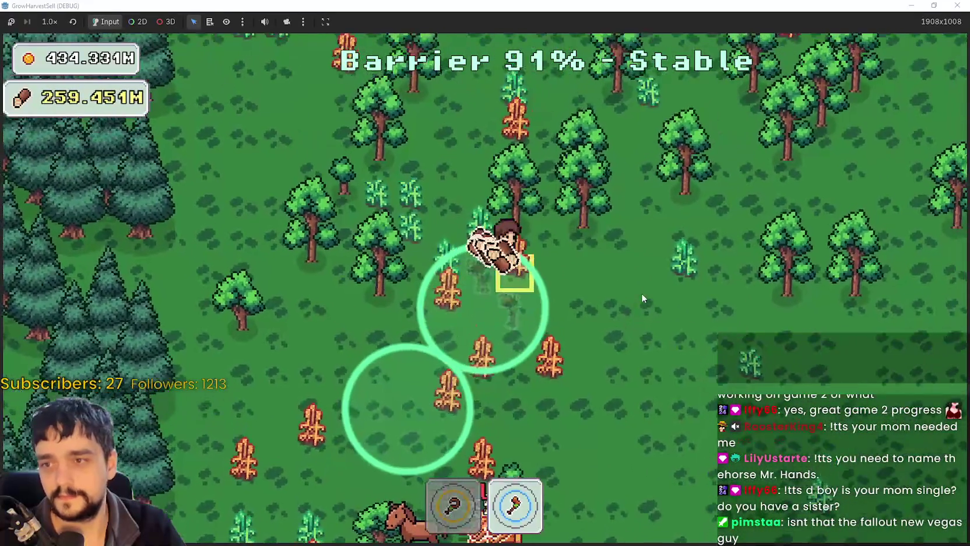
key("d")
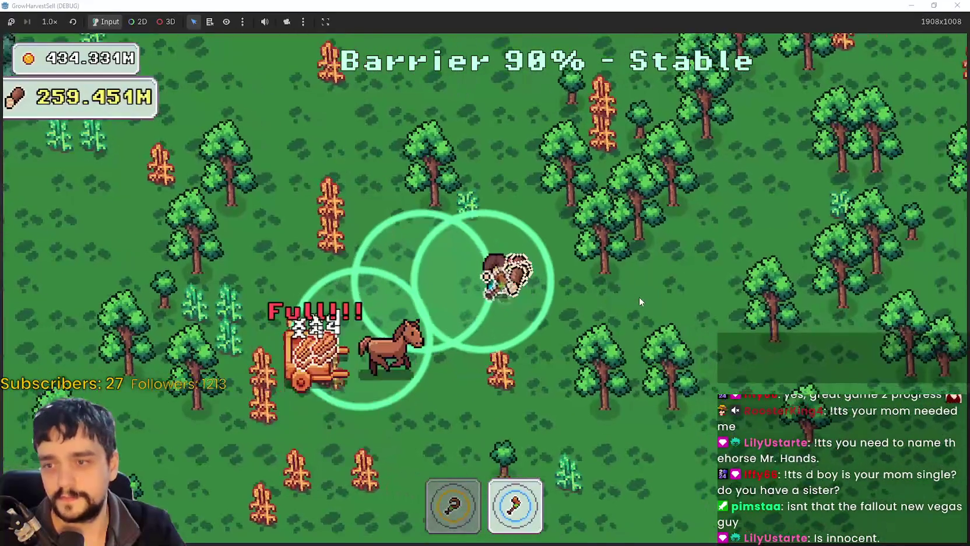
key("w")
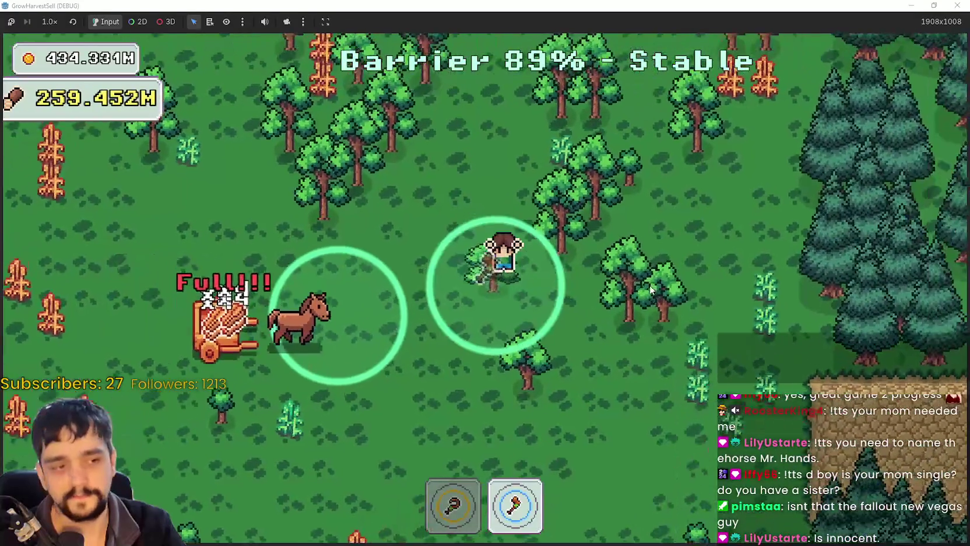
key("a")
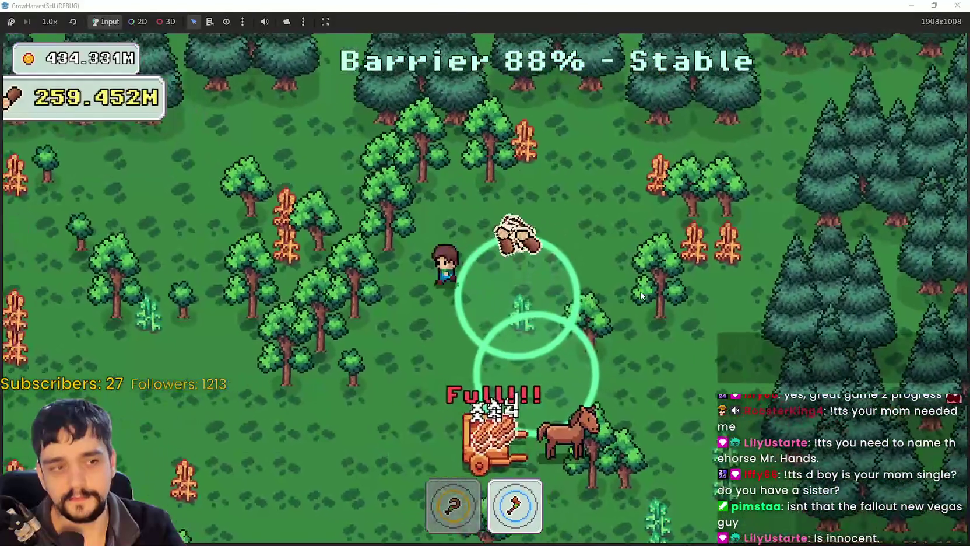
key("a")
key("s")
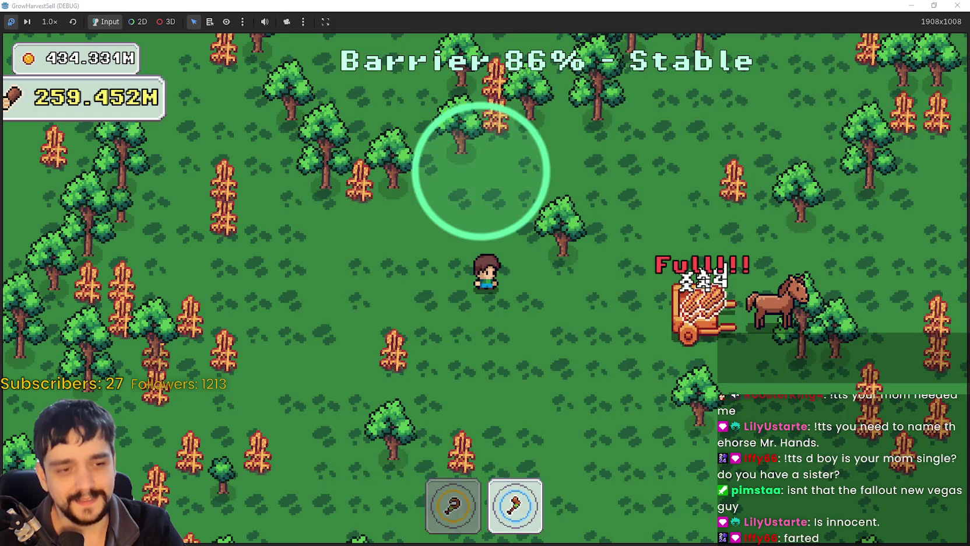
key("alt+Tab")
left_click(595, 349)
- Read the top of the v1.0.2 patch notes, highlighting and then clearing a passage
scroll(608, 375, "up", 5)
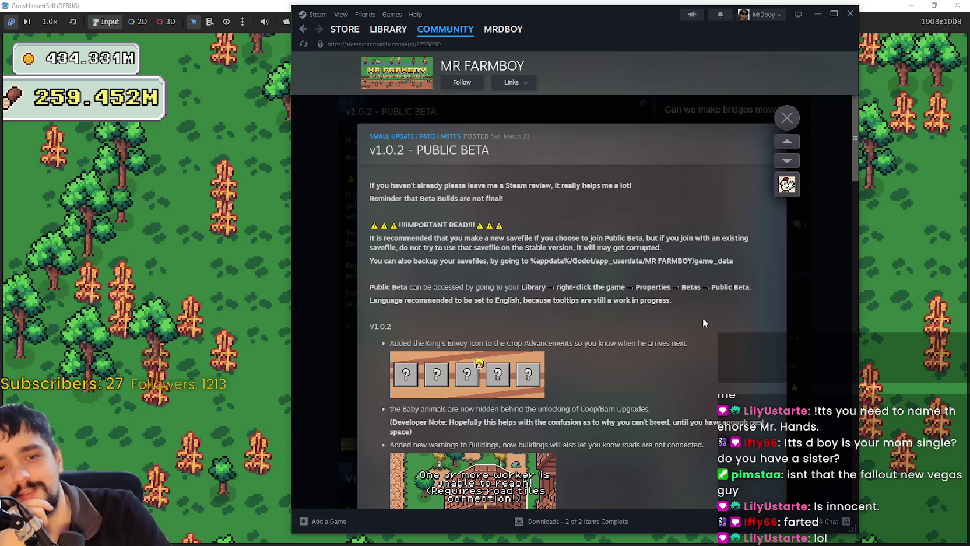
scroll(542, 244, "down", 3)
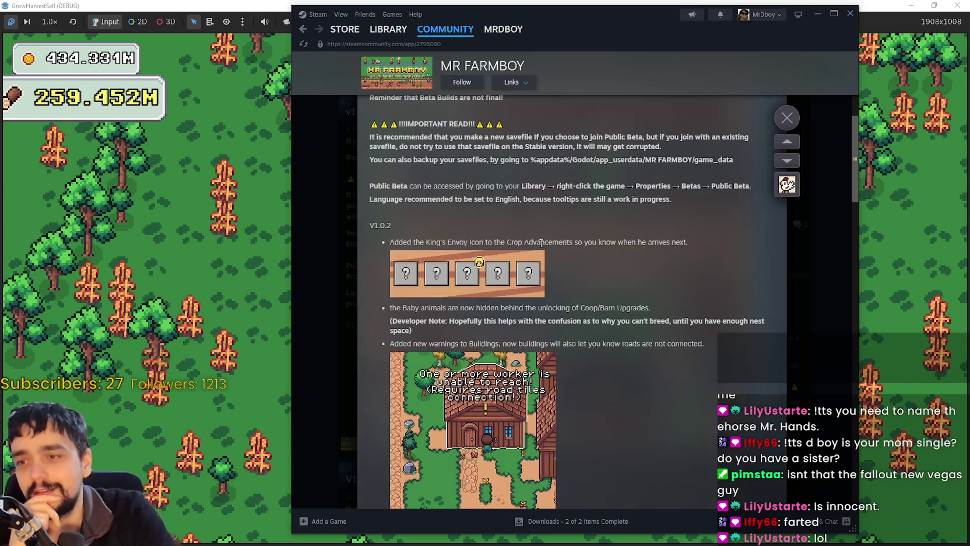
scroll(384, 186, "up", 3)
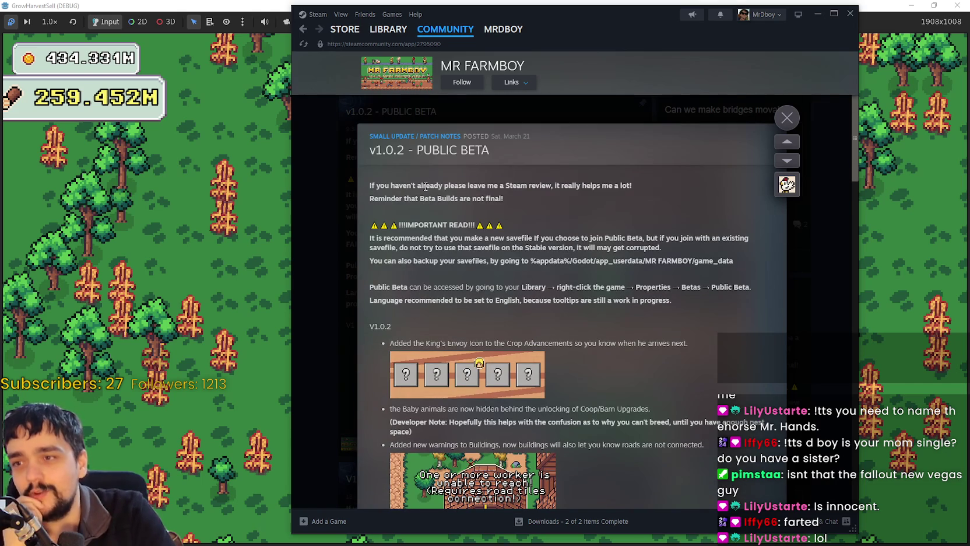
left_click_drag(426, 186, 663, 328)
left_click(671, 330)
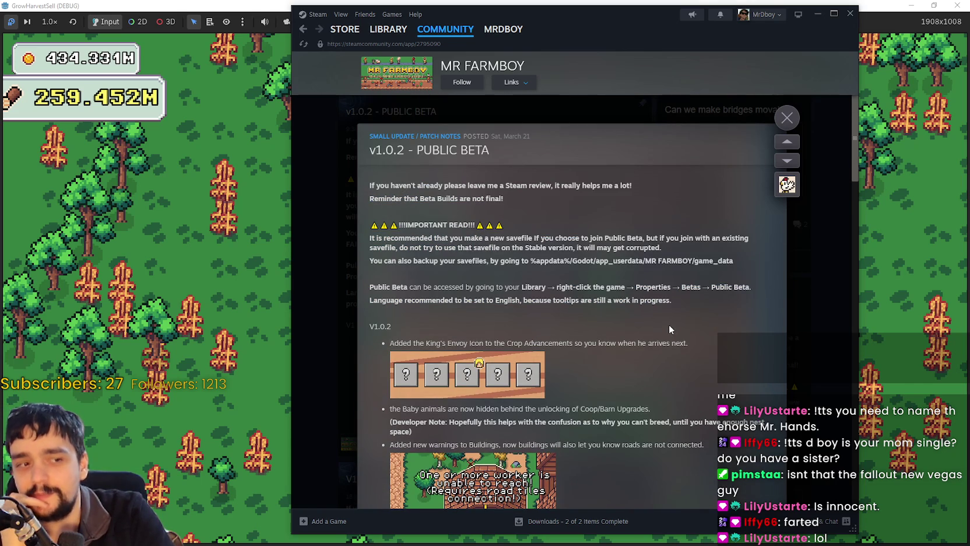
- Scroll through the rest of the v1.0.2 notes, close the post, and go to the Library
scroll(653, 293, "down", 11)
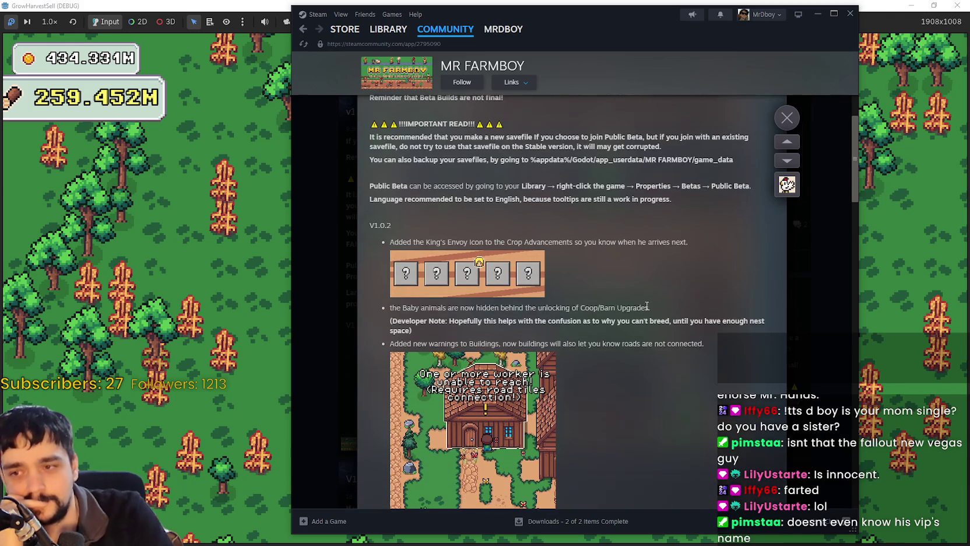
scroll(649, 308, "down", 2)
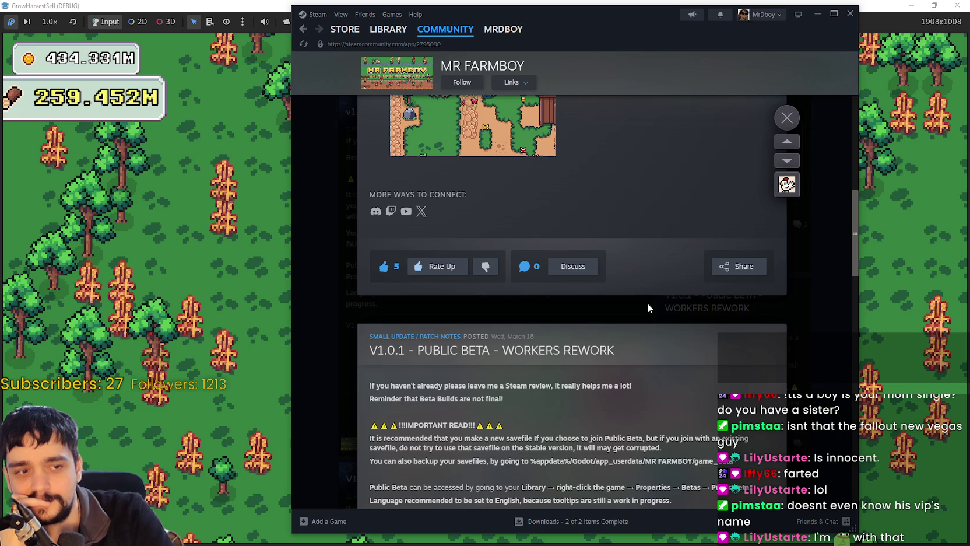
scroll(647, 308, "up", 10)
scroll(642, 308, "down", 12)
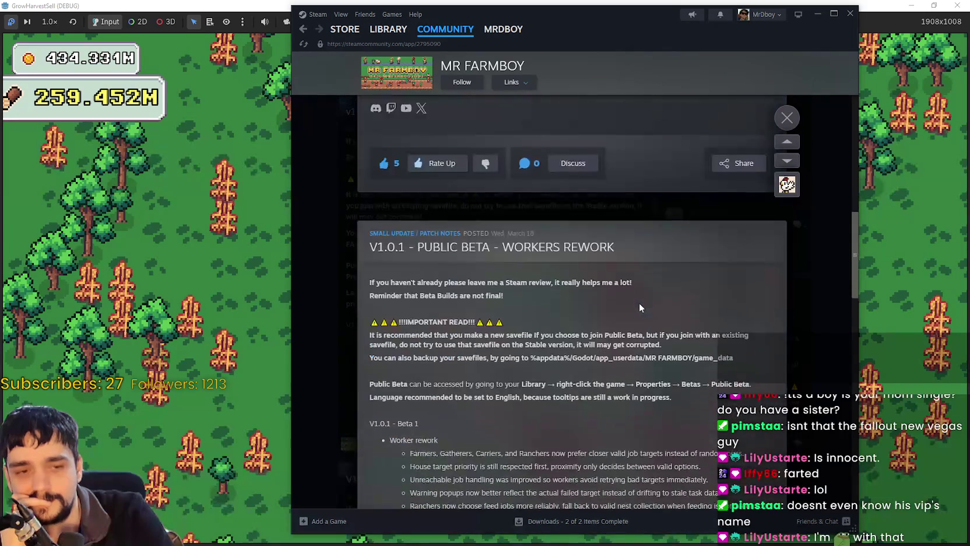
scroll(639, 308, "down", 3)
left_click(788, 119)
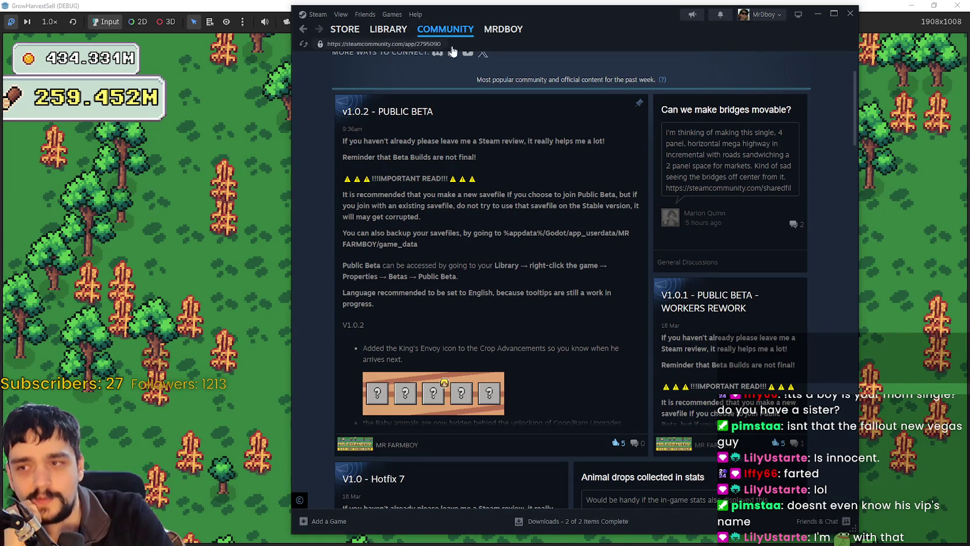
left_click(384, 33)
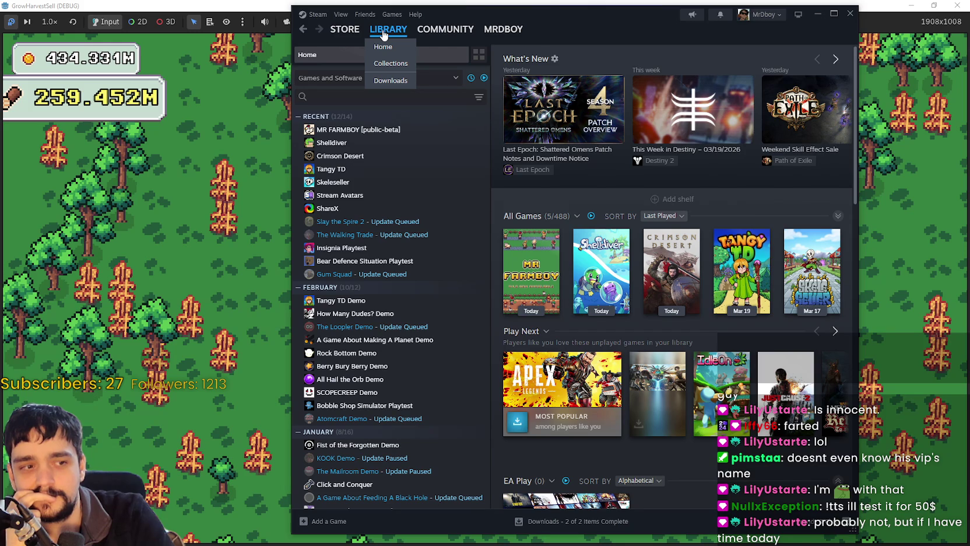
- Check MR FARMBOY's Game Versions & Betas in Properties, visit its store page, then close Steam
right_click(365, 133)
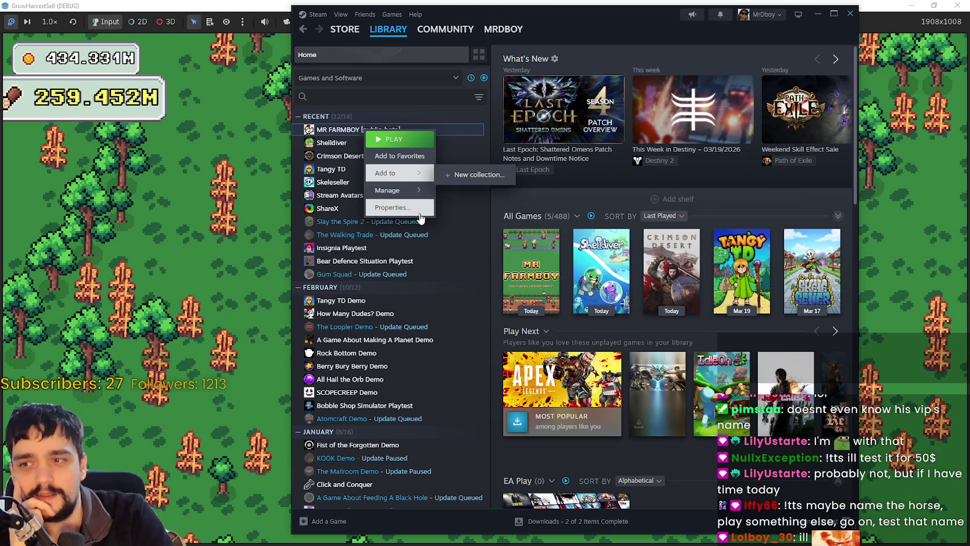
left_click(392, 208)
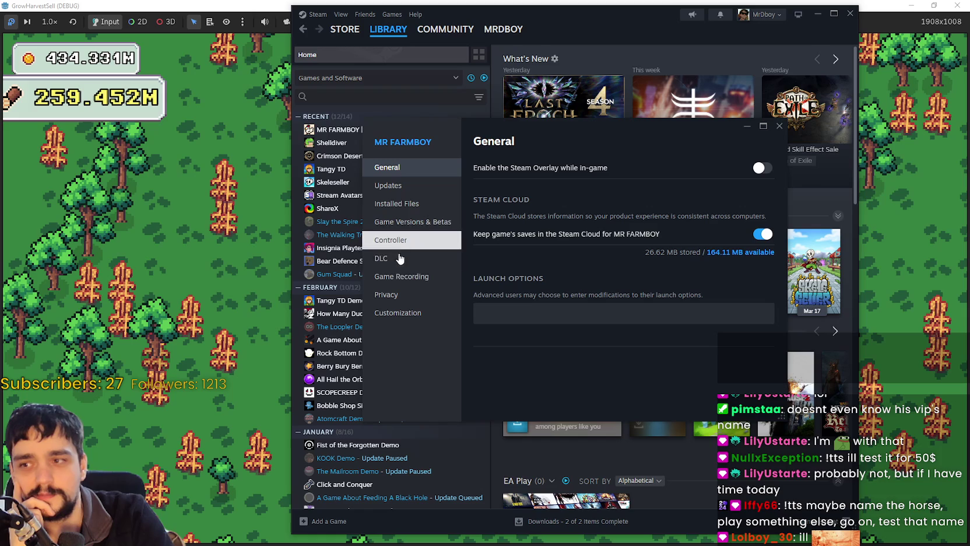
left_click(415, 224)
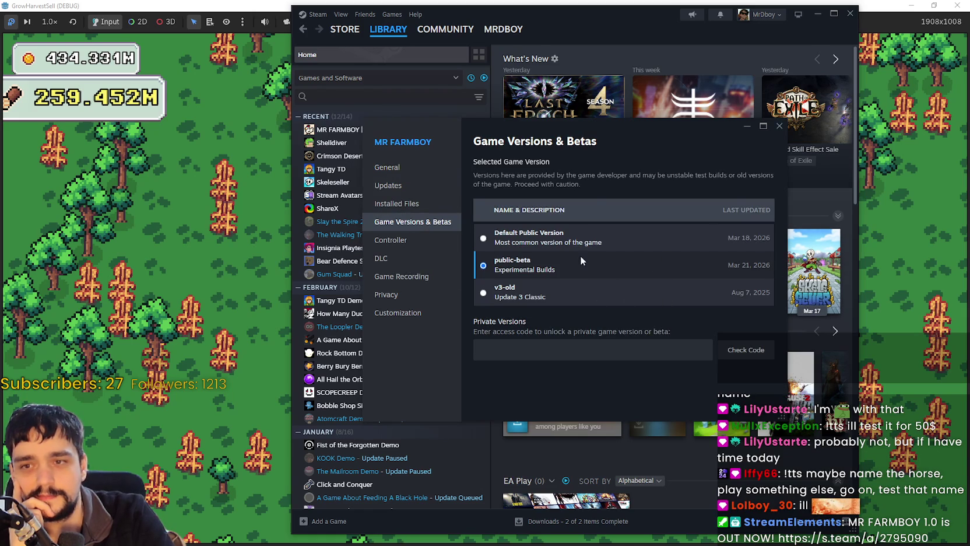
left_click(779, 127)
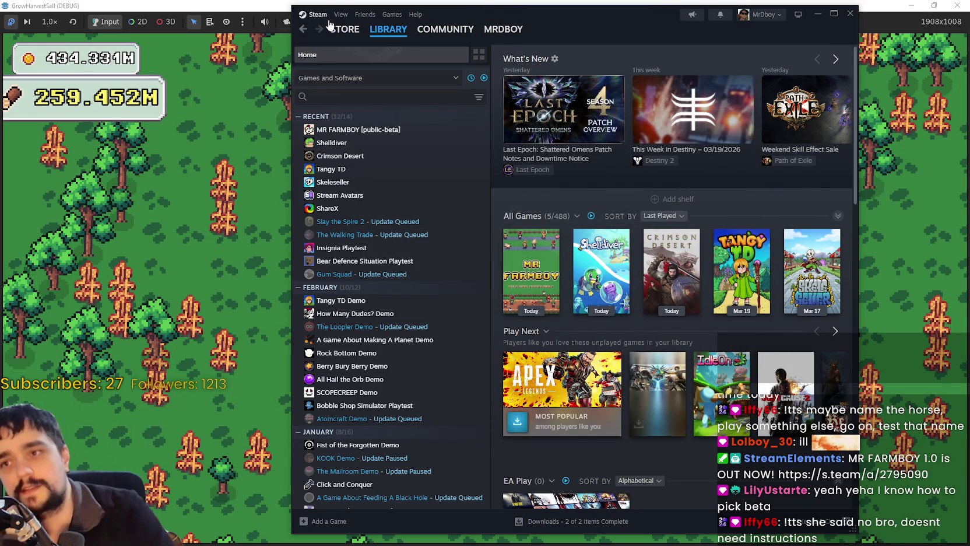
left_click(344, 29)
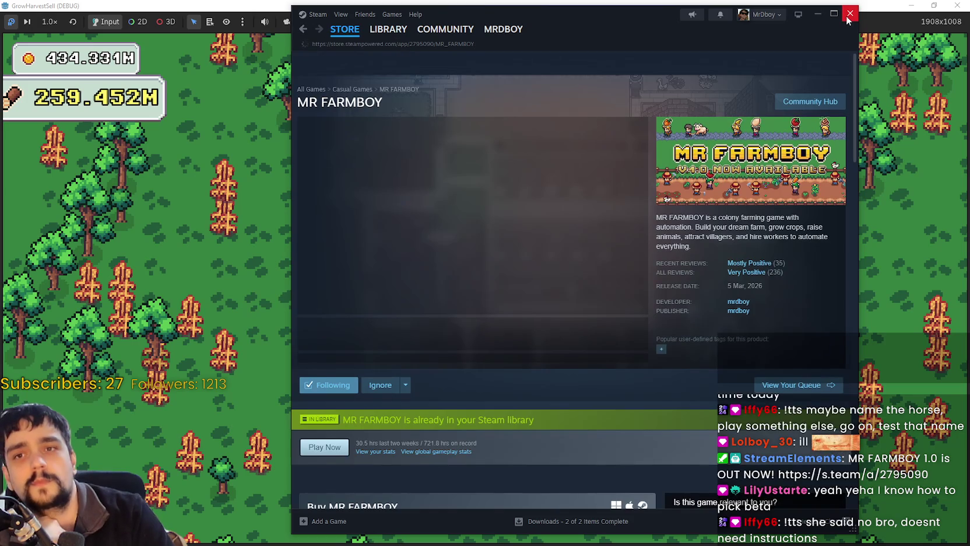
left_click(846, 16)
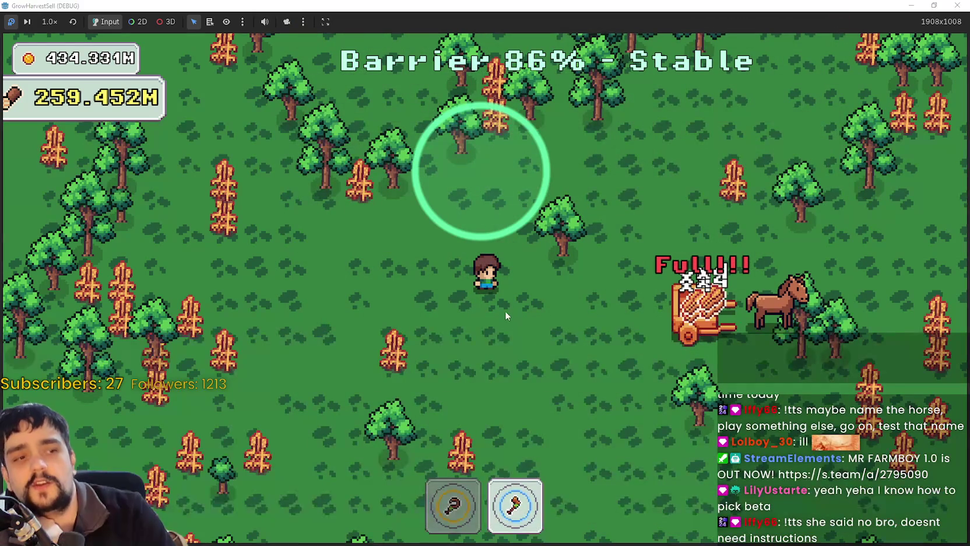
- Unpause the forest run and chop trees nearby, swapping between axe and first tool
left_click(10, 24)
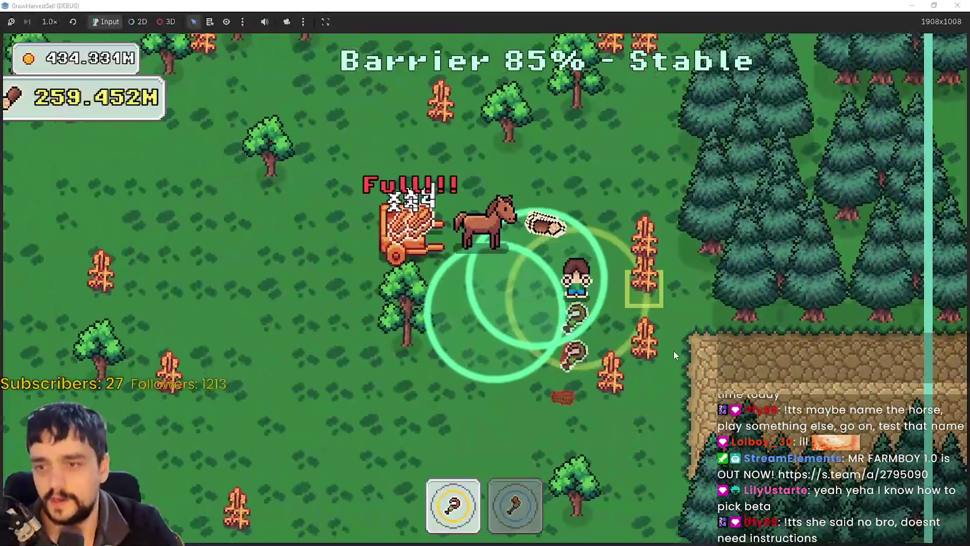
key("d")
key("w")
key("a")
key("w")
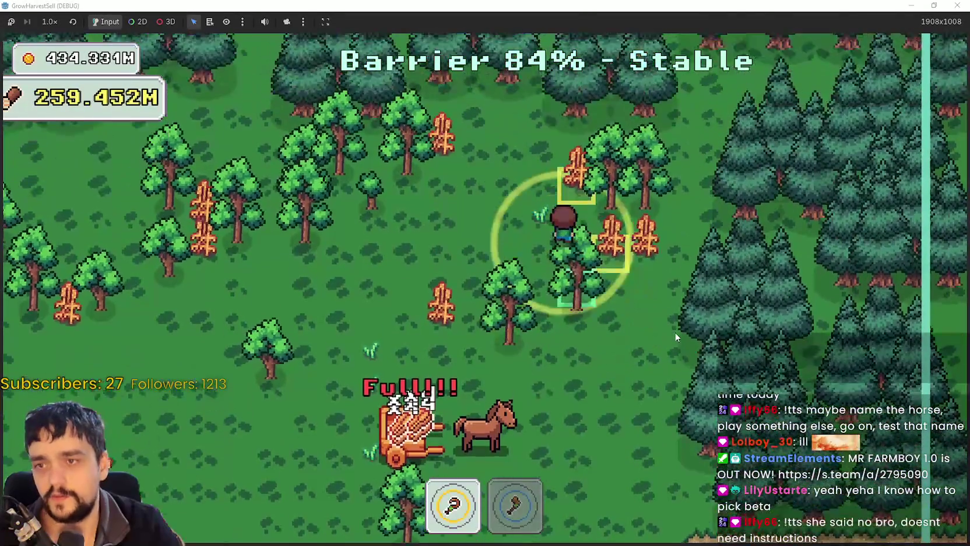
key("2")
key("s")
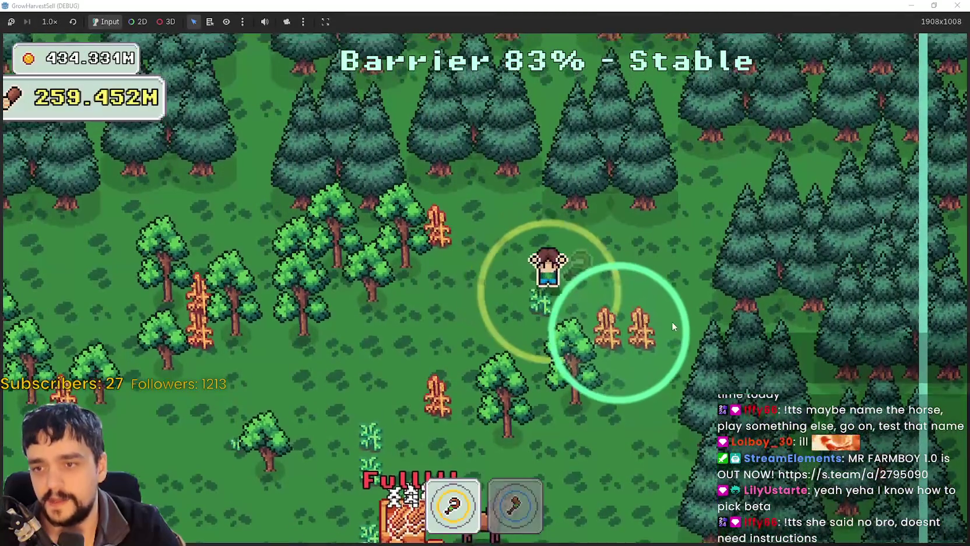
key("d")
key("1")
key("a")
key("2")
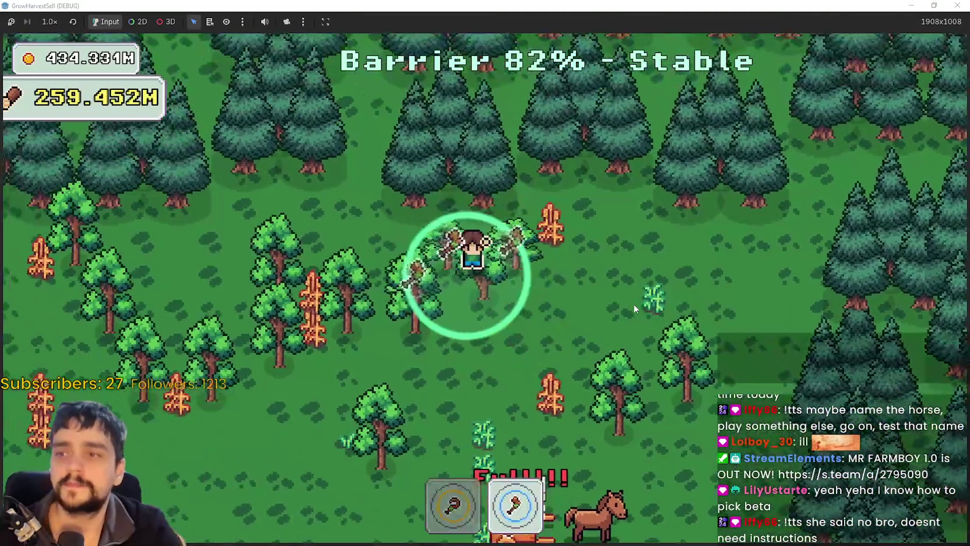
key("d")
- Harvest toward the pine forest, then head back past the cart to the cliff with the axe
key("a")
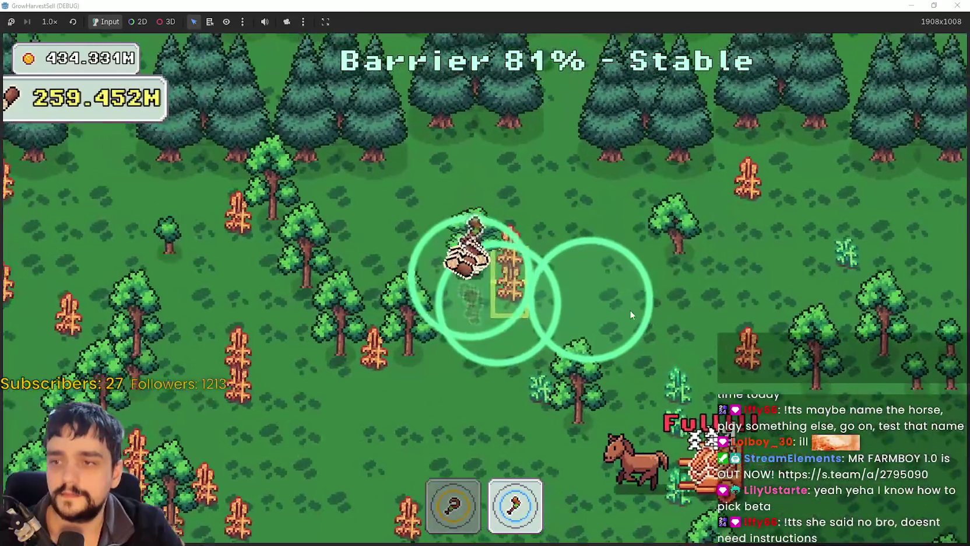
key("s")
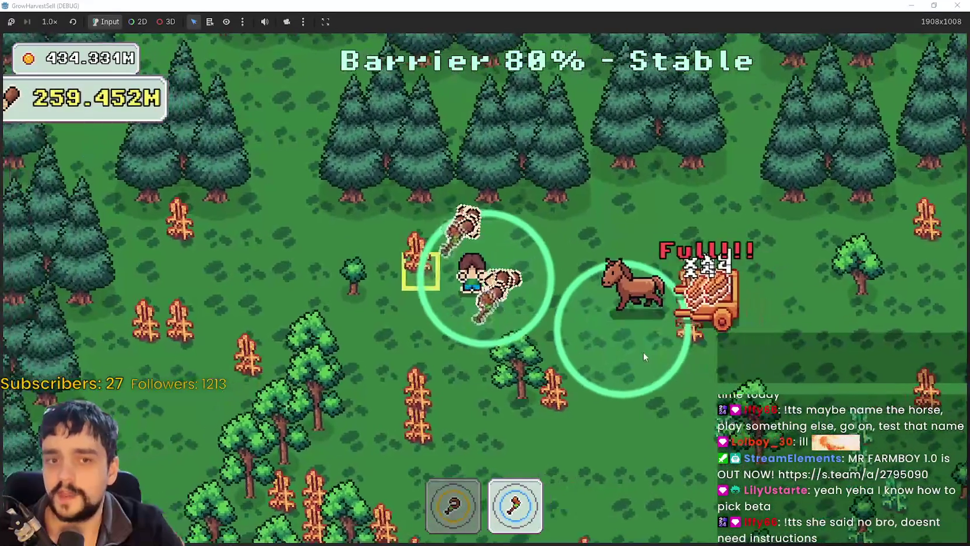
key("a")
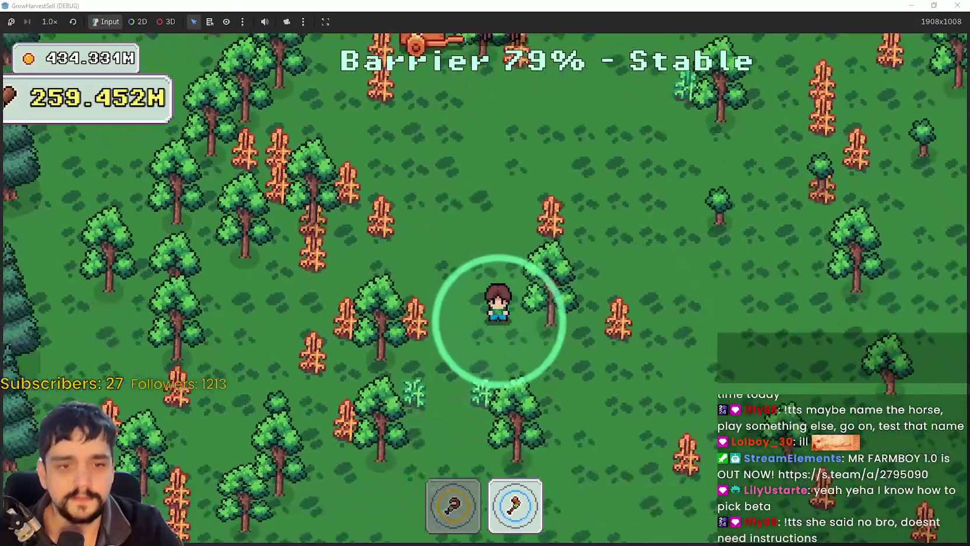
key("1")
key("a")
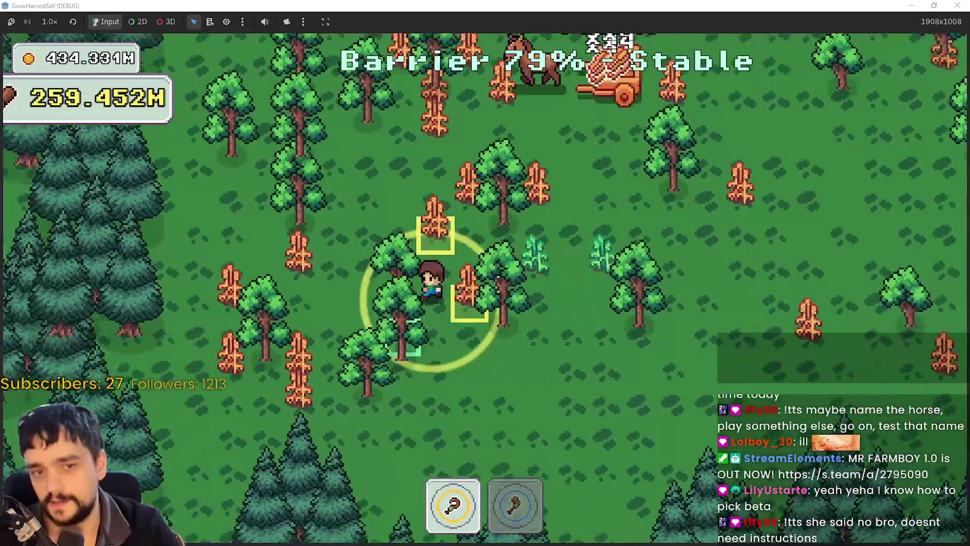
key("w")
key("d")
key("2")
key("d")
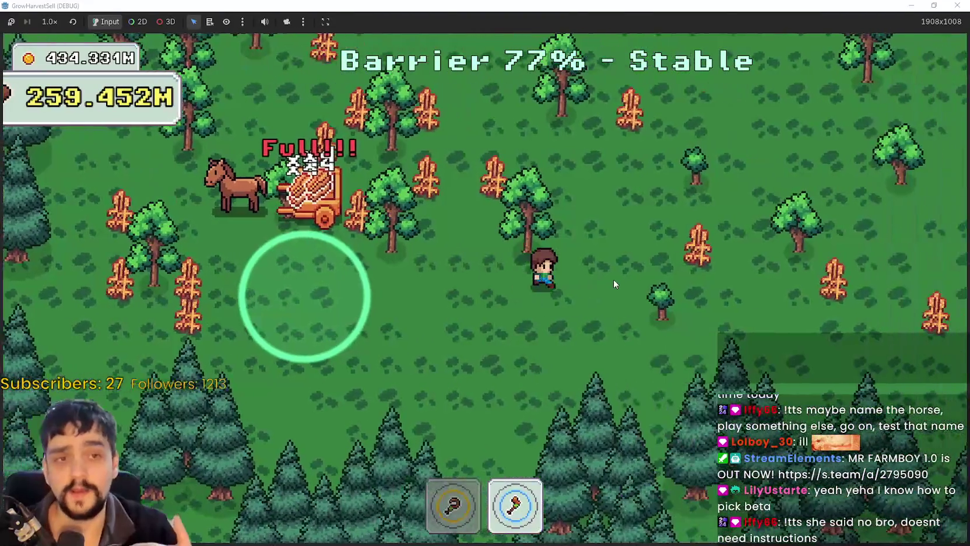
key("w")
key("d")
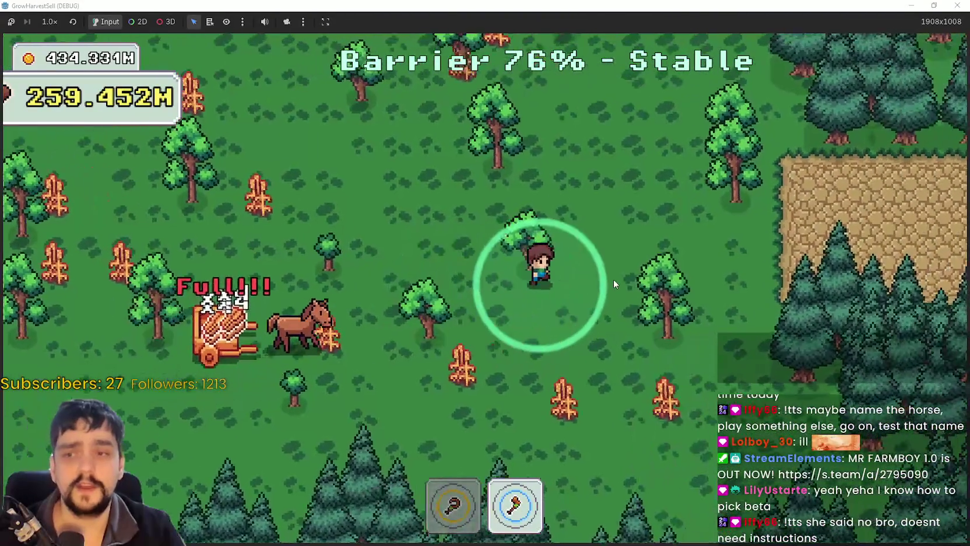
key("s")
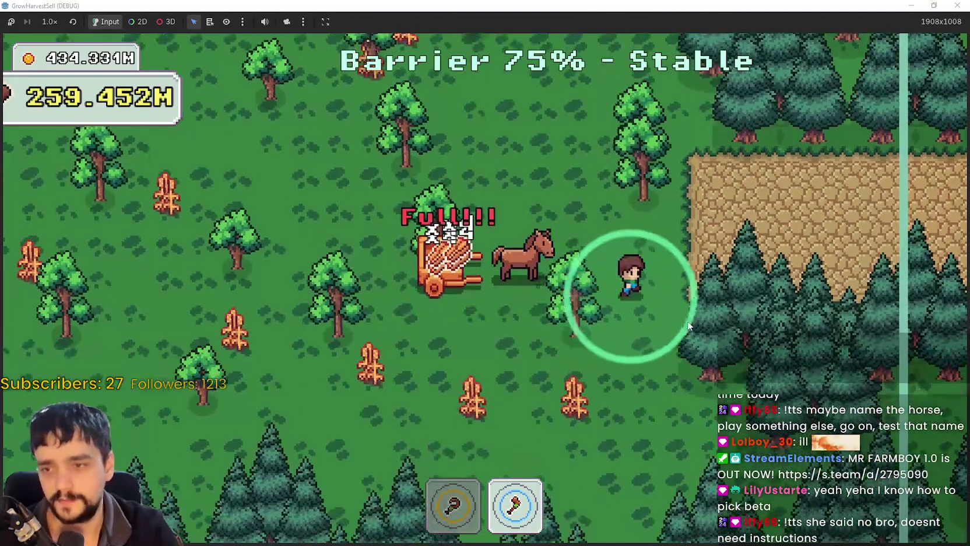
- Collect the dropped logs and finish the stage at 16 crops and 371 wood, returning to the village
key("w")
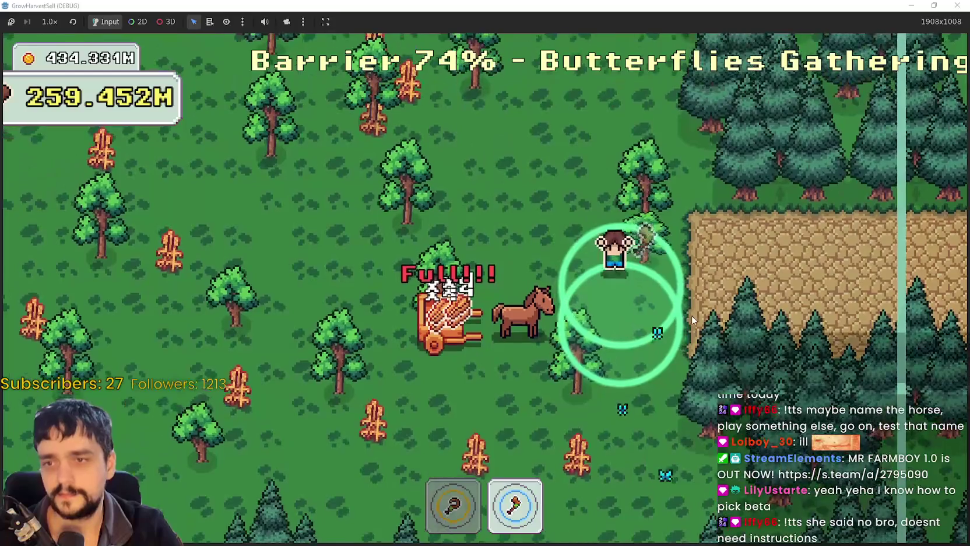
key("a")
key("w")
key("d")
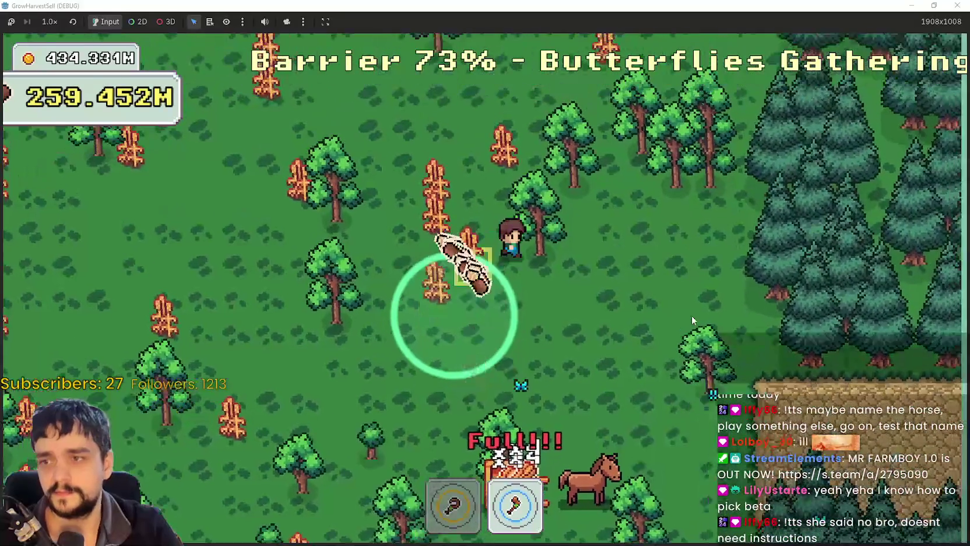
key("a")
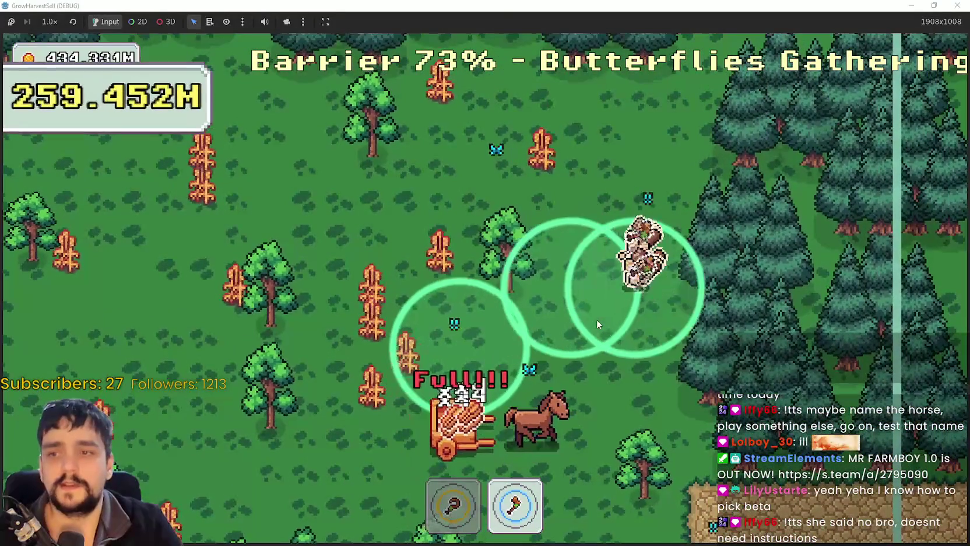
key("w")
key("w")
key("a")
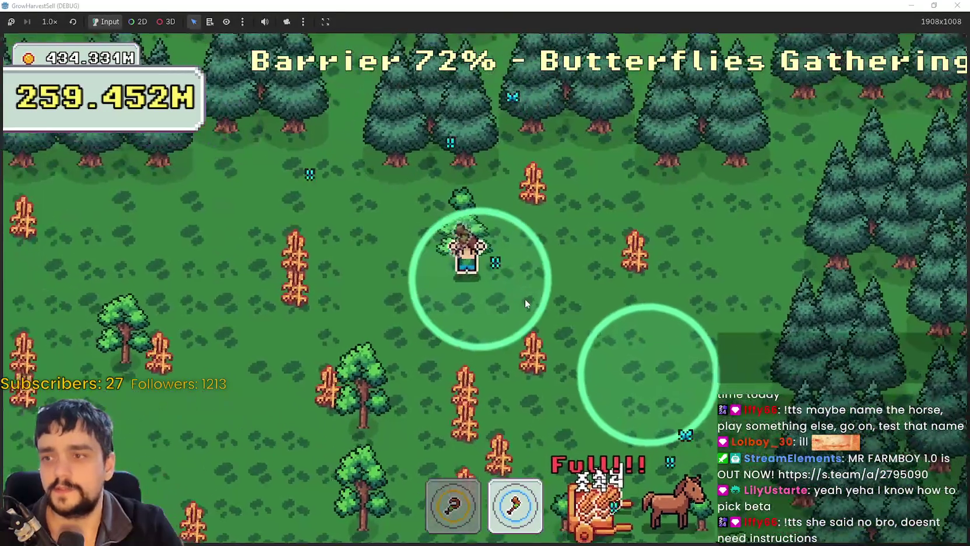
key("s")
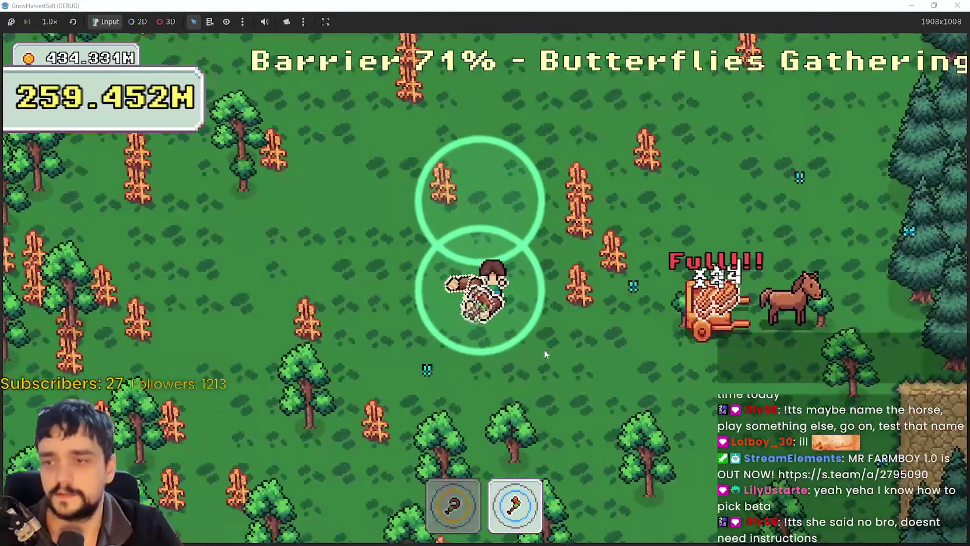
key("1")
key("2")
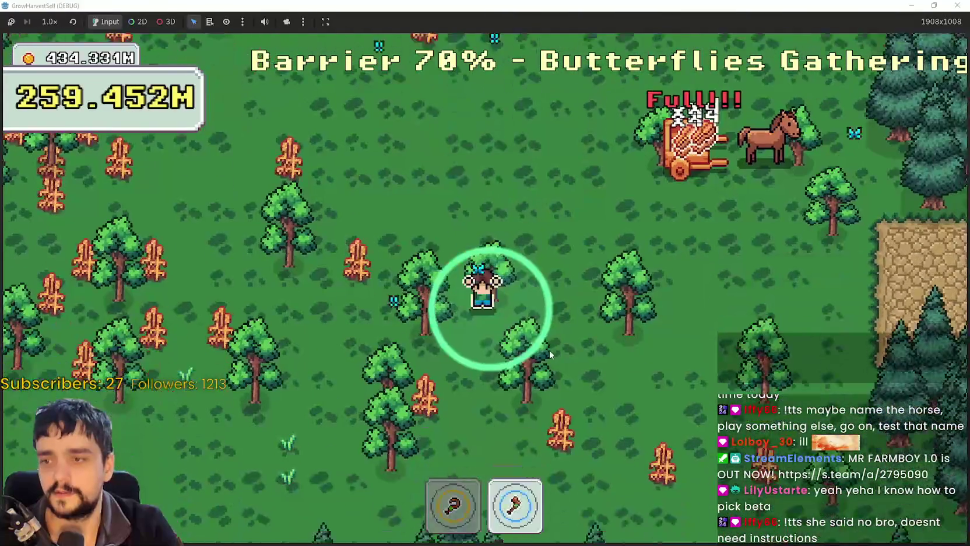
key("d")
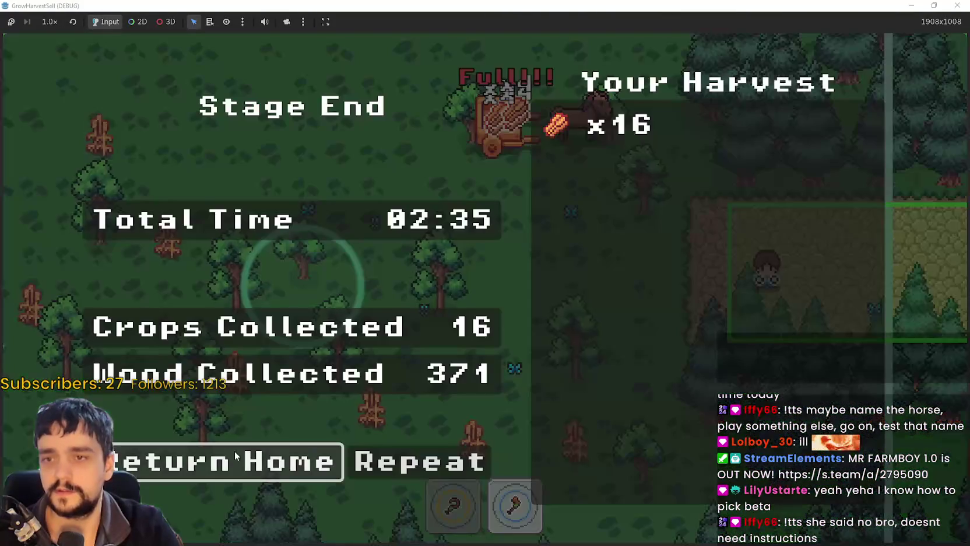
left_click(210, 472)
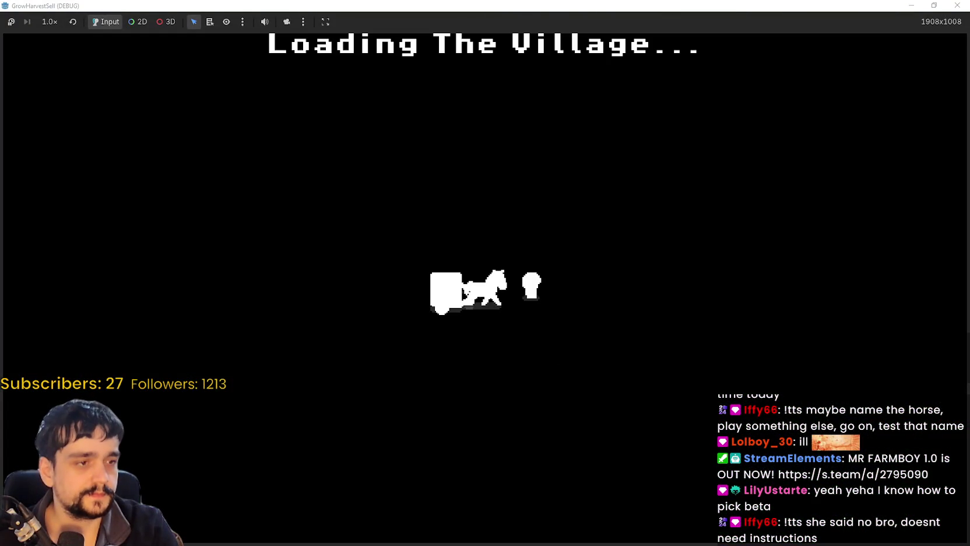
- Sell the carted crops for 800 coins, glance at the Prestige tree, and travel to Stage 2
key("d")
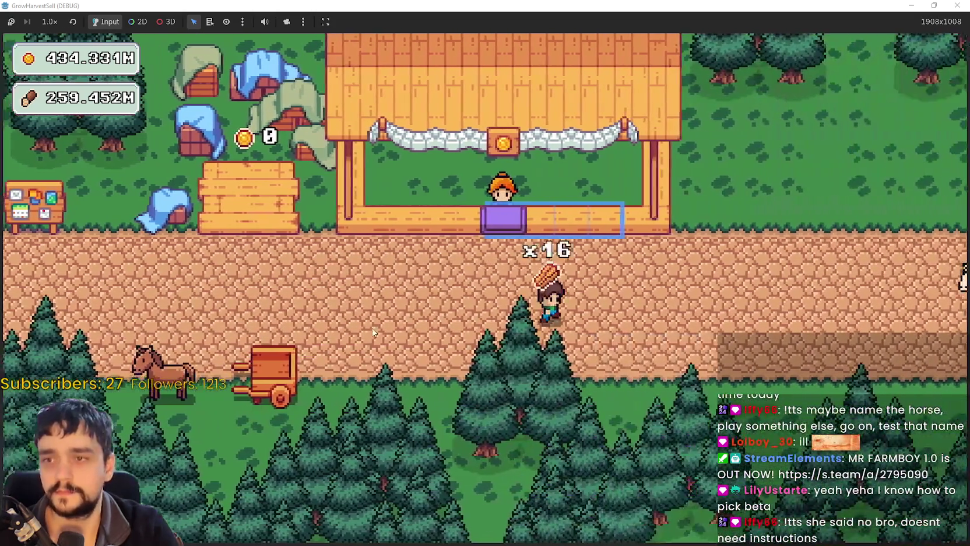
key("w")
key("a")
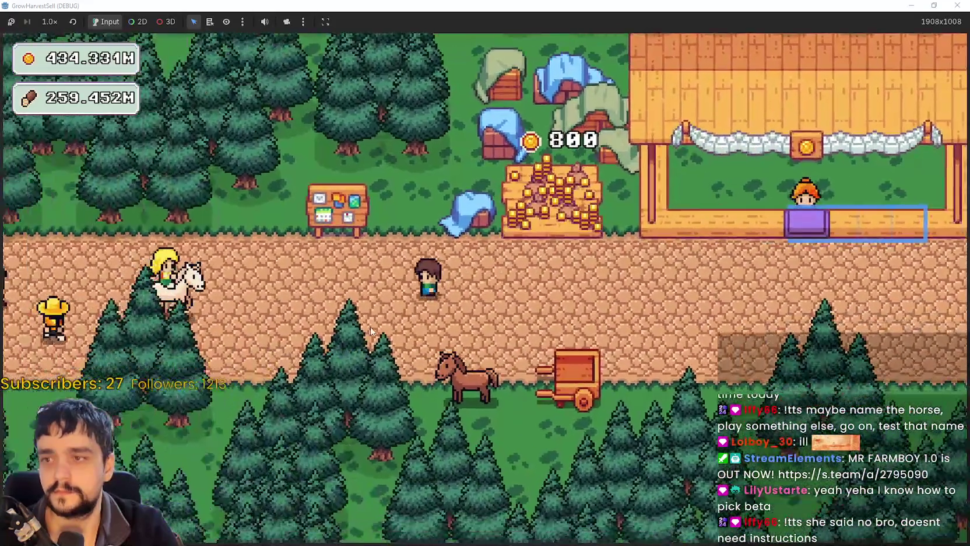
key("p")
key("p")
key("d")
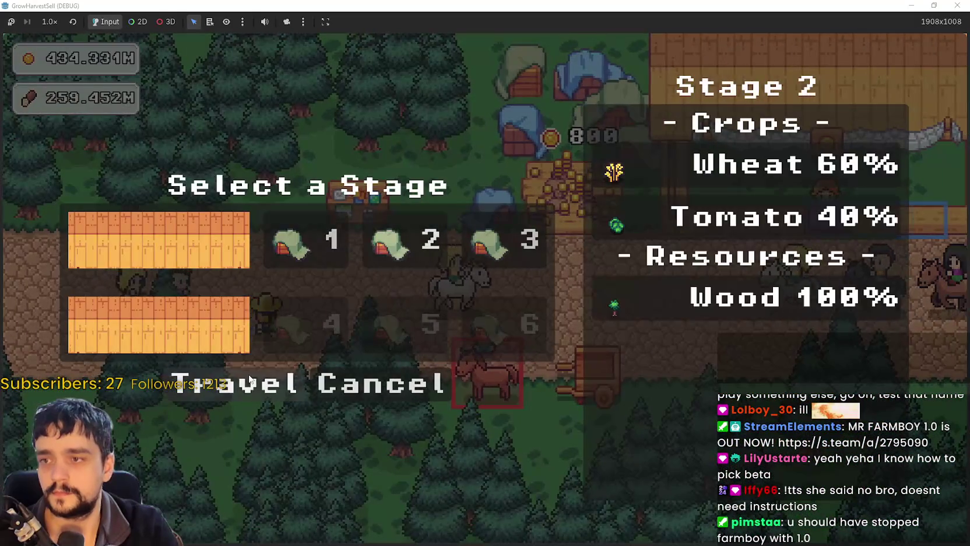
left_click(249, 380)
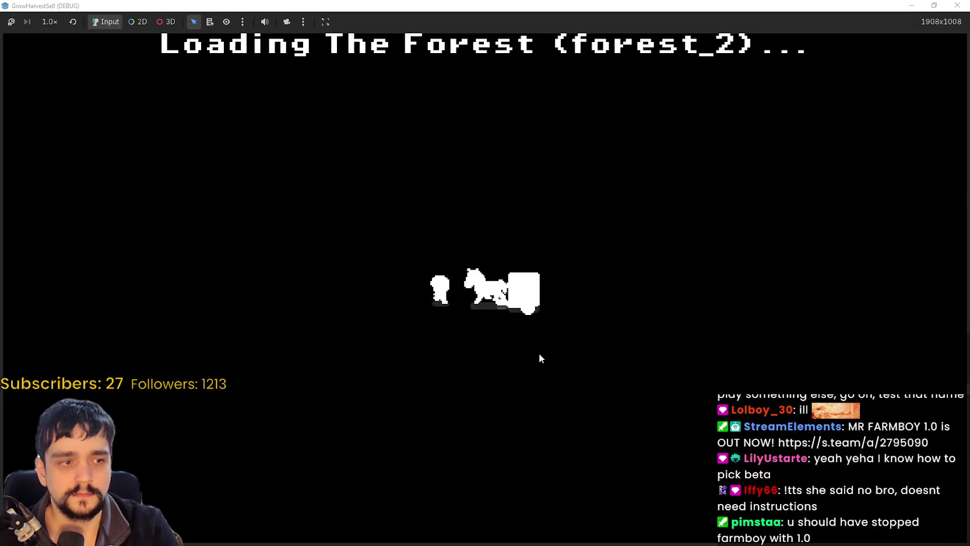
- Roam the forest with the axe, chopping trees for wood
key("d")
key("s")
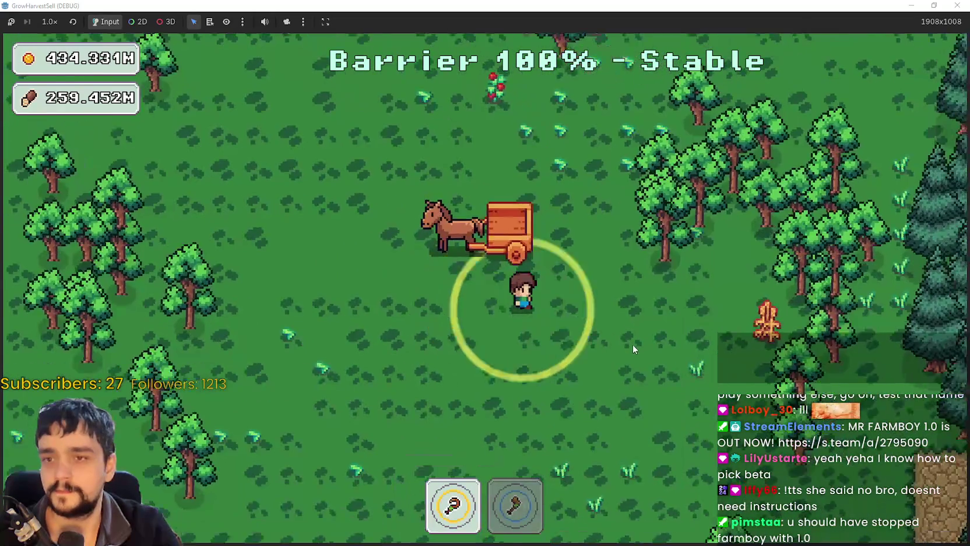
key("d")
key("w")
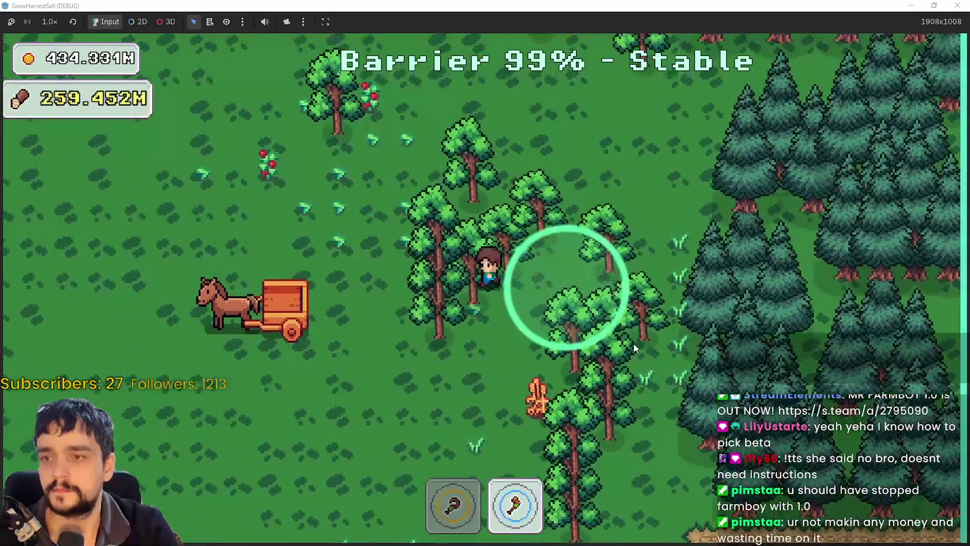
key("s")
key("d")
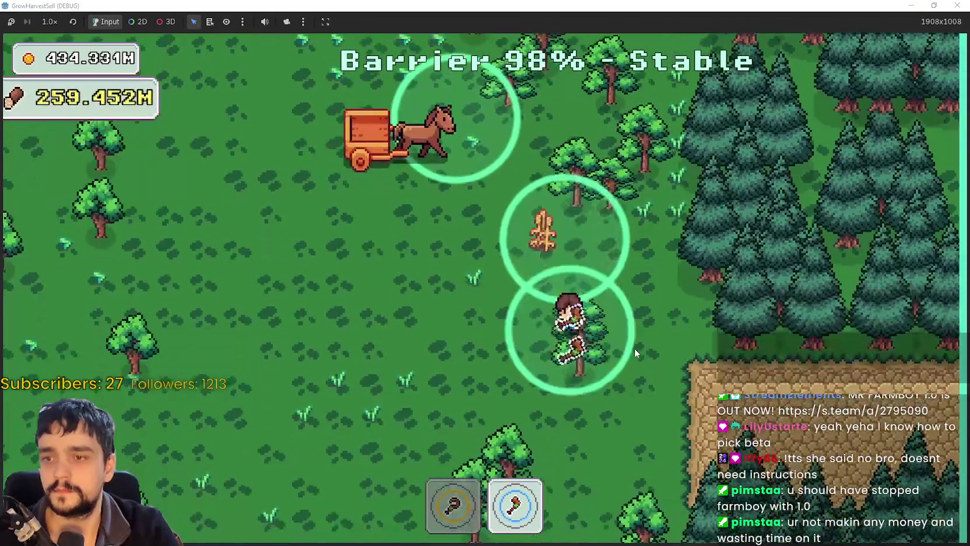
key("a")
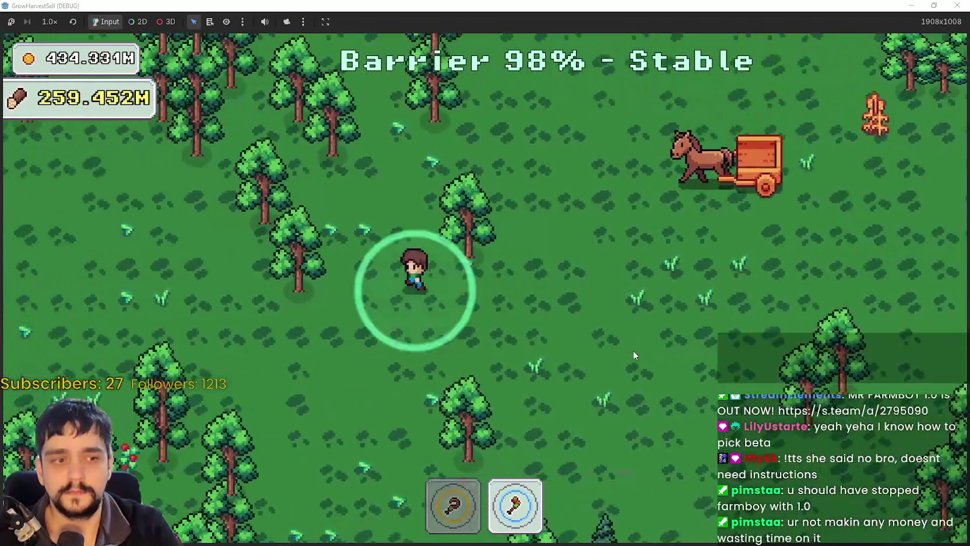
key("s")
key("d")
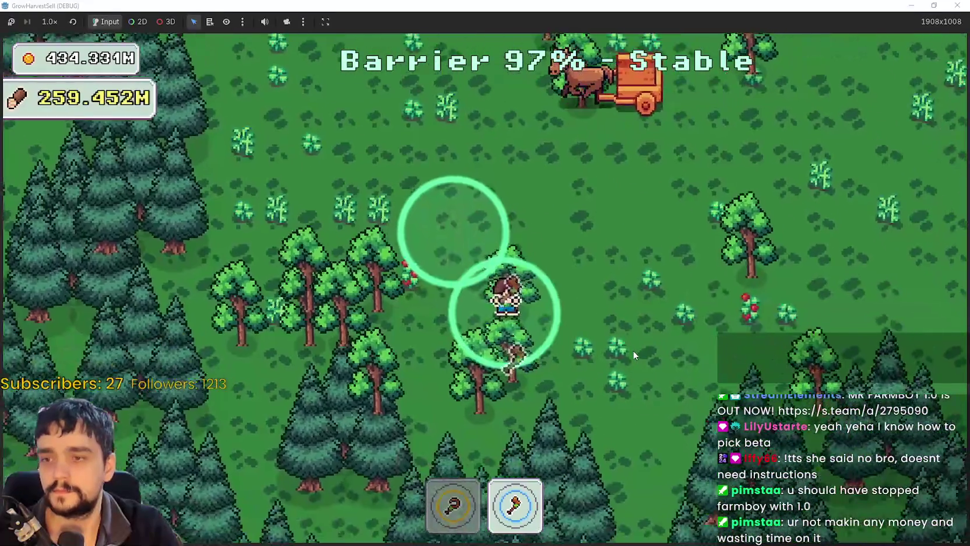
key("w")
key("a")
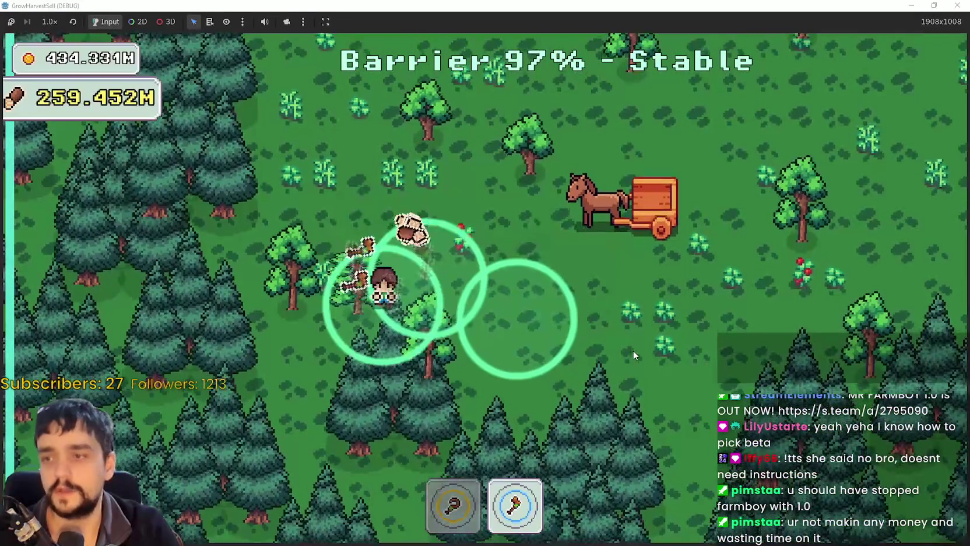
key("d")
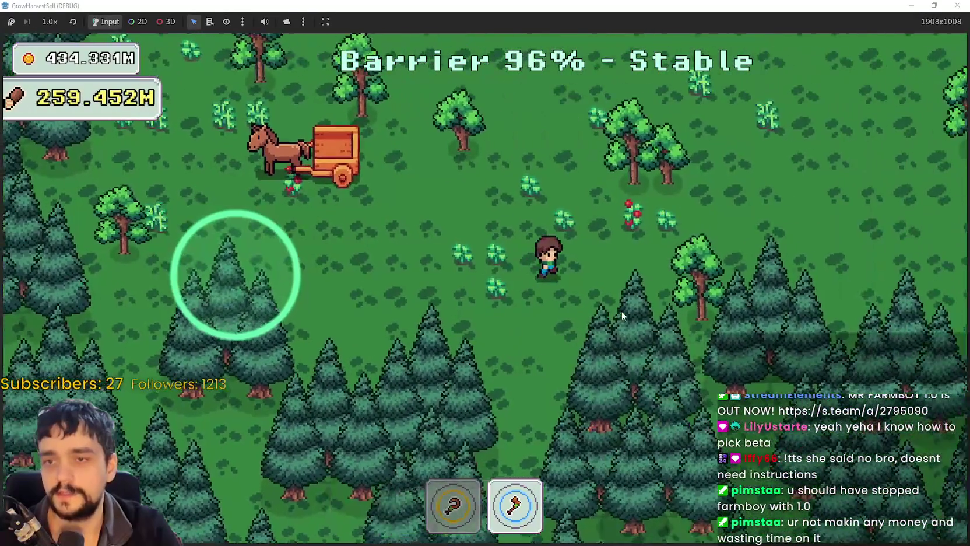
key("w")
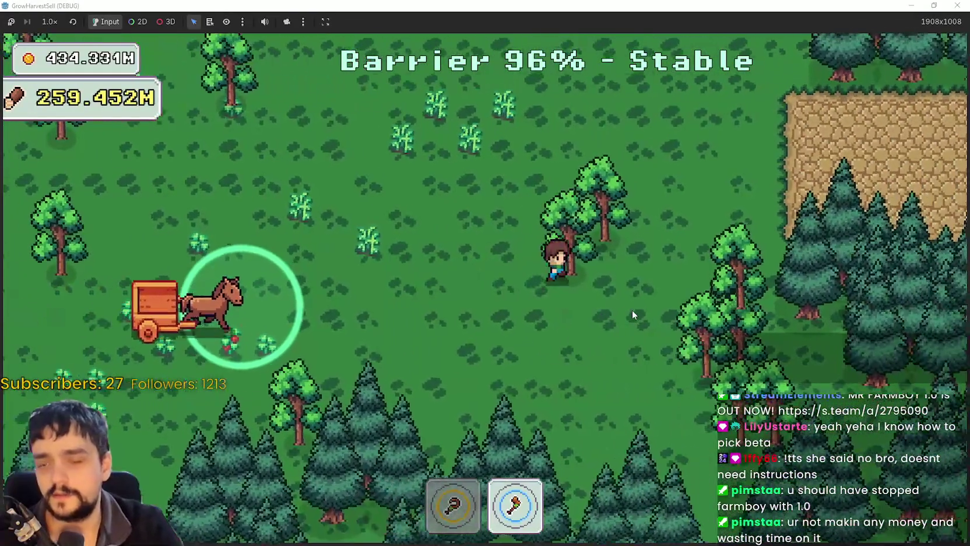
key("d")
key("s")
key("w")
key("a")
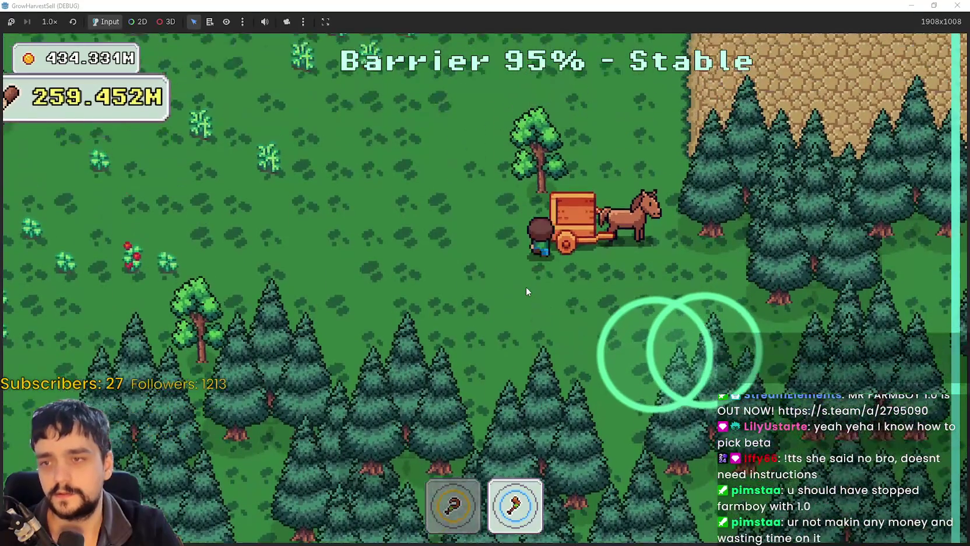
key("w")
key("a")
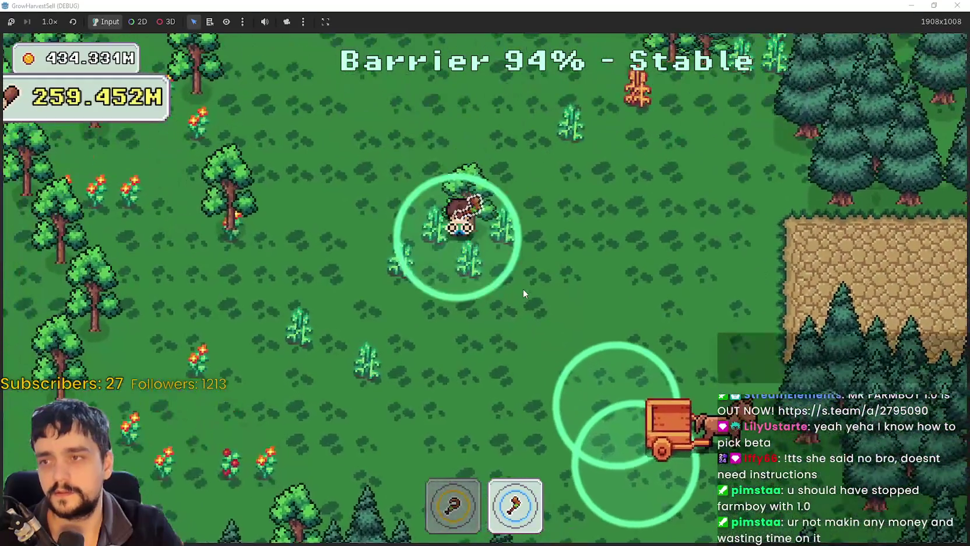
key("w")
key("a")
key("w")
key("a")
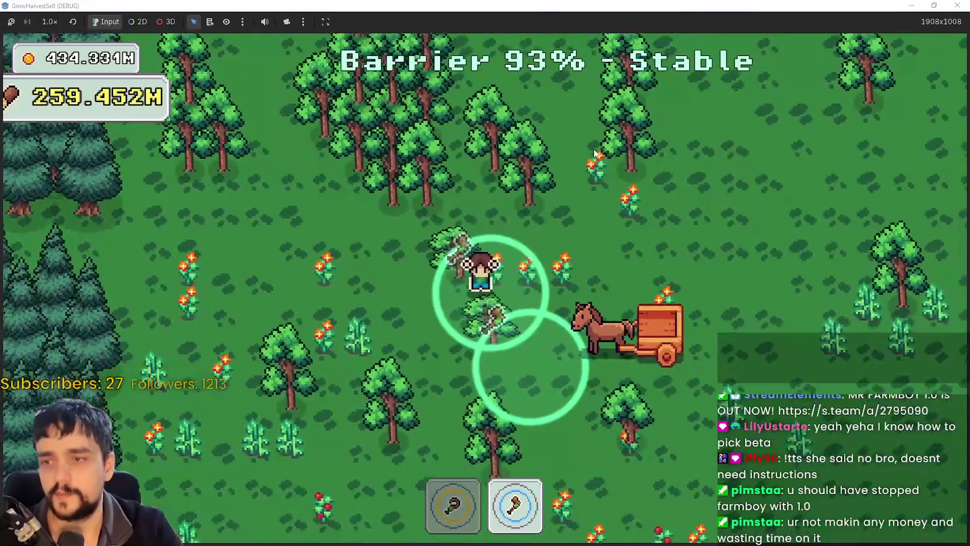
key("w")
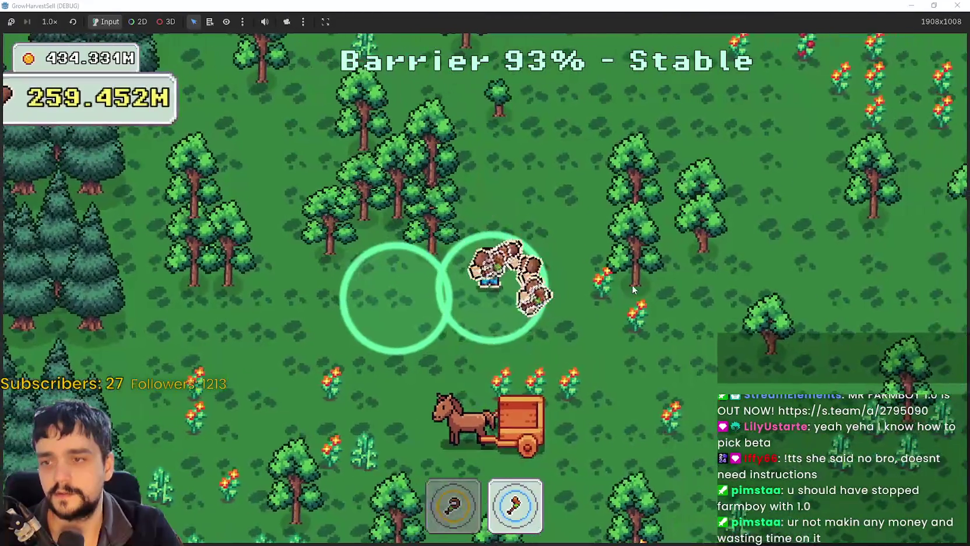
key("w")
key("a")
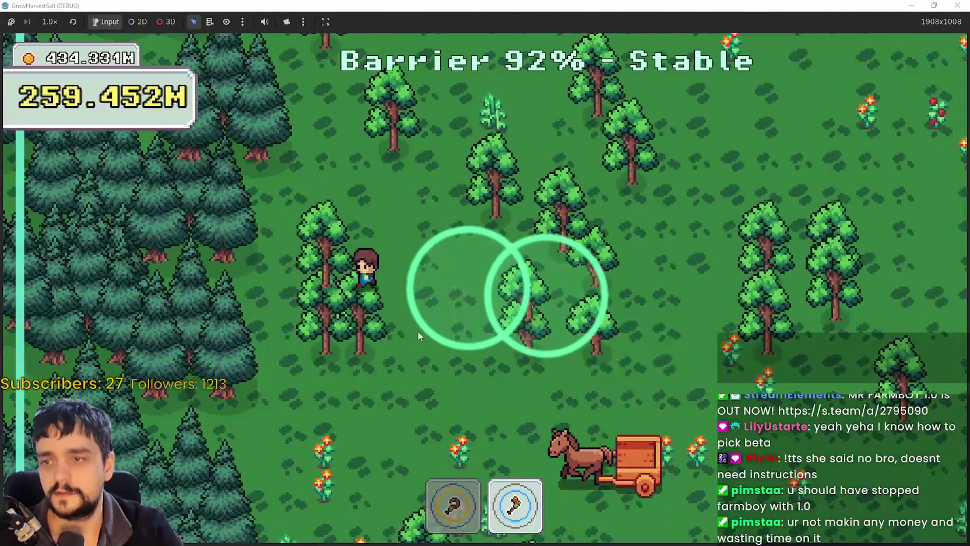
key("d")
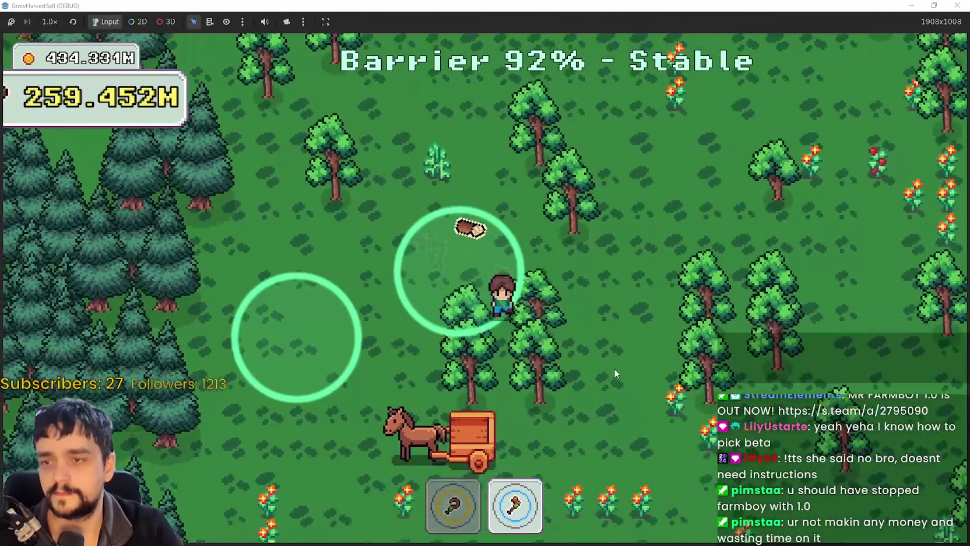
key("d")
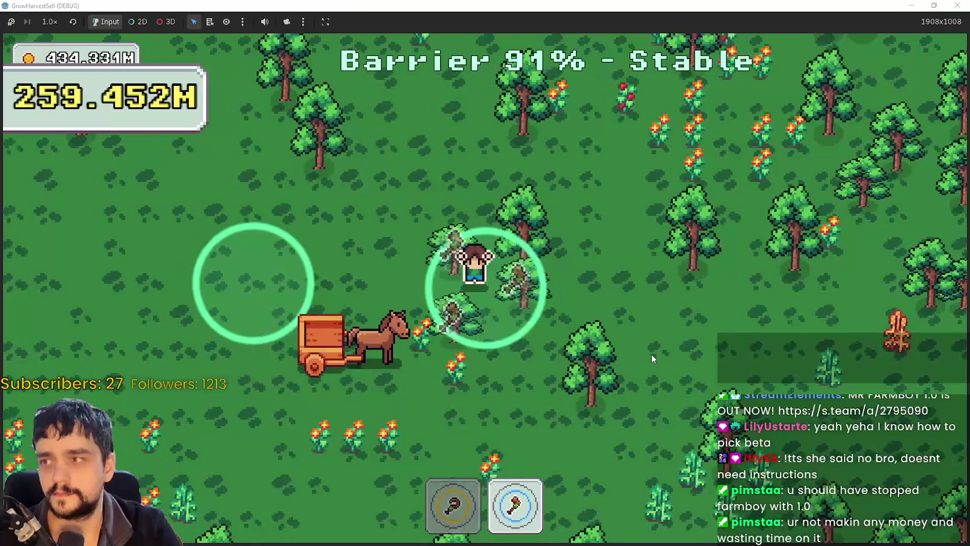
key("d")
key("s")
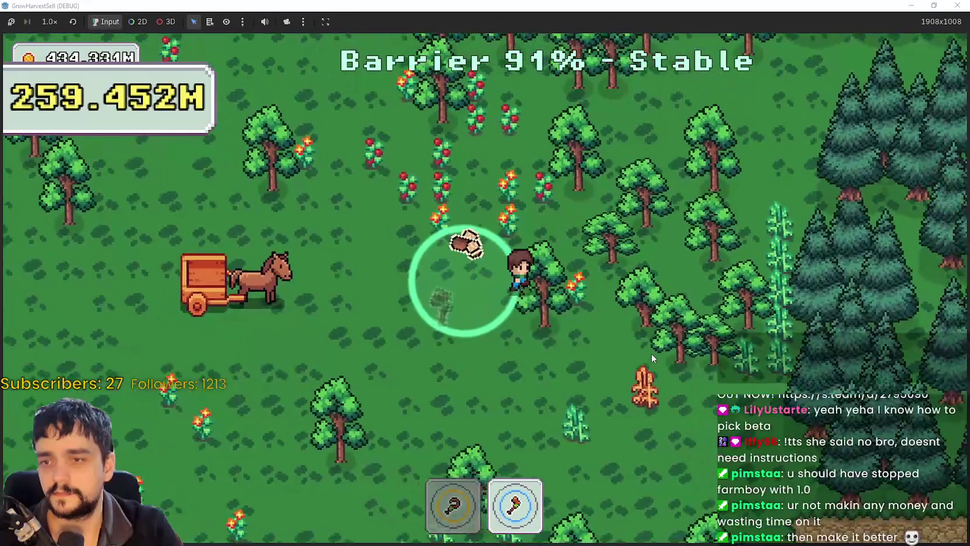
- Alternate between sickle and axe to harvest crops and berries and chop nearby trees
key("d")
key("w")
key("1")
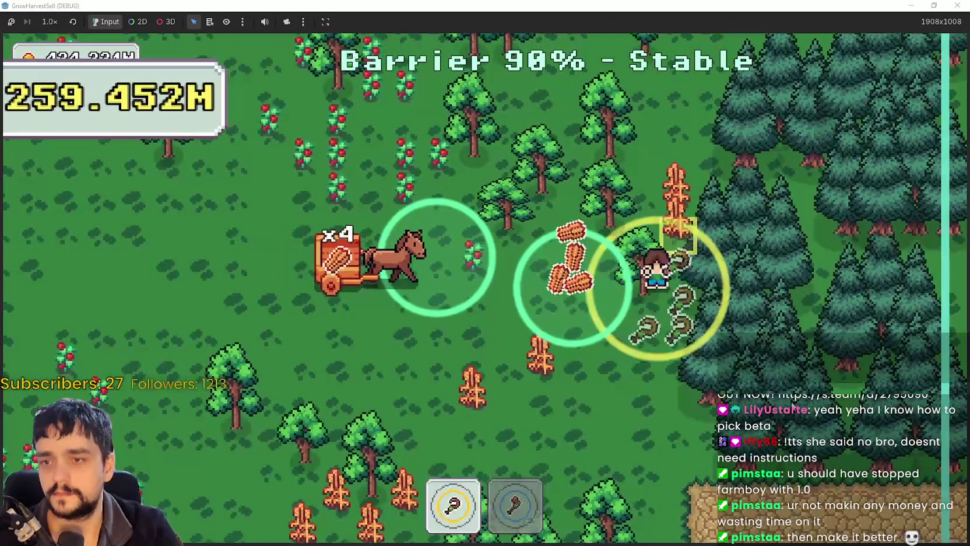
key("a")
key("w")
key("2")
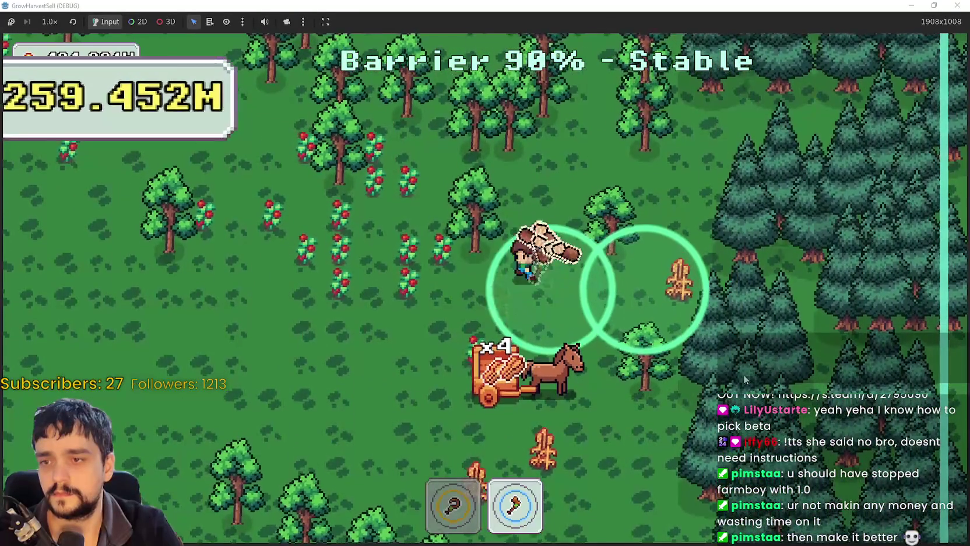
key("1")
key("a")
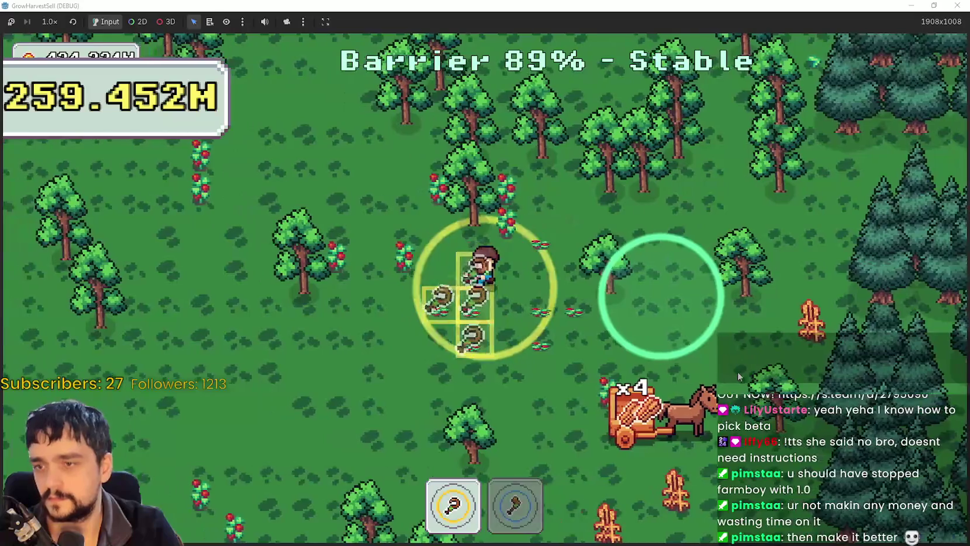
key("a")
key("w")
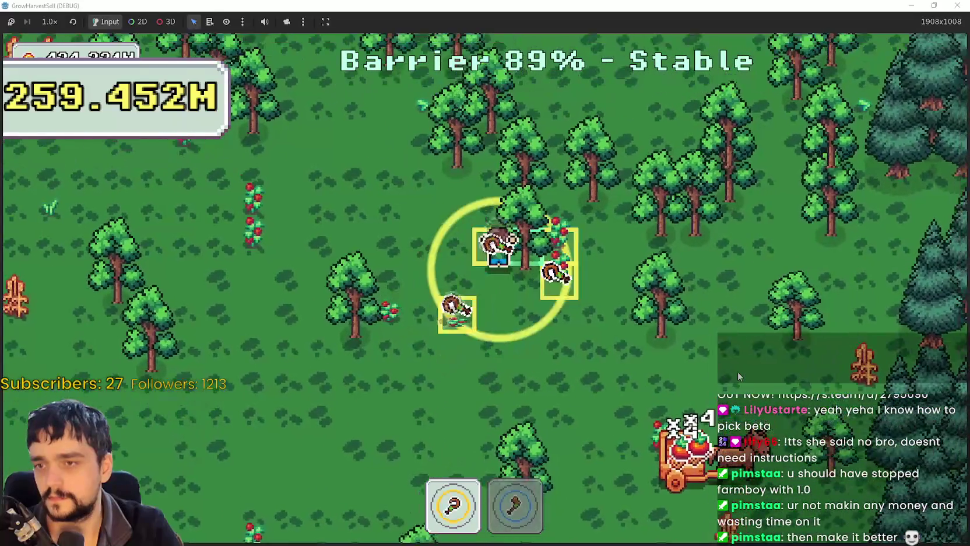
key("d")
key("2")
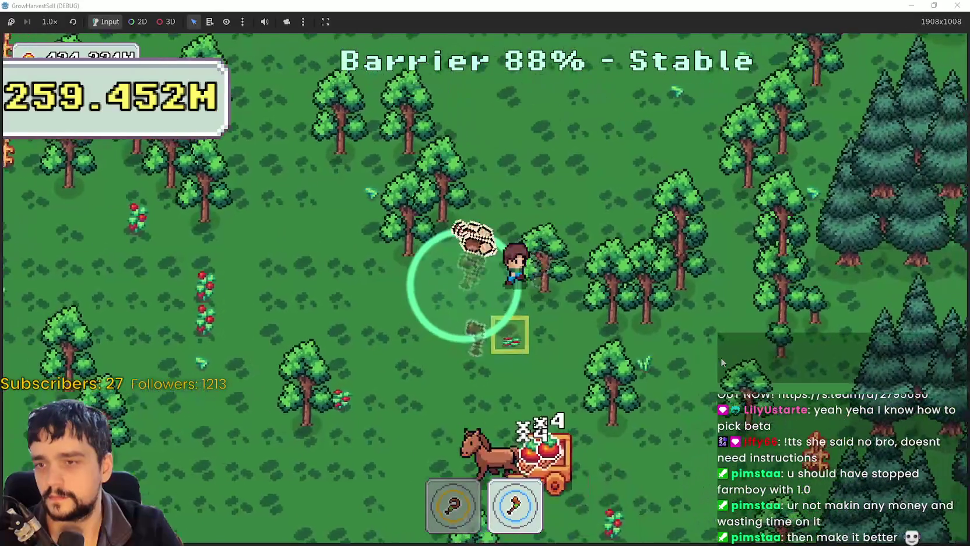
key("a")
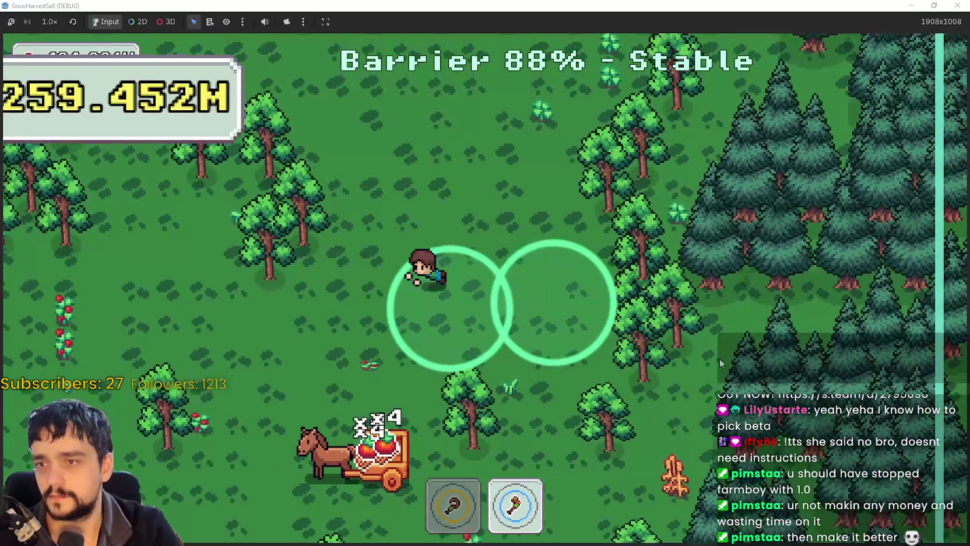
key("w")
key("a")
key("w")
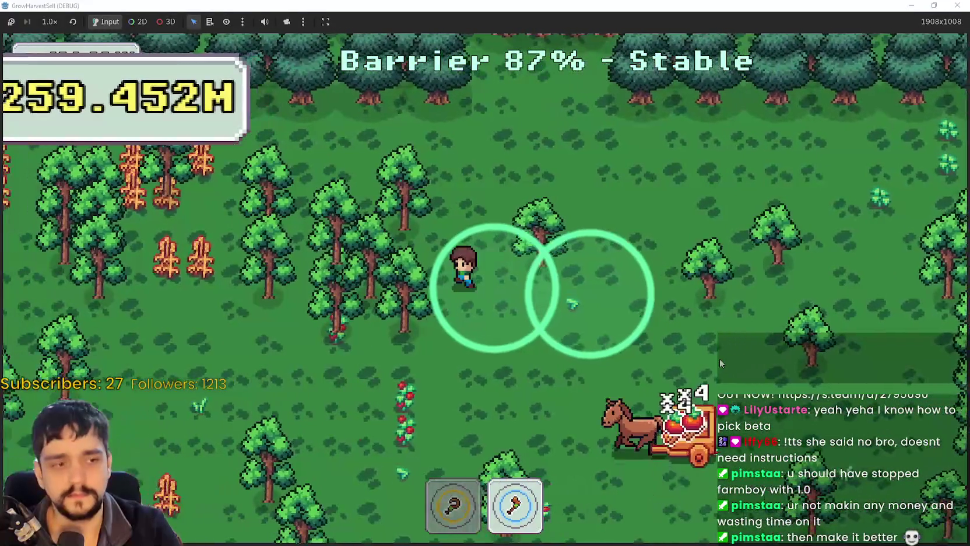
key("1")
key("a")
key("2")
key("w")
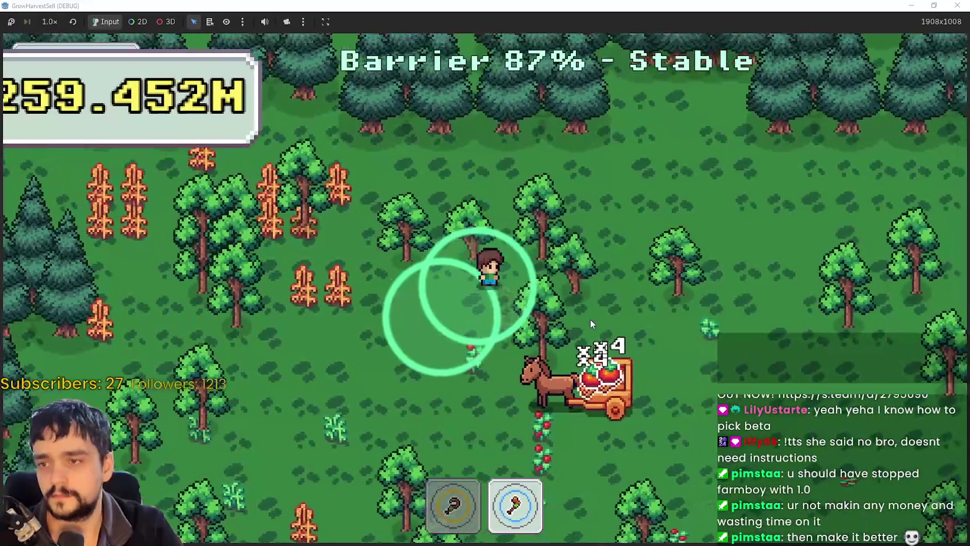
key("a")
key("w")
key("1")
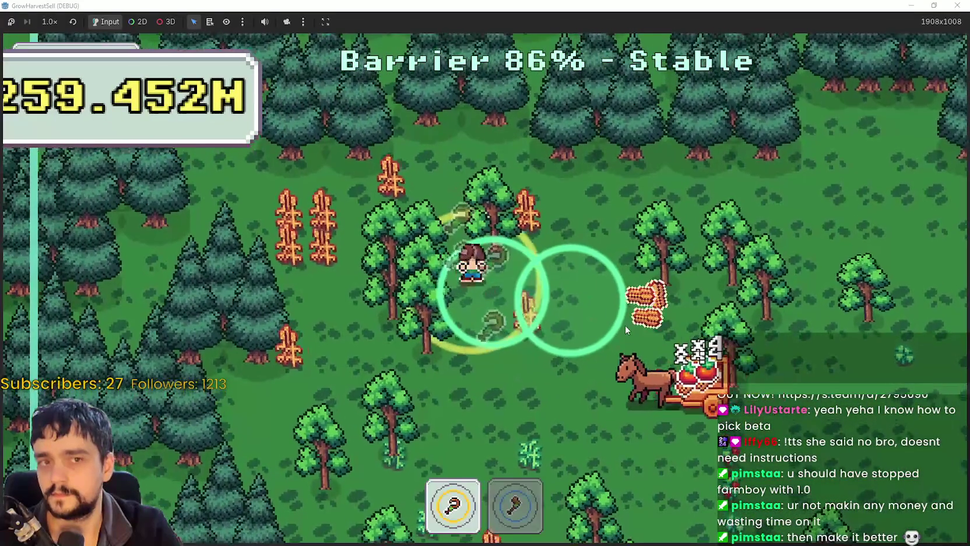
key("2")
key("s")
key("a")
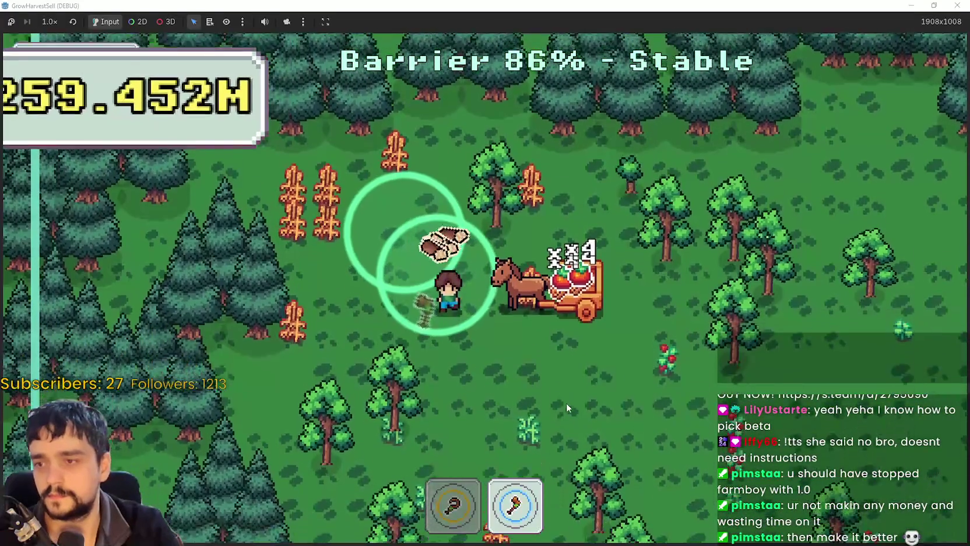
key("s")
key("d")
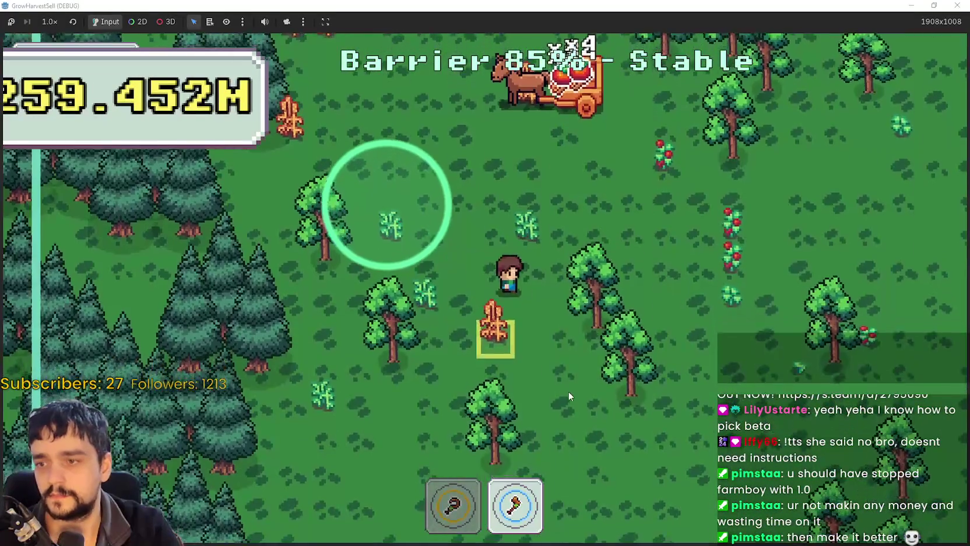
key("d")
- Walk the farmer into the exit zone and return home from the Stage End summary
key("s")
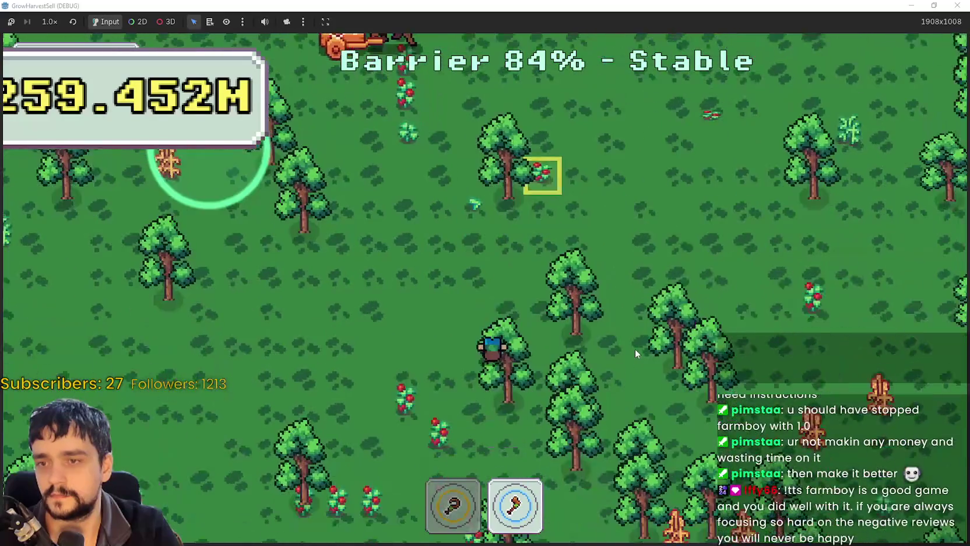
key("s")
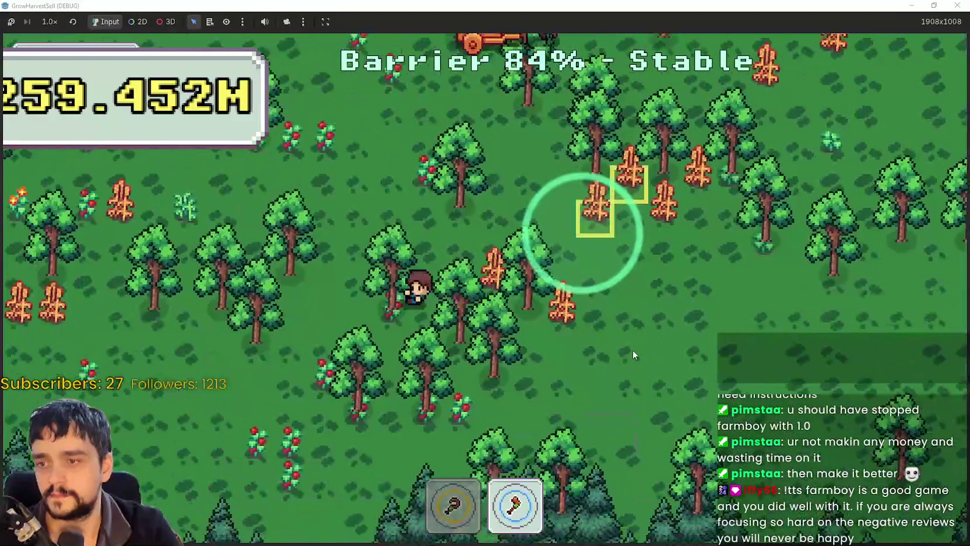
key("a")
key("w")
key("a")
key("d")
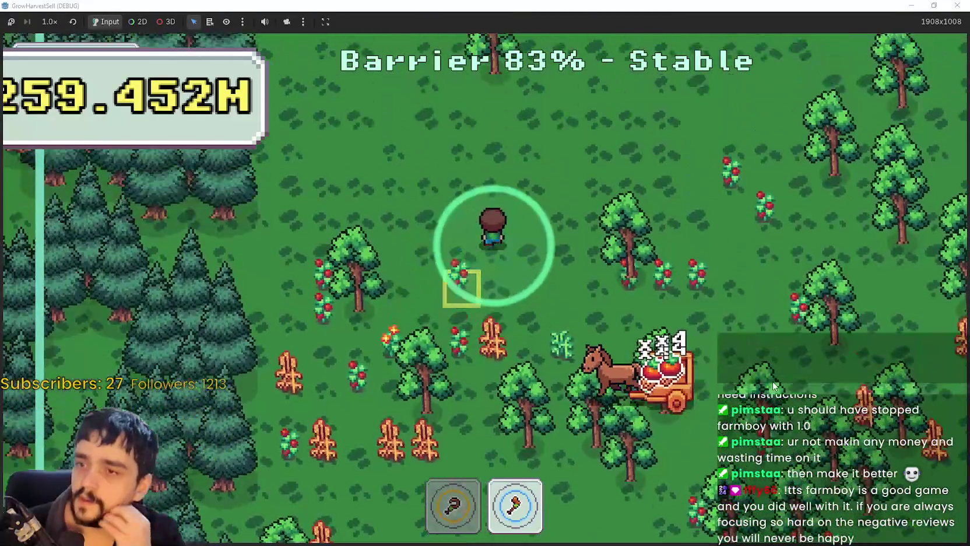
key("d")
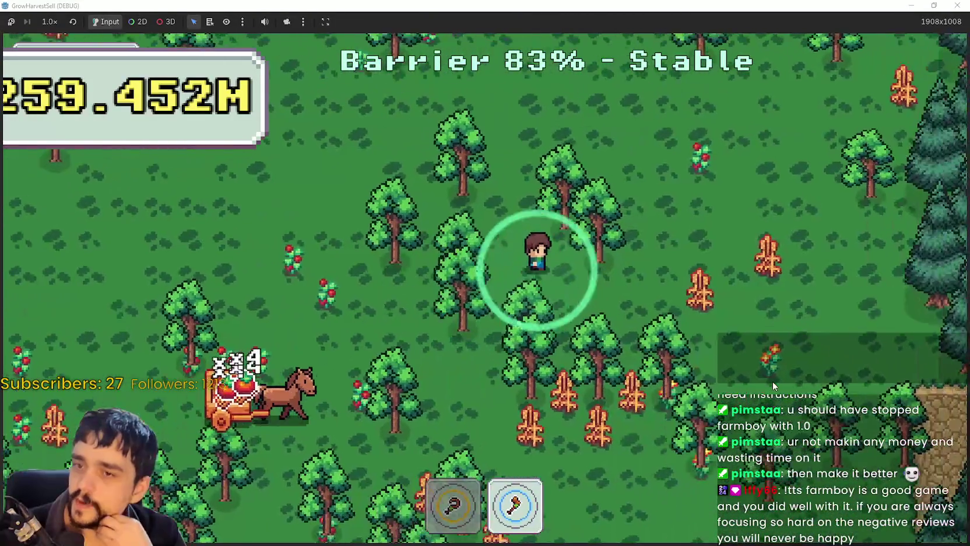
key("w")
key("s")
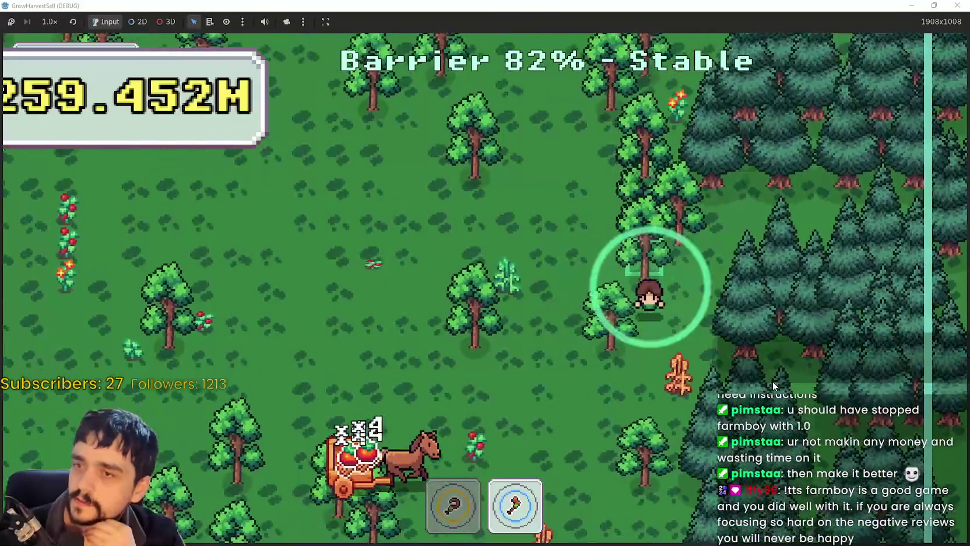
key("s")
key("d")
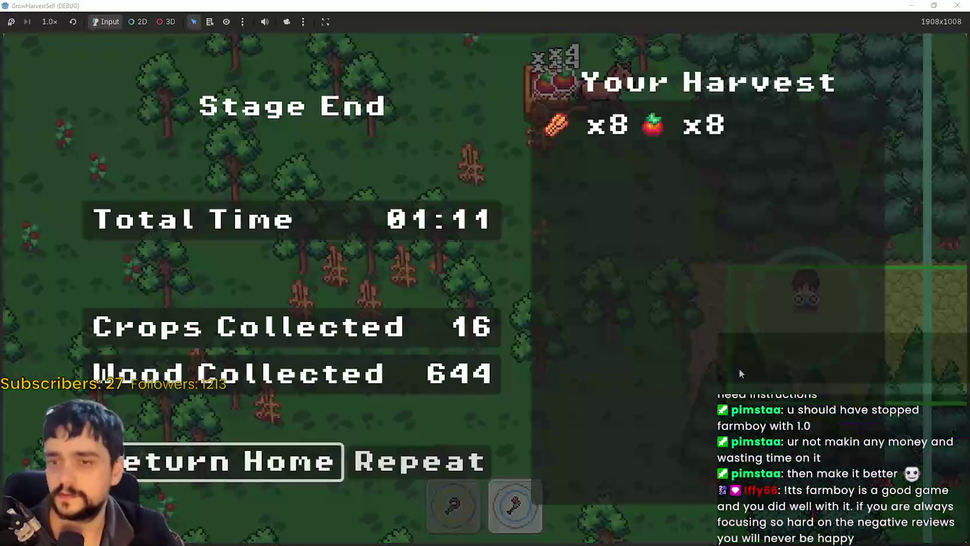
left_click(200, 470)
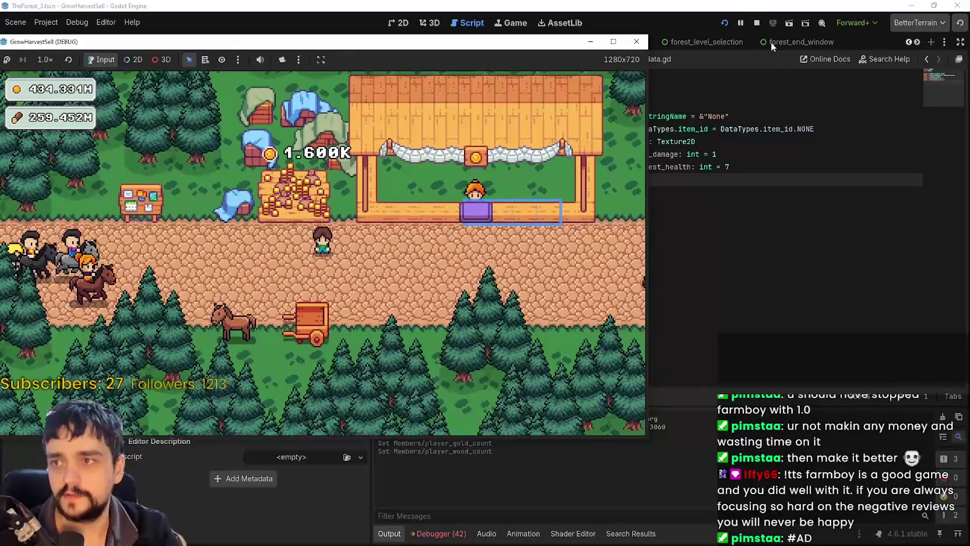
- Stop the game and inspect the CropField node in the TheForest_2 and TheForest_3 scenes
left_click(753, 25)
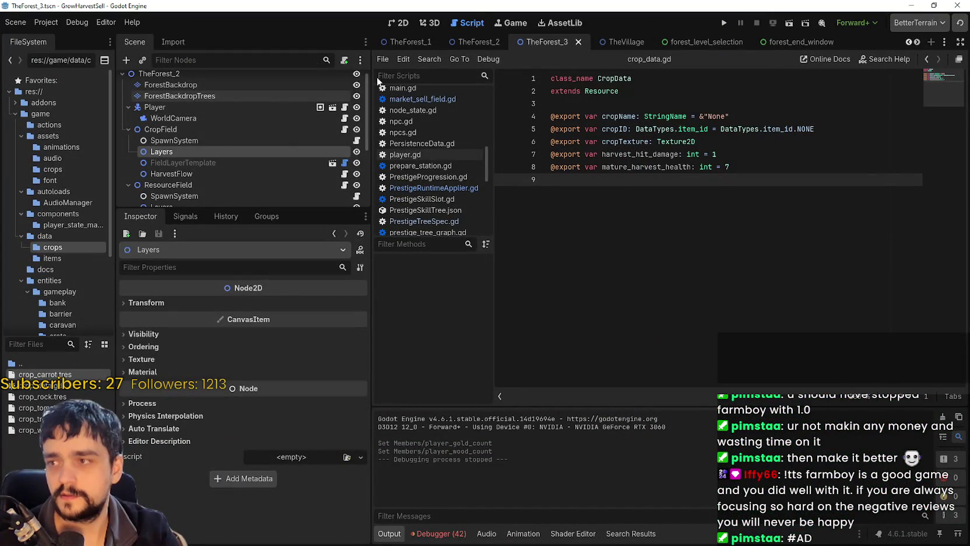
left_click(451, 46)
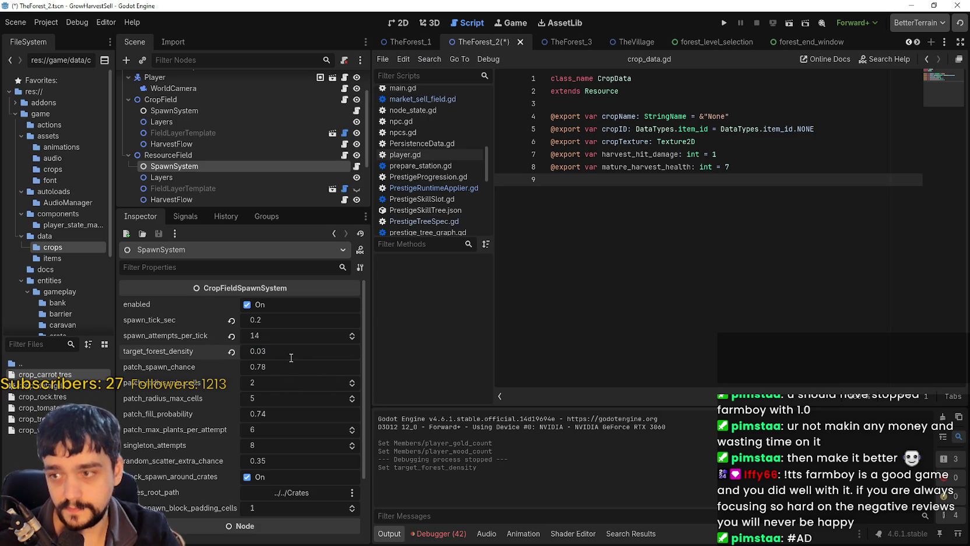
left_click(577, 42)
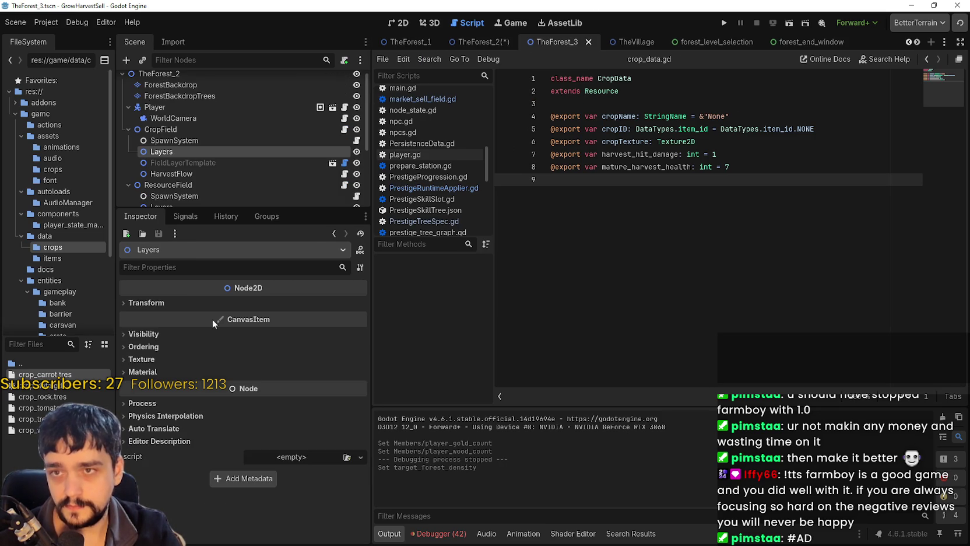
left_click(185, 120)
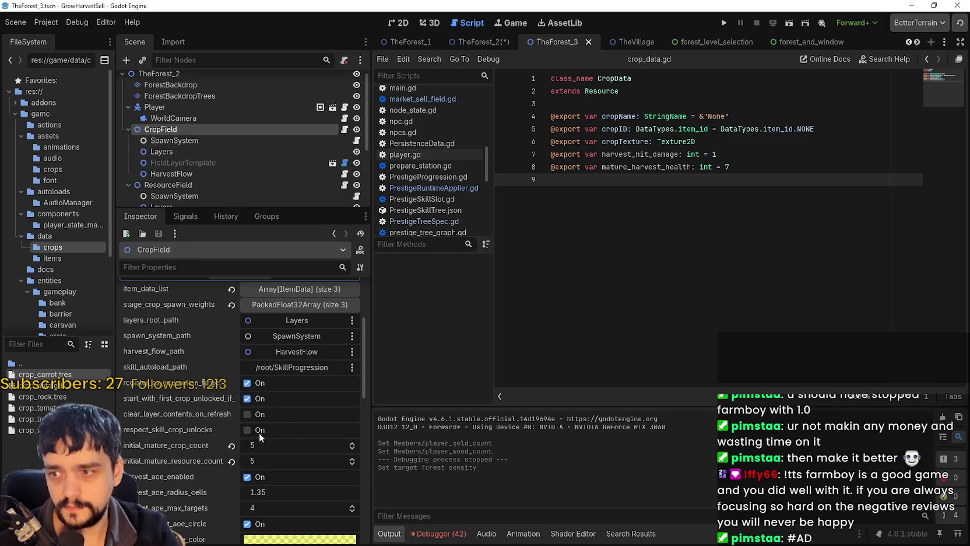
scroll(301, 409, "down", 5)
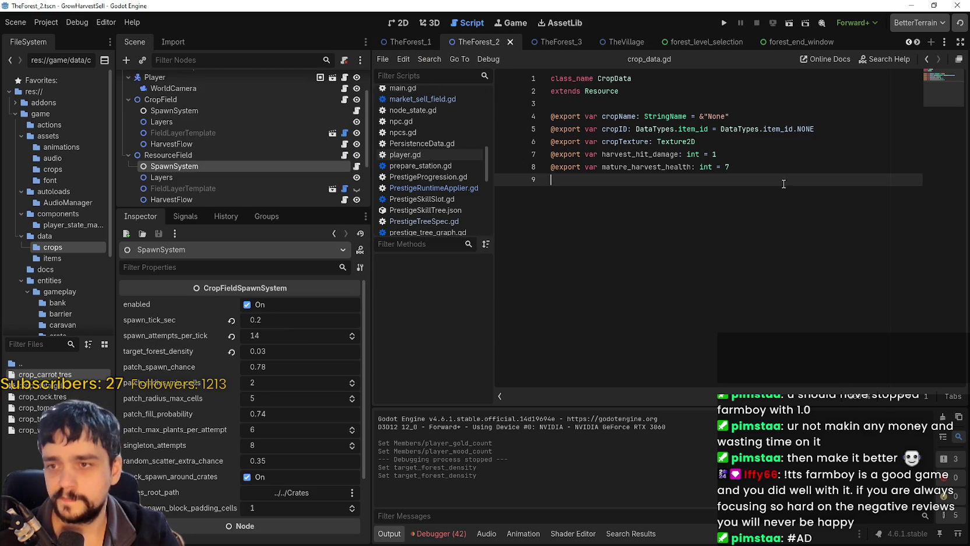
key("alt+Tab")
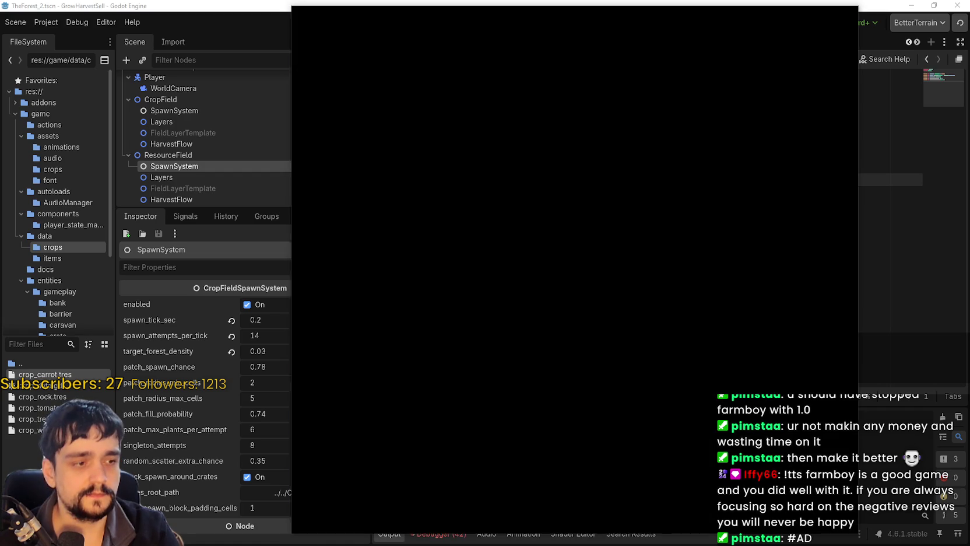
key("alt+Tab")
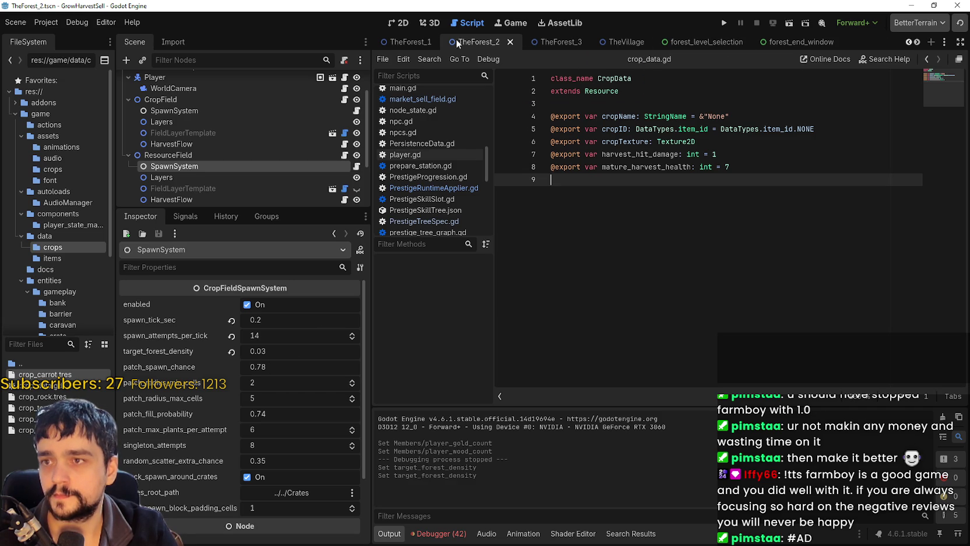
- Compare the CropField and ResourceField spawn settings across TheForest_1, TheForest_2 and TheForest_3
left_click(554, 43)
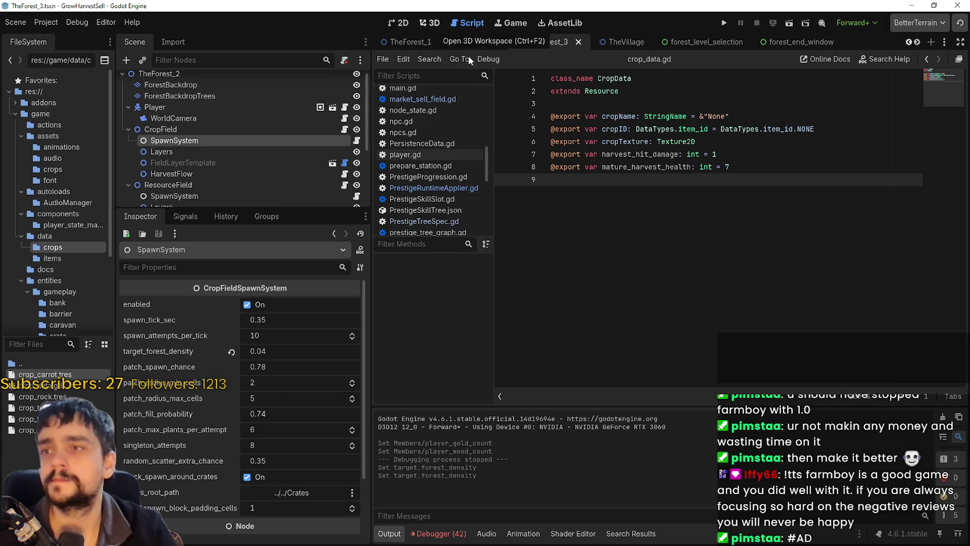
scroll(295, 174, "down", 2)
left_click(226, 144)
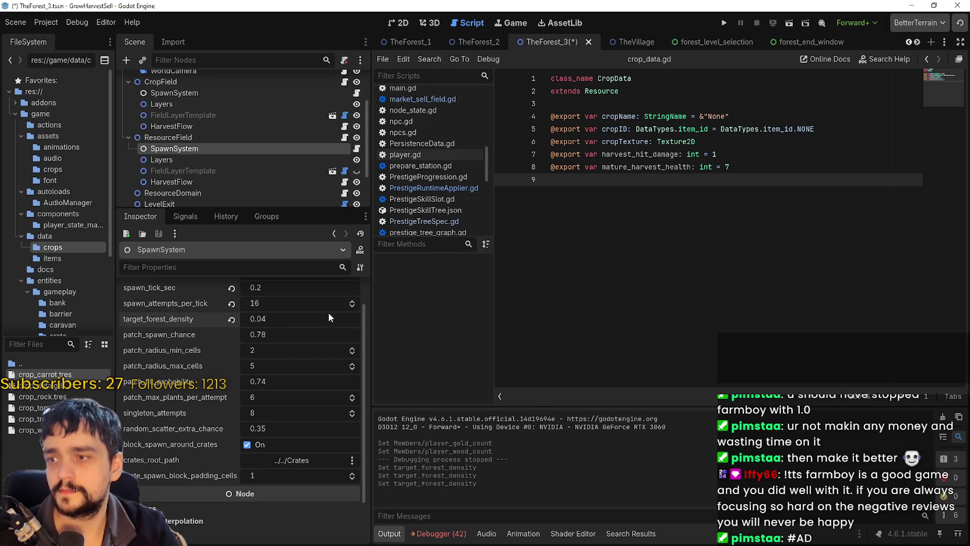
left_click(466, 46)
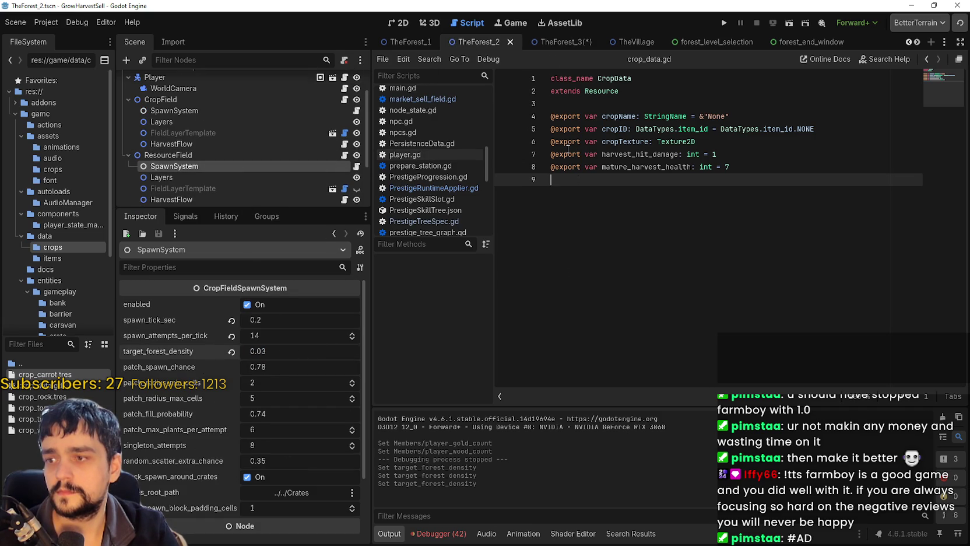
left_click(408, 42)
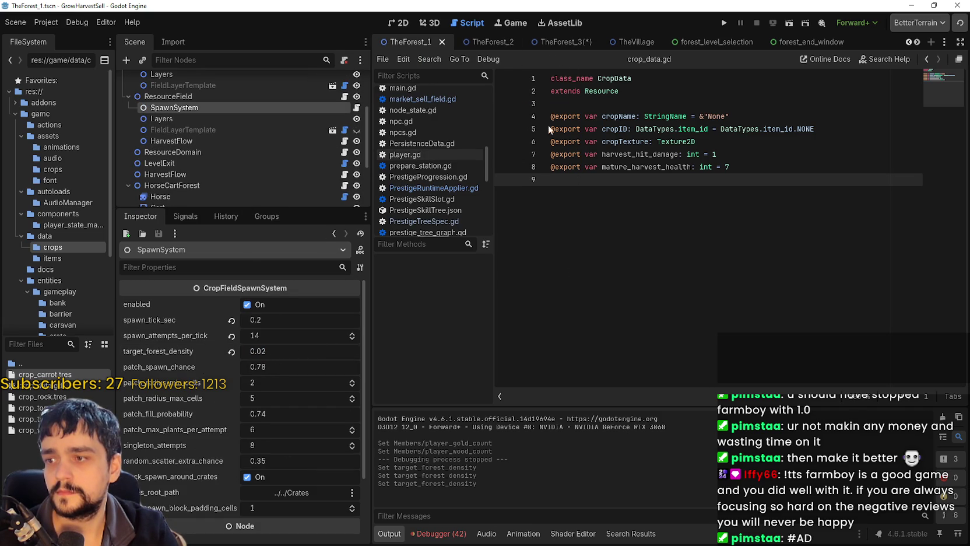
left_click(493, 43)
left_click(542, 41)
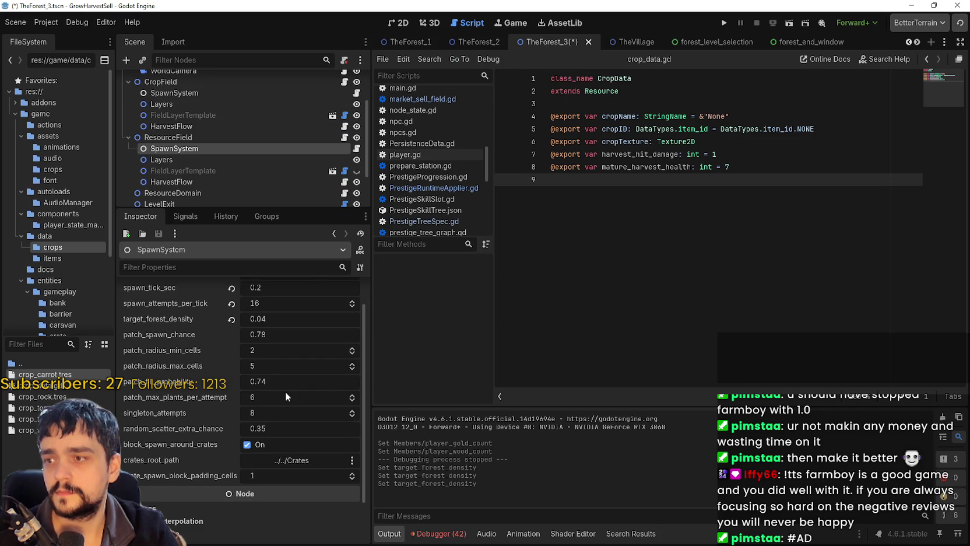
scroll(210, 129, "up", 1)
left_click(212, 109)
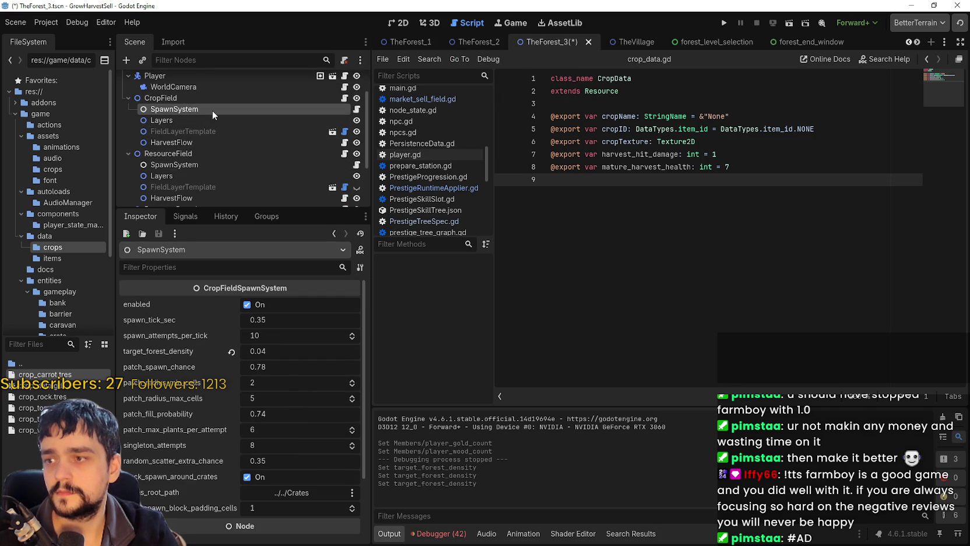
left_click(480, 40)
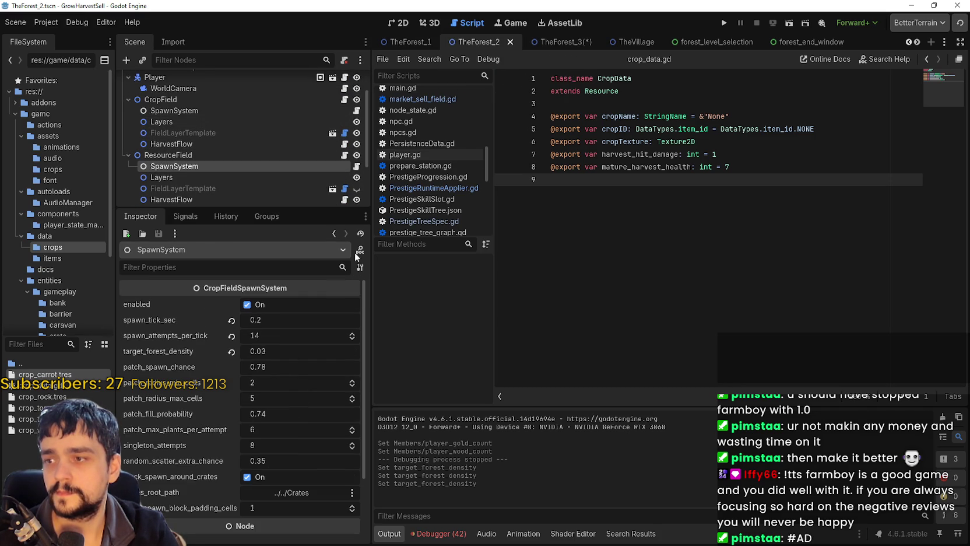
left_click(216, 110)
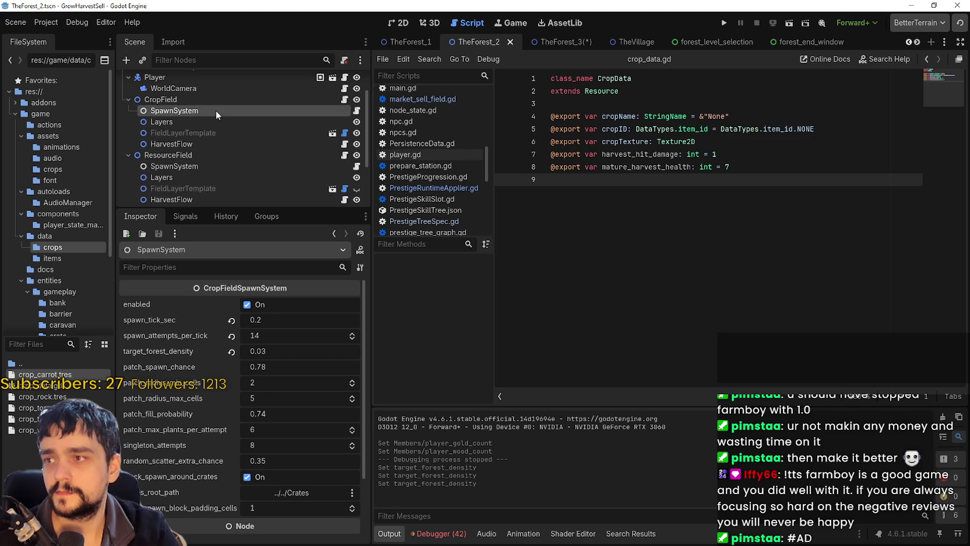
- Set TheForest_2's target_forest_density to 0.03, then save TheForest_2, TheForest_3 and TheForest_1
left_click(274, 351)
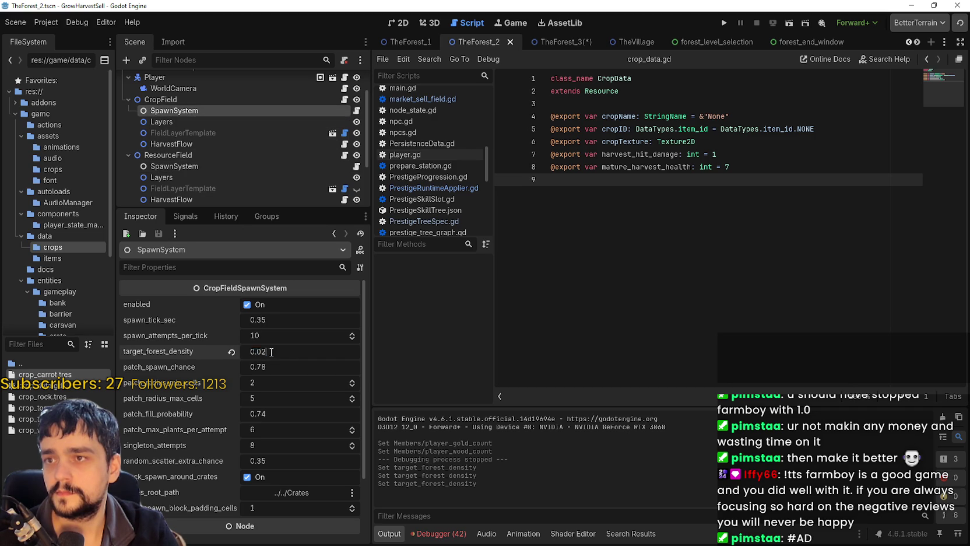
type("0.03")
key("Return")
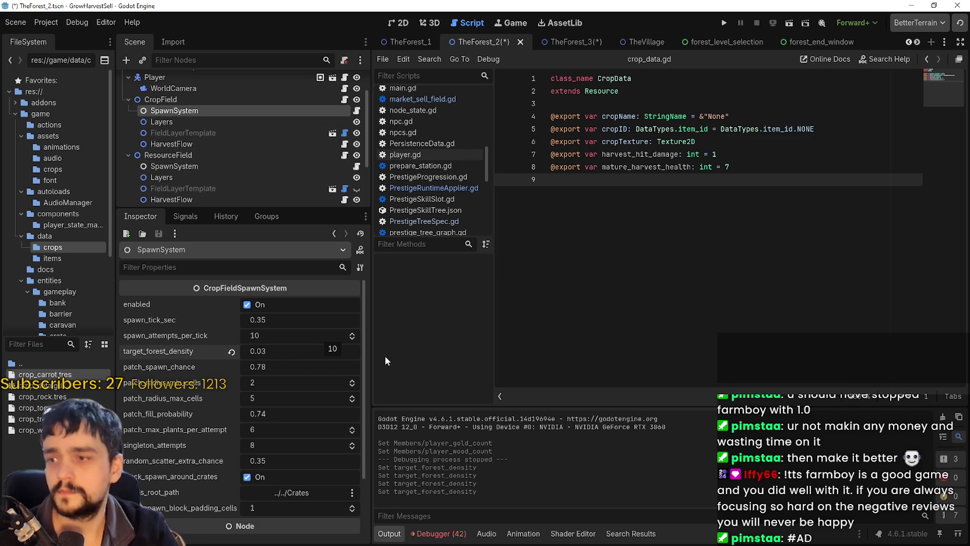
key("ctrl+s")
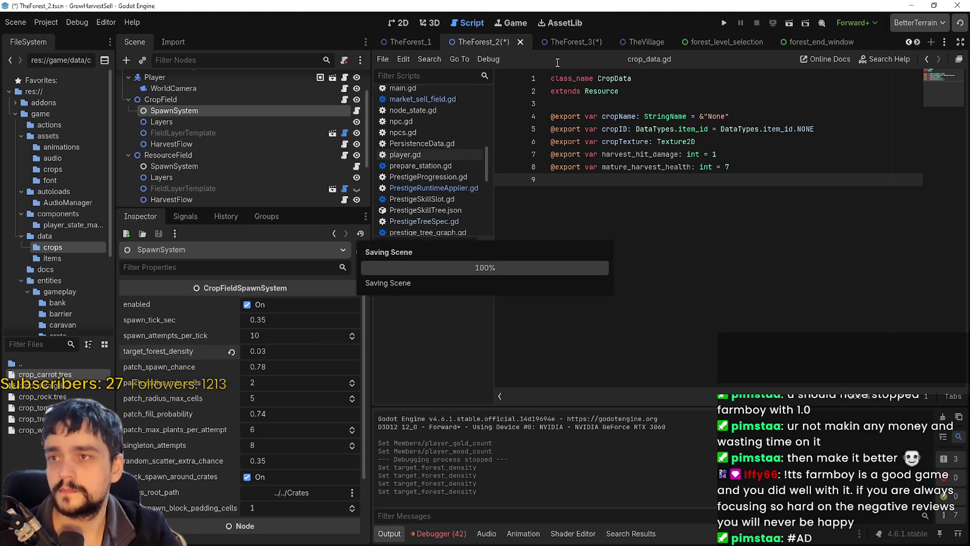
left_click(553, 48)
key("ctrl+s")
left_click(408, 42)
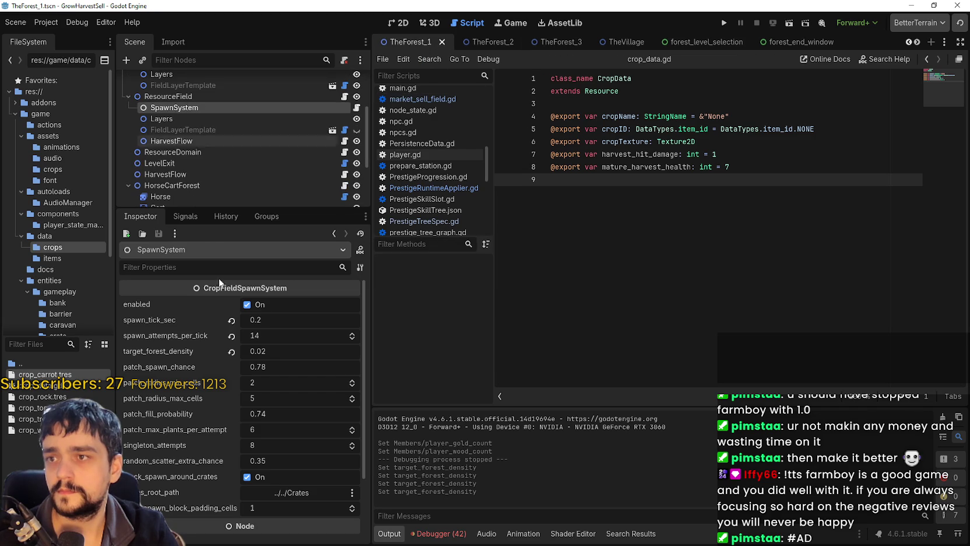
scroll(187, 120, "up", 3)
left_click(188, 108)
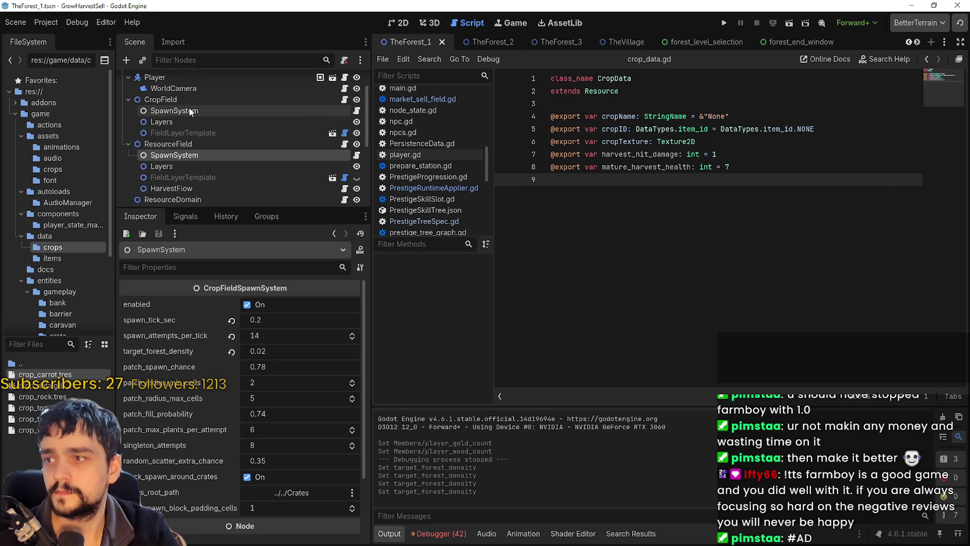
key("ctrl+s")
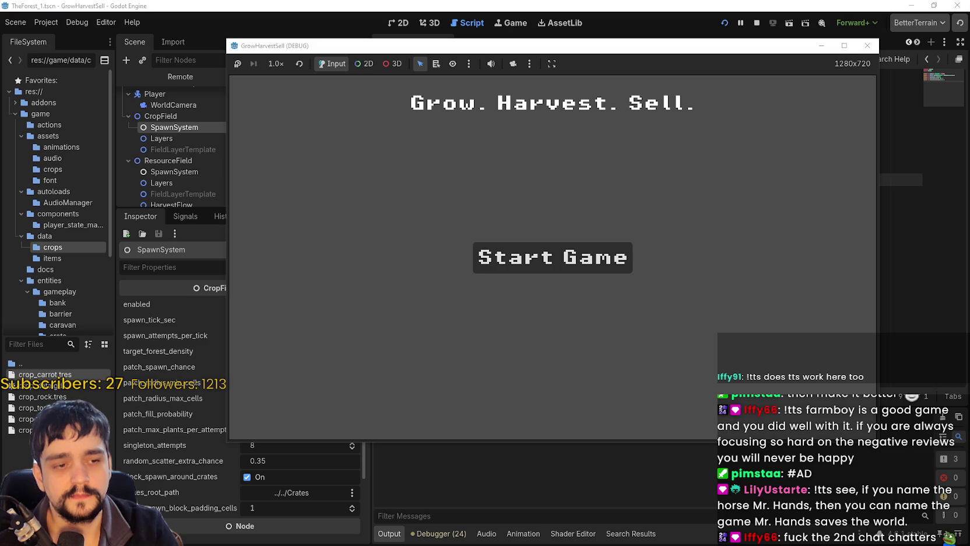
- Start a new game from the Grow. Harvest. Sell. title screen
left_click(620, 264)
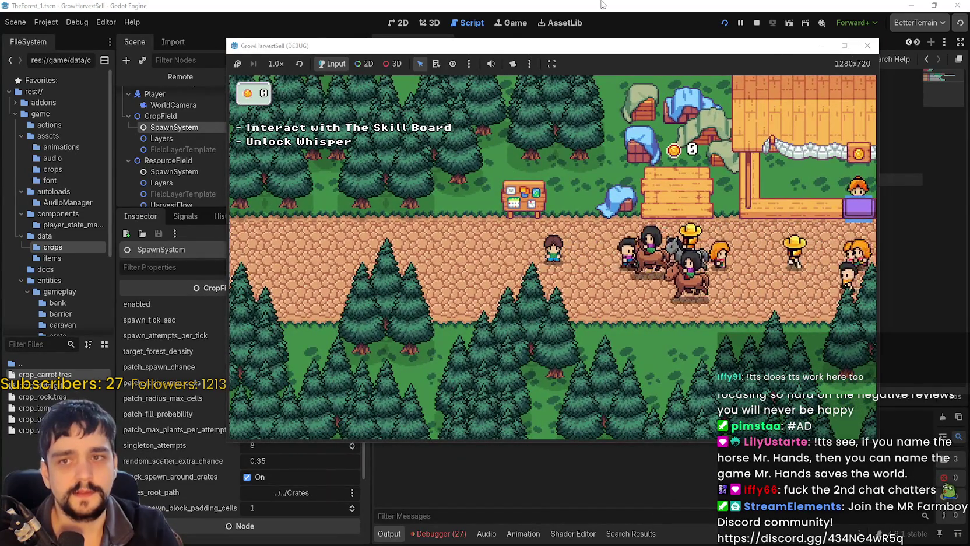
- In the remote PersistenceData node, set the player's gold and wood to 434343
left_click(867, 46)
left_click(169, 72)
left_click(194, 150)
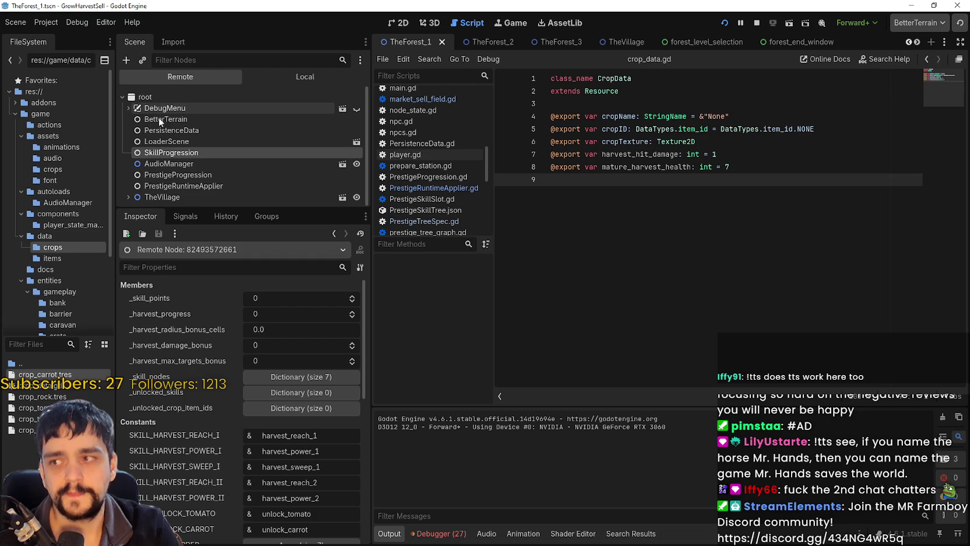
left_click(169, 130)
left_click(279, 347)
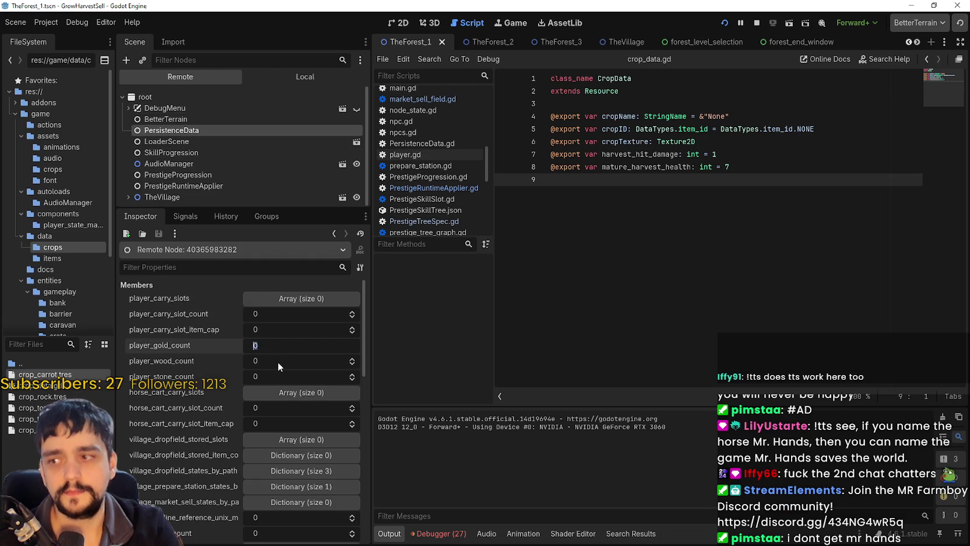
type("43")
left_click(275, 361)
type("4343")
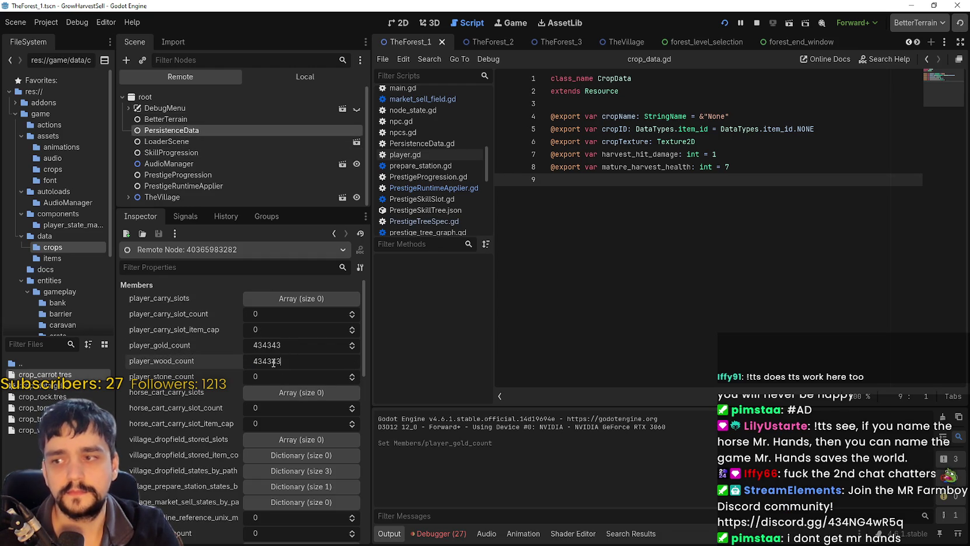
- Bring the running game window to the front and maximize it
left_click(305, 76)
left_click(258, 163)
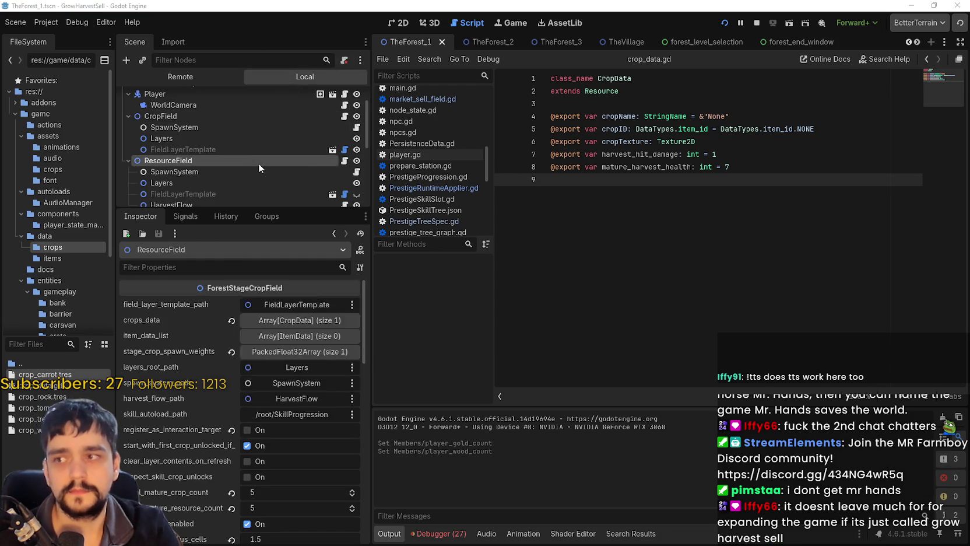
left_click(843, 47)
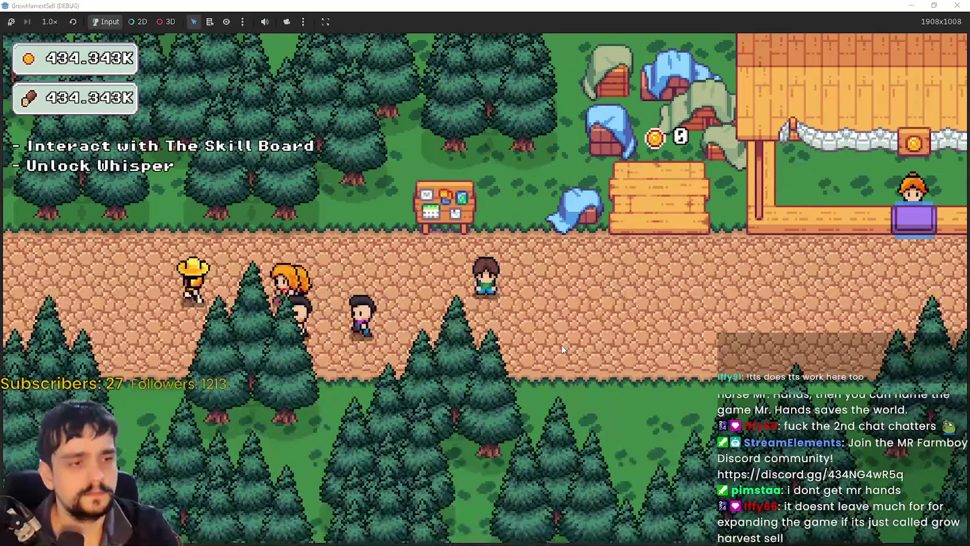
- At the Prestige skill board, unlock Whisper and buy the first skill next to it
key("a")
key("e")
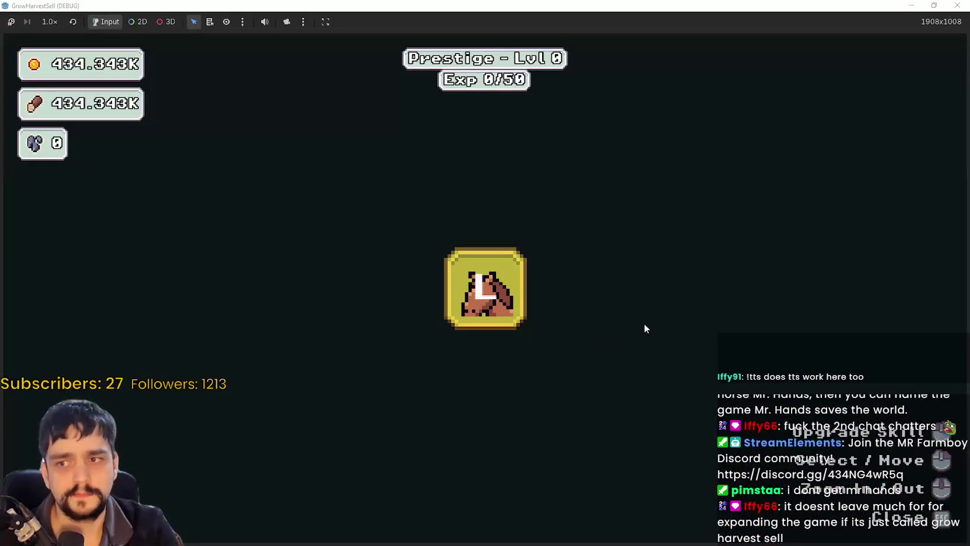
left_click(462, 316)
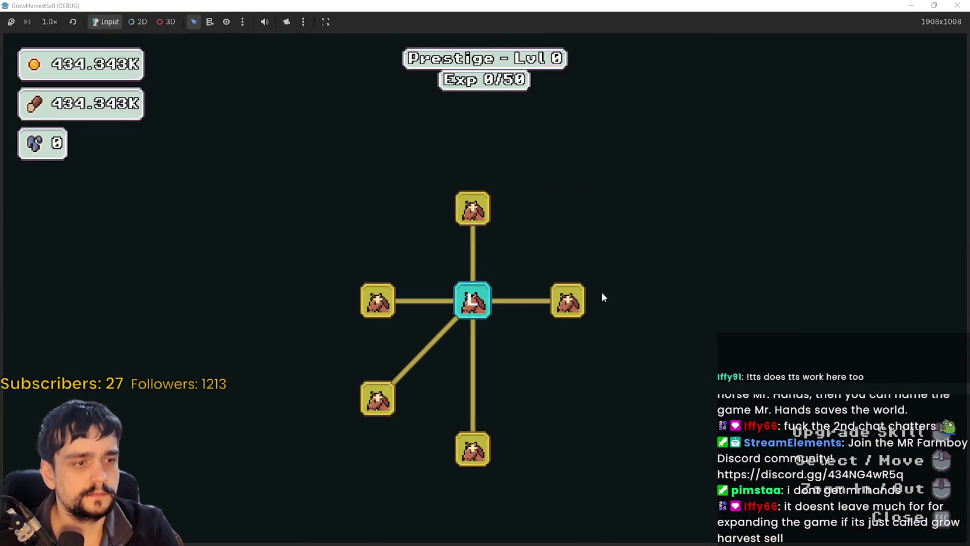
scroll(601, 291, "down", 1)
scroll(601, 292, "up", 3)
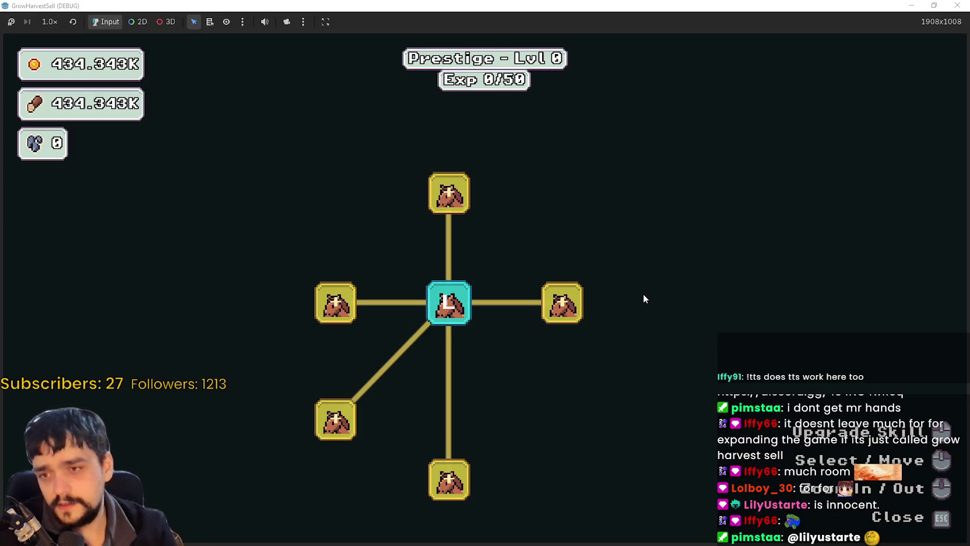
scroll(385, 390, "down", 3)
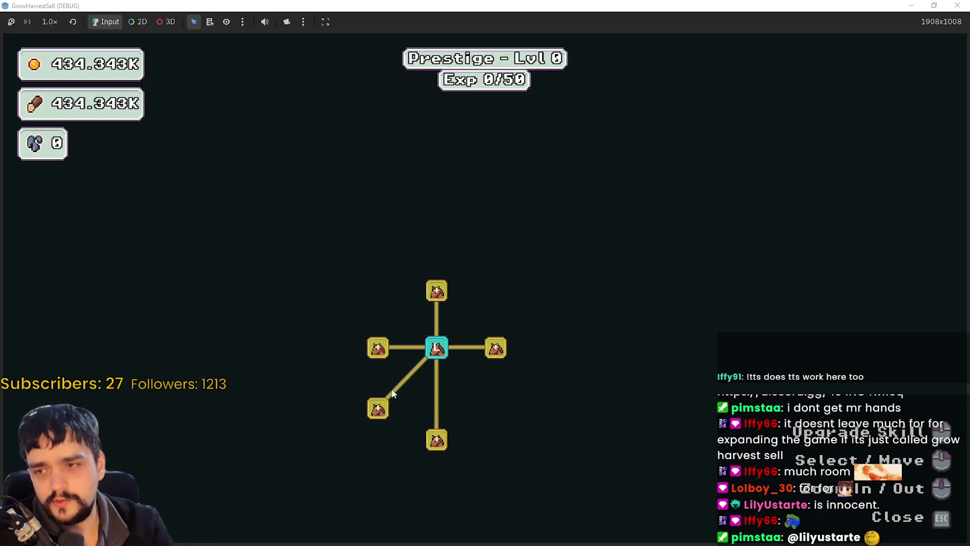
left_click(385, 348)
- Buy the remaining starting skill nodes and the lower branch, including Crop Merchant and Wood Master
left_click(378, 408)
left_click(335, 377)
left_click(333, 348)
left_click(334, 307)
left_click(320, 408)
left_click(324, 449)
left_click(437, 441)
left_click(404, 486)
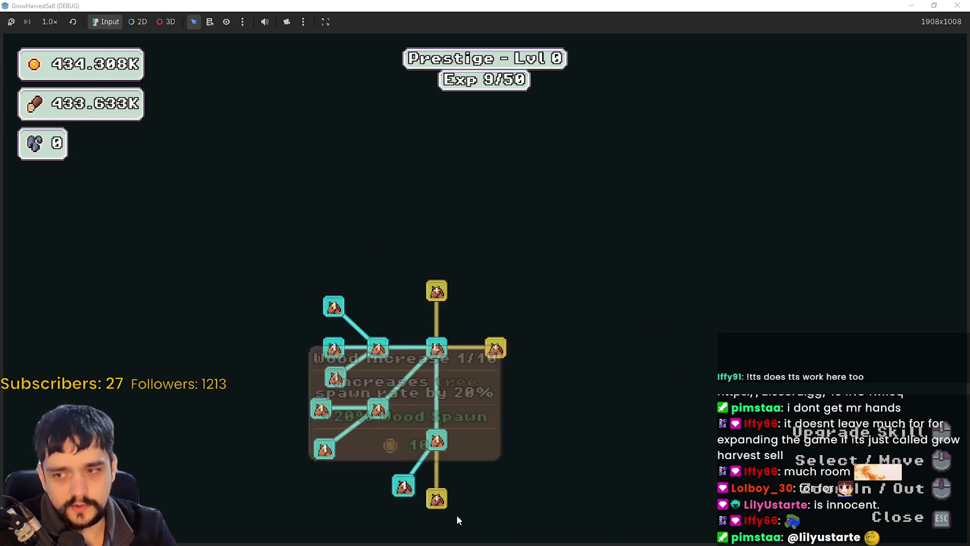
left_click(437, 498)
- Rank Wood Increase up to its 10/10 maximum
left_click_drag(548, 457, 597, 290)
left_click(446, 318)
left_click(445, 318)
left_click(445, 318)
left_click(444, 318)
left_click(444, 318)
left_click(444, 318)
left_click(444, 318)
left_click(444, 318)
left_click(444, 317)
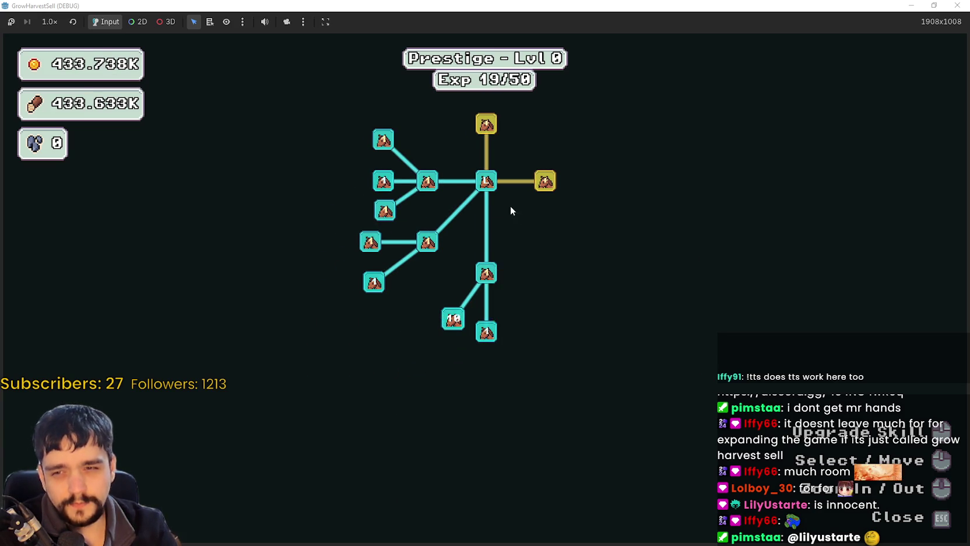
- Buy the right and top gold nodes, then max out Crop Domain Damage
left_click_drag(537, 184, 555, 256)
left_click(556, 257)
left_click(502, 201)
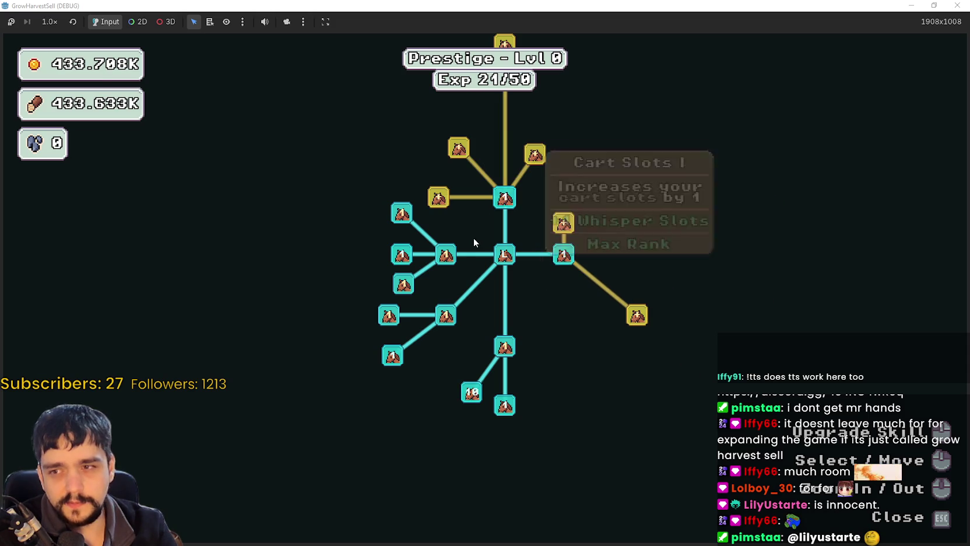
left_click(449, 259)
left_click(449, 260)
left_click(449, 259)
left_click(449, 259)
left_click(449, 260)
left_click(449, 260)
- Max out Crop Domain Damage II, Domain Expansion and Dopple Sickle
left_click(402, 215)
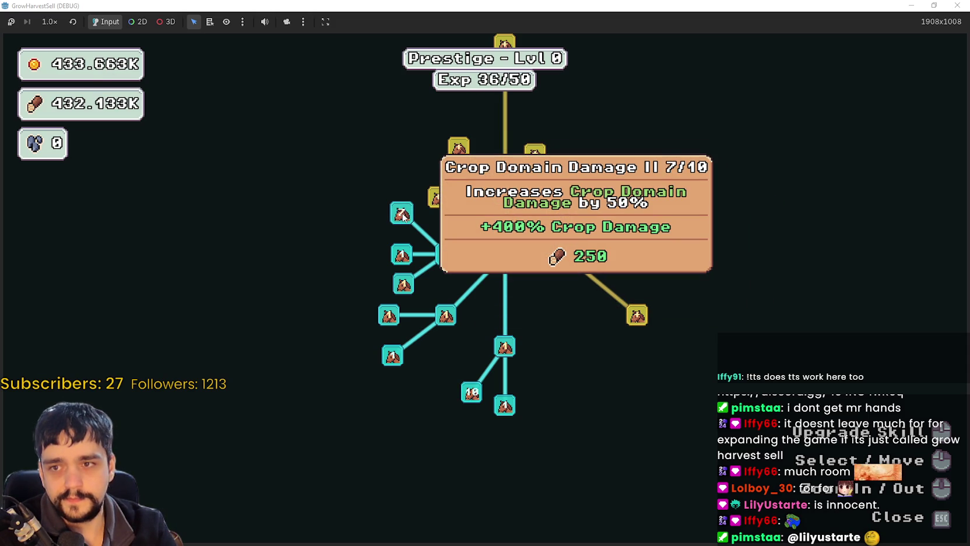
left_click(400, 263)
left_click(401, 211)
left_click(403, 289)
left_click(403, 285)
- Rank up Forest 1 - 3 Spawn Rate, then buy the node that opens new branches
left_click(389, 315)
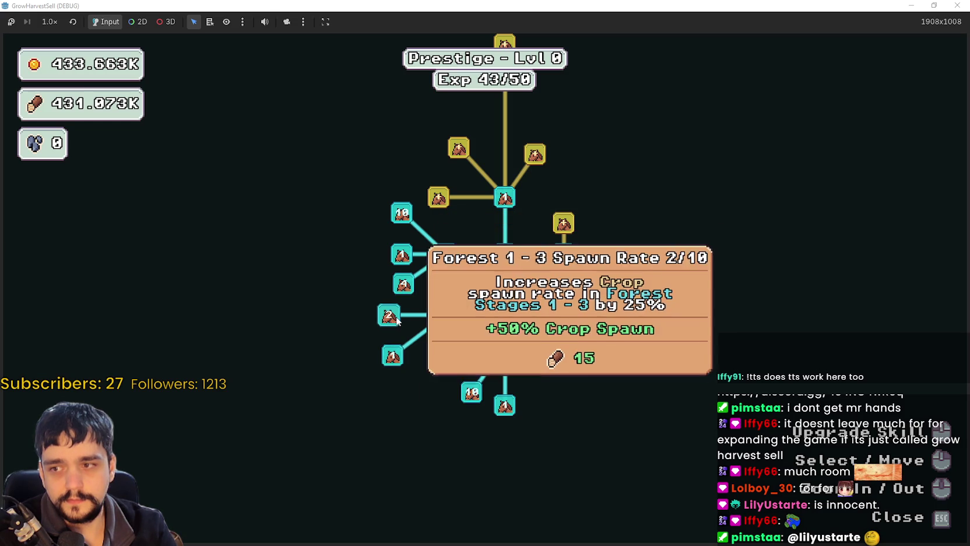
left_click(389, 315)
left_click(389, 315)
left_click(389, 315)
left_click(389, 315)
left_click(389, 315)
left_click(389, 315)
left_click(389, 315)
left_click(389, 314)
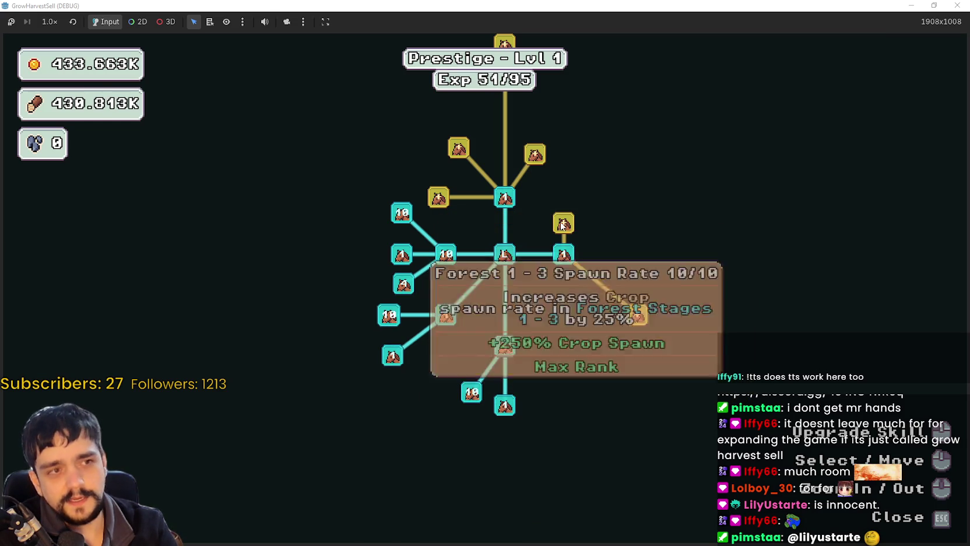
left_click(563, 223)
- Max out Domain Charge
left_click_drag(637, 173, 593, 280)
left_click(578, 290)
left_click(578, 289)
left_click(578, 290)
left_click(579, 289)
left_click(578, 290)
- Max out Resource Domain Damage, Crops Value and Crop Insurance
left_click(511, 336)
left_click(511, 336)
left_click(511, 337)
left_click(511, 337)
left_click(510, 337)
left_click(511, 336)
left_click(511, 337)
left_click(511, 336)
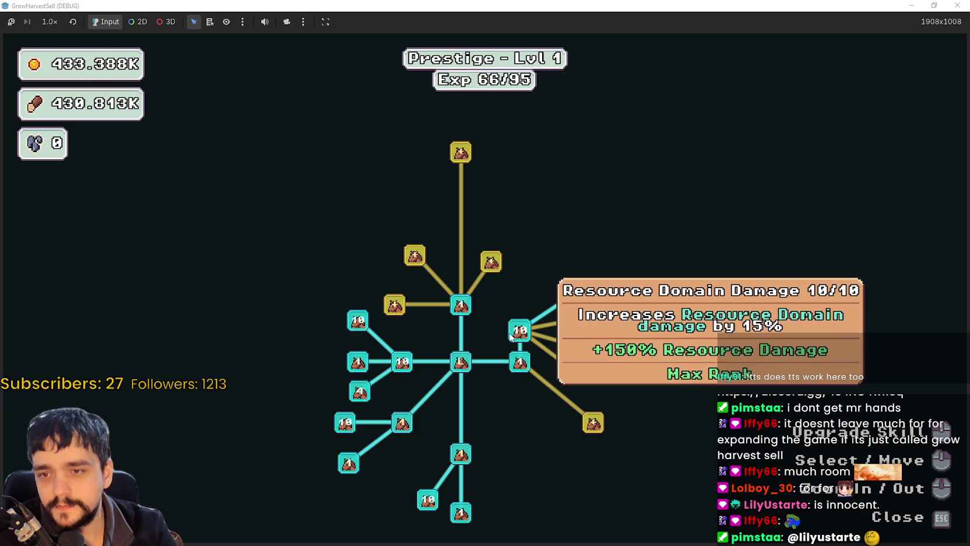
left_click(403, 422)
left_click(403, 422)
left_click(403, 423)
left_click(403, 423)
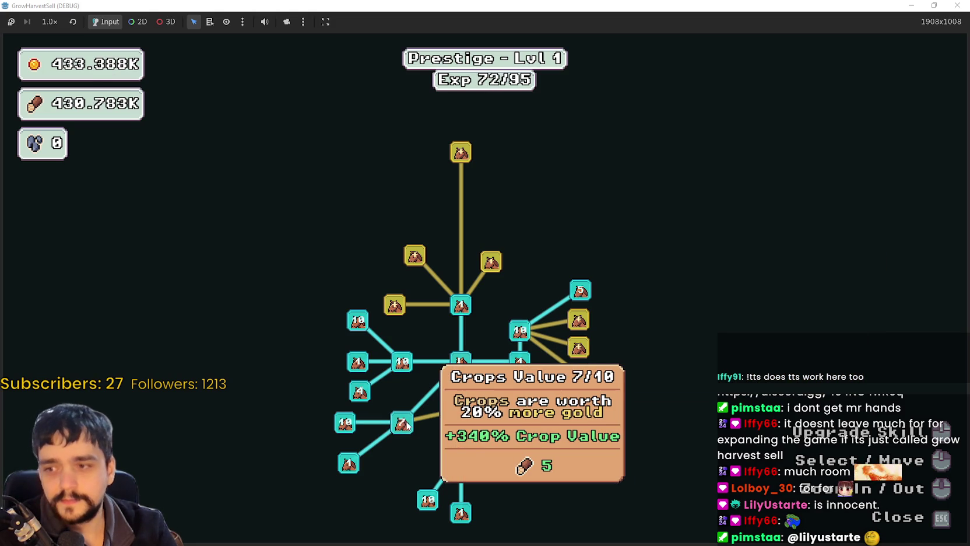
left_click(402, 422)
left_click(402, 423)
left_click(402, 422)
left_click(461, 407)
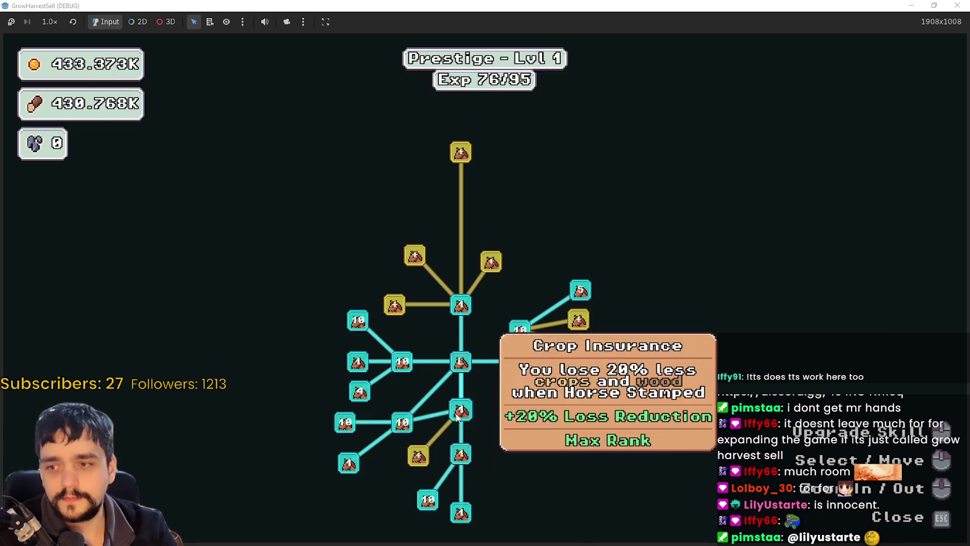
- Max out Light Feet and bring Wood Gatherer to 10/10
left_click(418, 461)
left_click(418, 461)
left_click(418, 461)
left_click(418, 460)
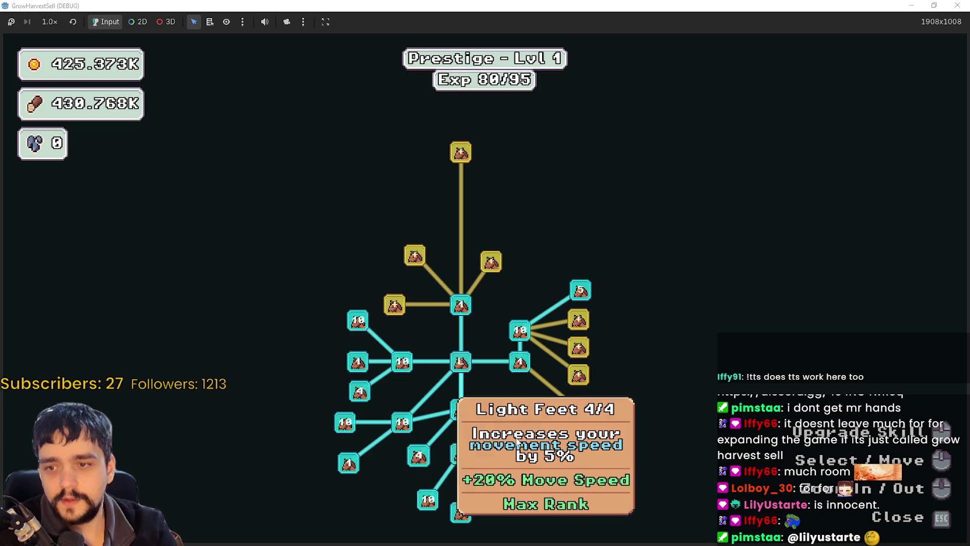
left_click(460, 453)
left_click(461, 454)
left_click(461, 454)
left_click(461, 453)
left_click(460, 454)
left_click(461, 454)
left_click(460, 454)
left_click(461, 453)
left_click(461, 454)
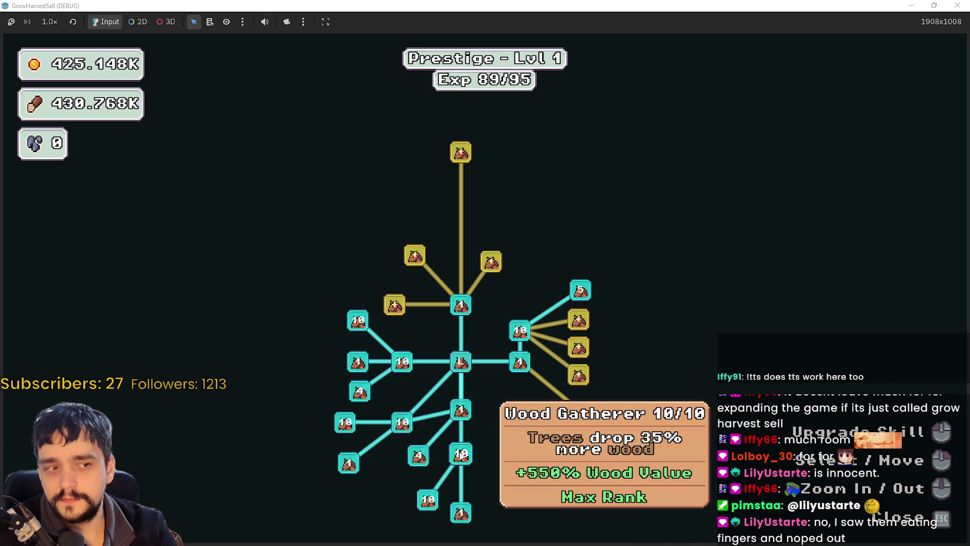
mouse_move(428, 499)
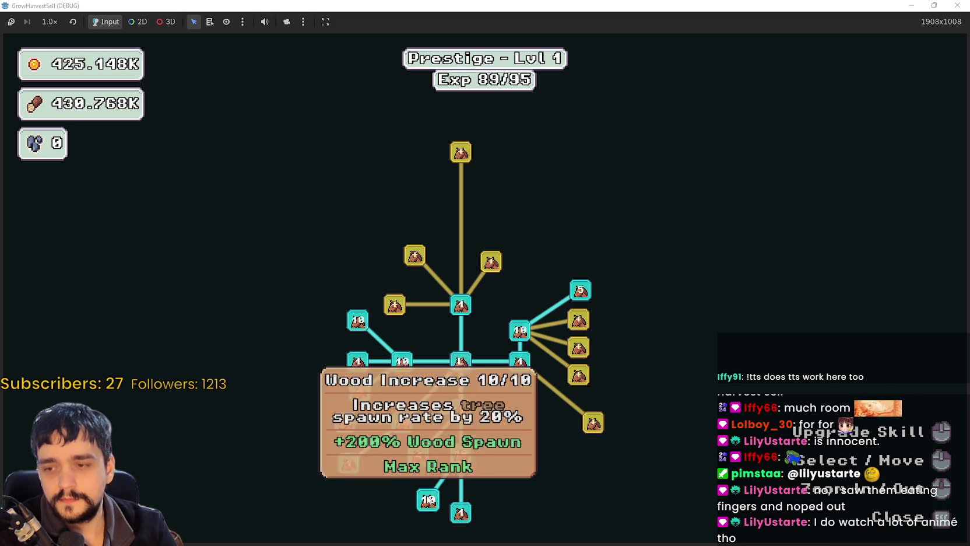
left_click_drag(558, 426, 485, 465)
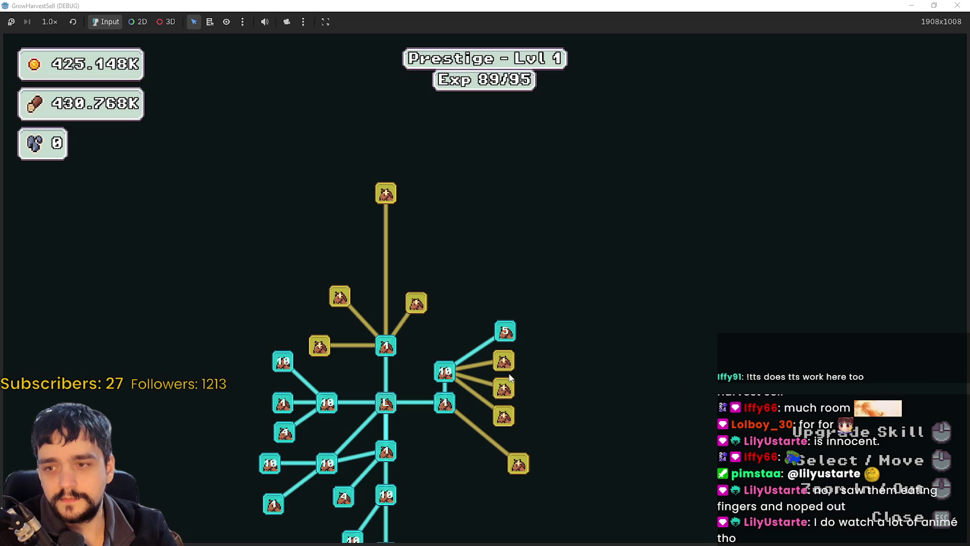
- Bring Resource Domain Damage II to 10/10 and unlock Domain Chain and Domain Range
left_click(504, 371)
left_click(503, 371)
left_click(504, 371)
left_click(504, 371)
left_click(504, 371)
left_click(503, 371)
left_click(504, 371)
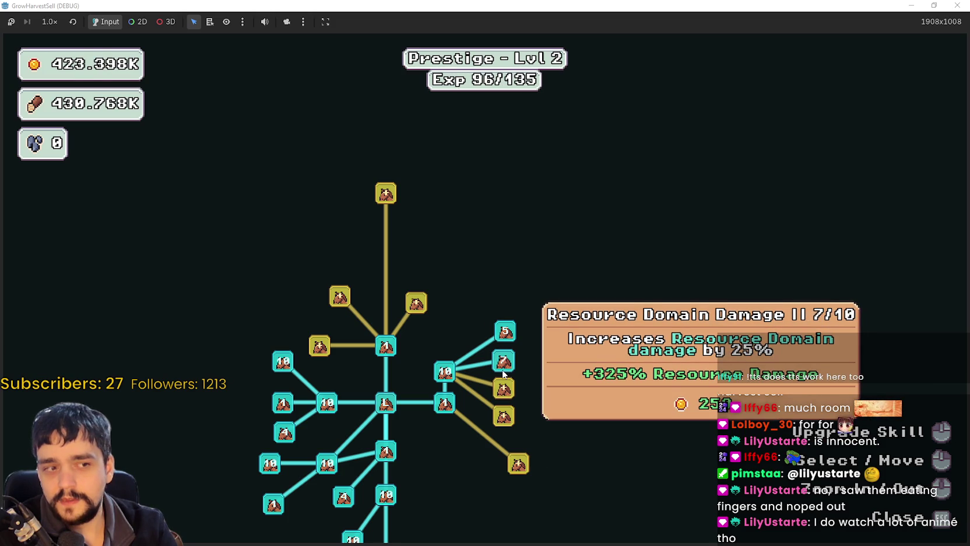
left_click(503, 374)
left_click(503, 374)
left_click(503, 374)
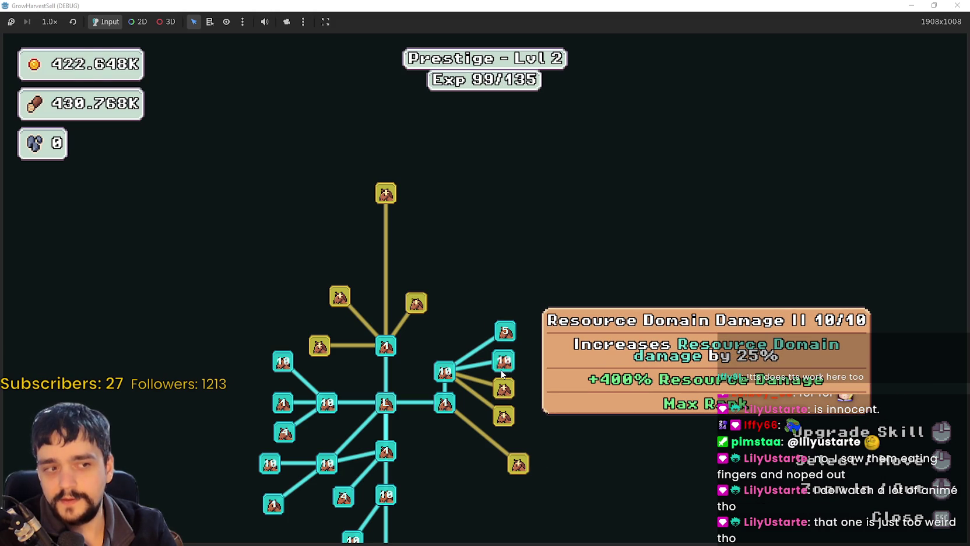
left_click(503, 388)
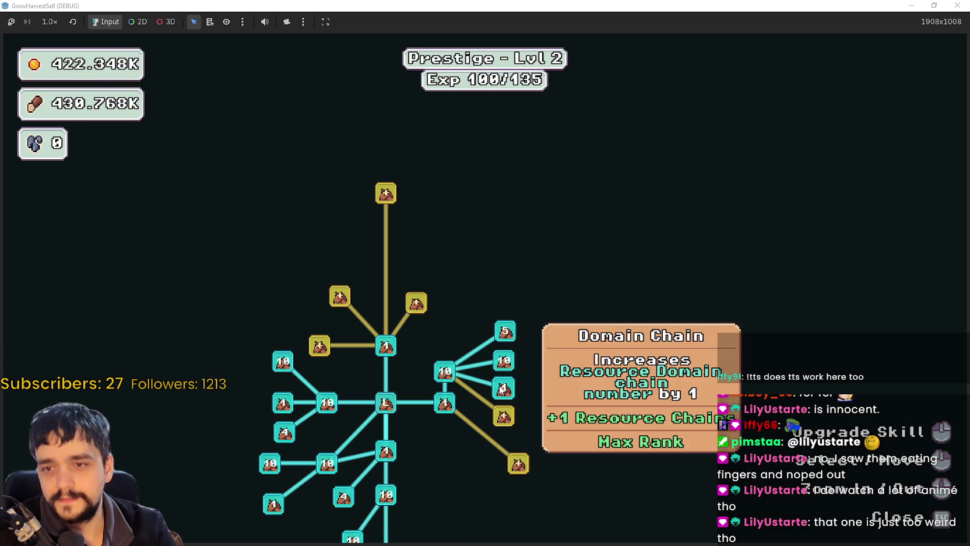
left_click(504, 415)
- Buy the lower-branch gold node and its neighbour, then max Barrier Energy I at 10/10
left_click(517, 464)
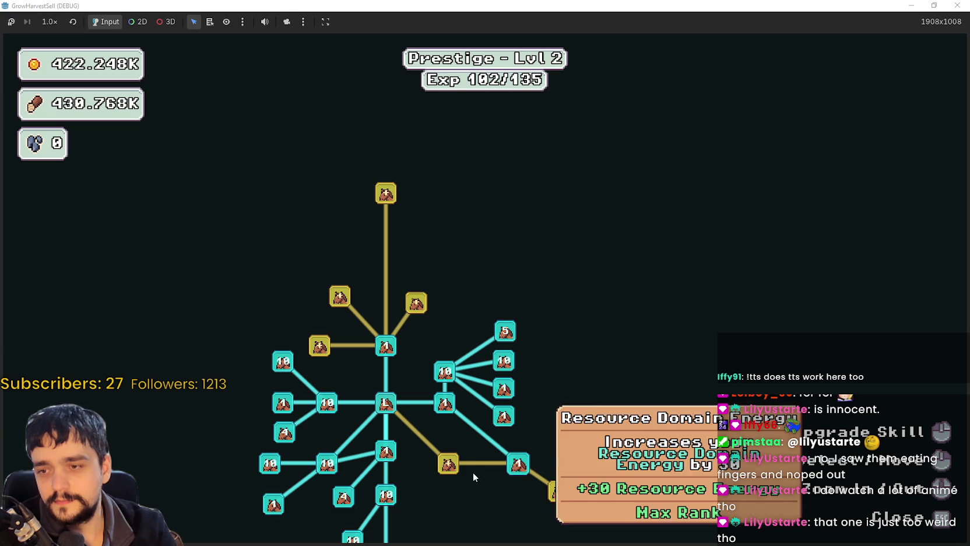
left_click(450, 464)
left_click(499, 505)
left_click(500, 506)
left_click(500, 506)
left_click(501, 506)
left_click(501, 507)
left_click(501, 507)
left_click(501, 507)
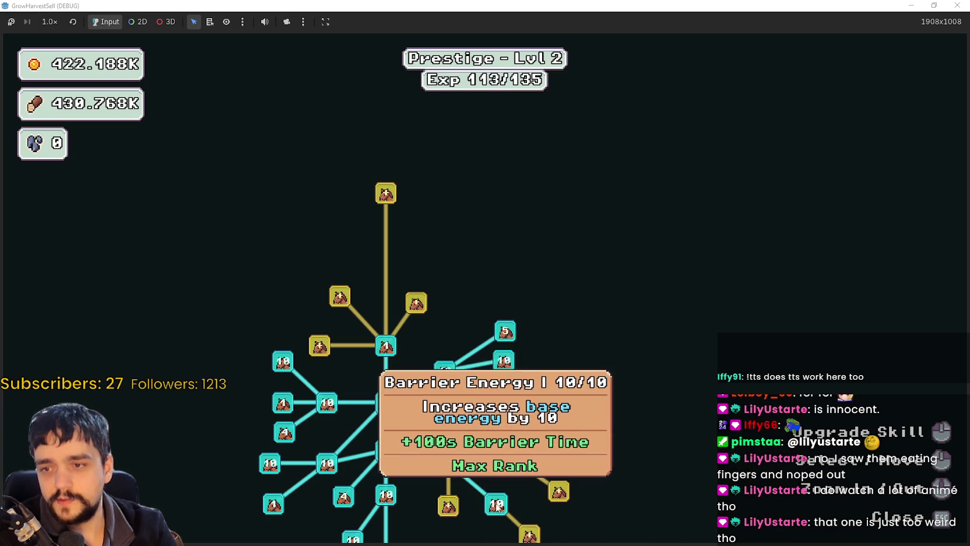
- Buy Crop Donate Energy and the next gold node, then max Barrier Energy II at 10/10
left_click(561, 493)
left_click(564, 493)
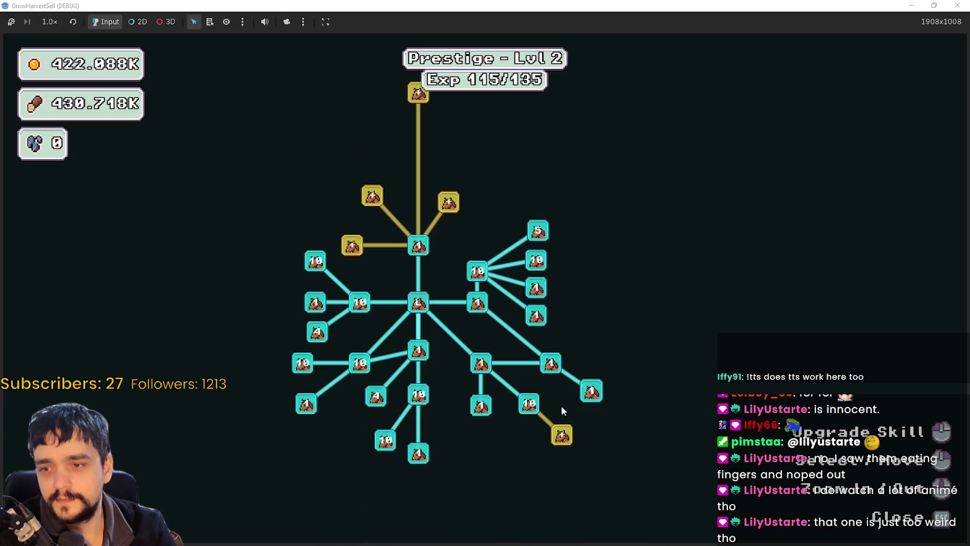
left_click(563, 435)
left_click(564, 435)
left_click(564, 435)
left_click(564, 433)
left_click(564, 432)
left_click(562, 435)
left_click(562, 435)
left_click(563, 435)
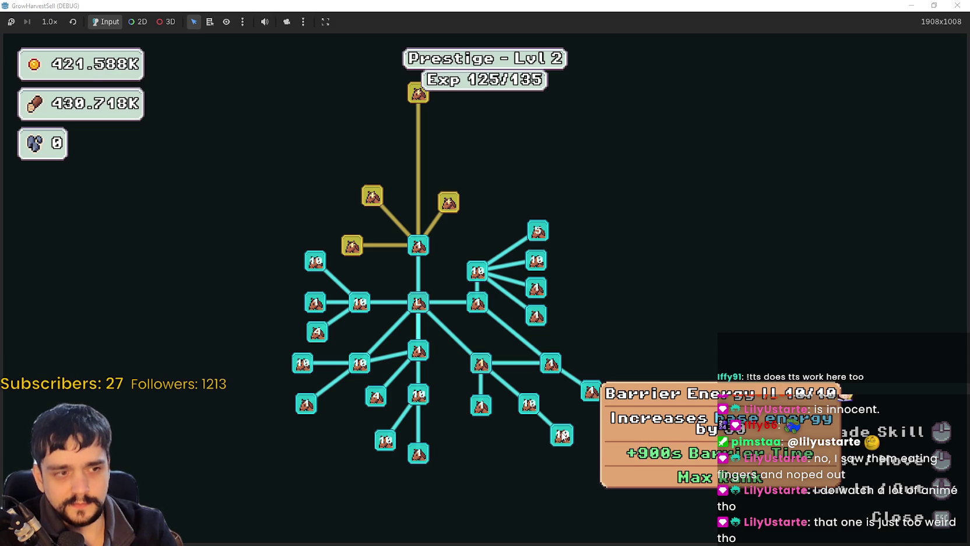
- Buy Item Capacity I and II, Cart Slots II, and Market Slots I and II
left_click(434, 333)
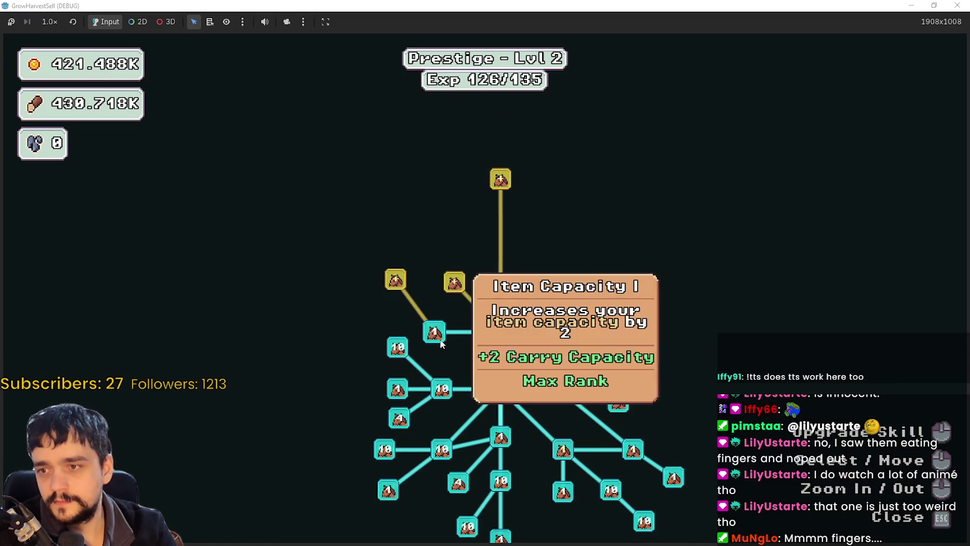
left_click(454, 287)
left_click(389, 281)
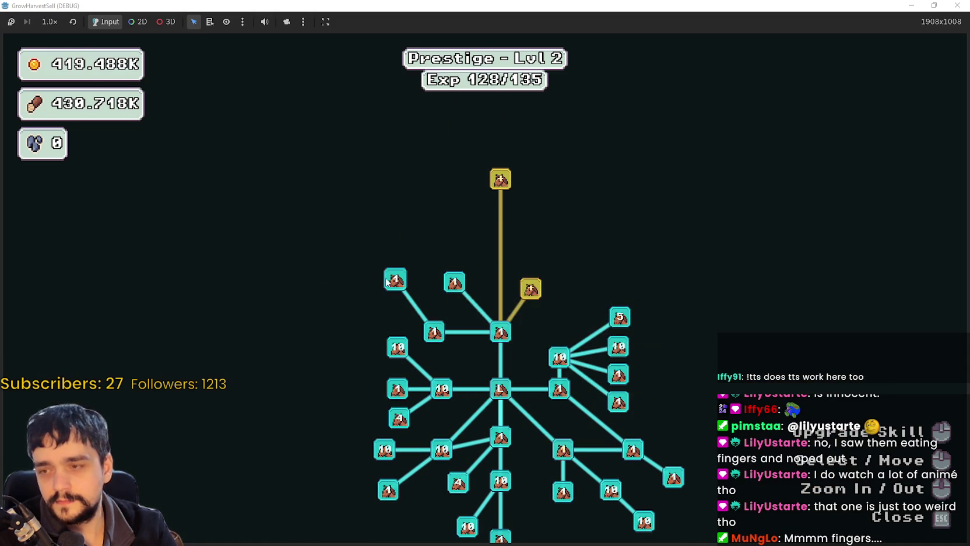
left_click(530, 288)
left_click(531, 234)
- Bring Market Speed to 5/5, then buy Market Speed II and Expedition Demand
left_click(582, 241)
left_click(581, 241)
left_click(576, 239)
left_click(577, 239)
left_click(576, 238)
left_click(576, 238)
left_click(583, 209)
left_click(624, 239)
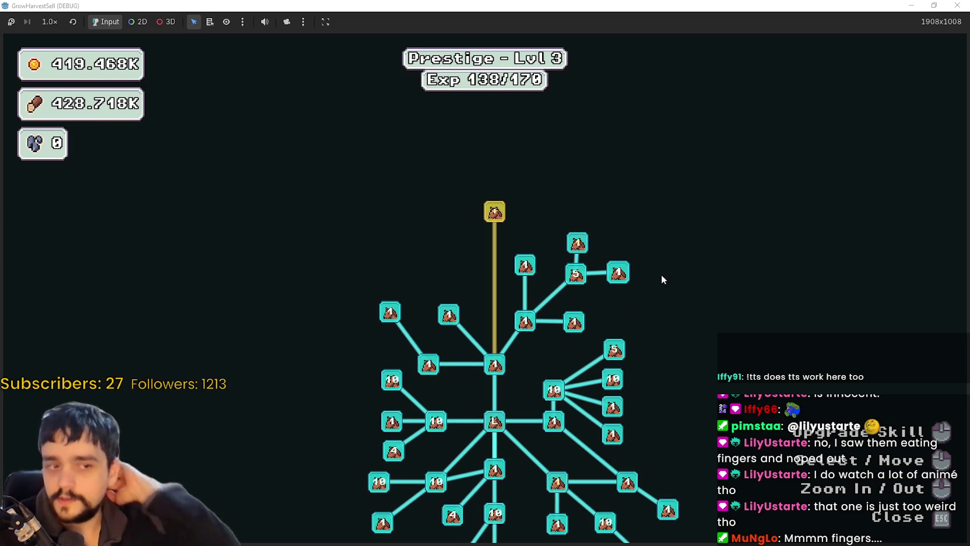
left_click(578, 243)
- Pan around the Lvl 3 skill tree to review it, then close the board
left_click_drag(688, 384, 765, 252)
scroll(770, 248, "up", 2)
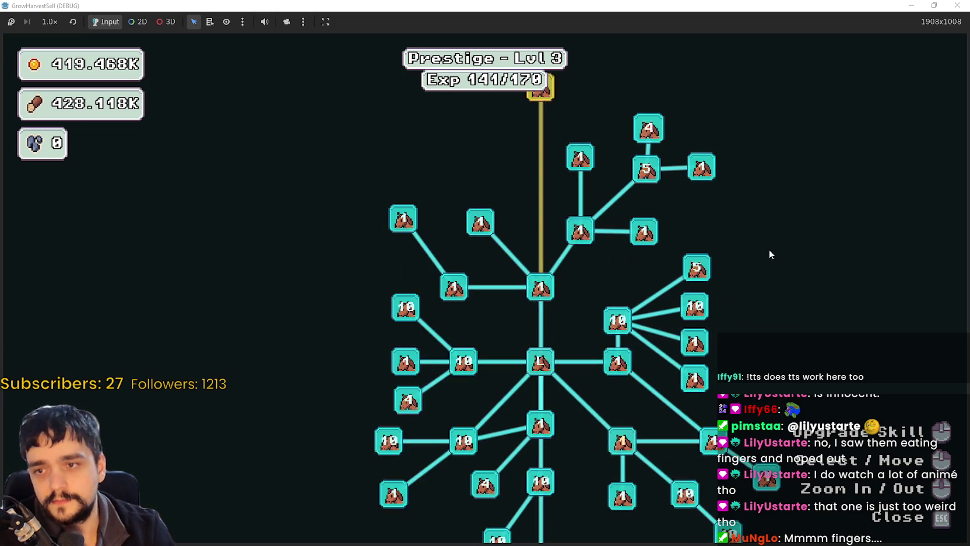
scroll(770, 248, "down", 2)
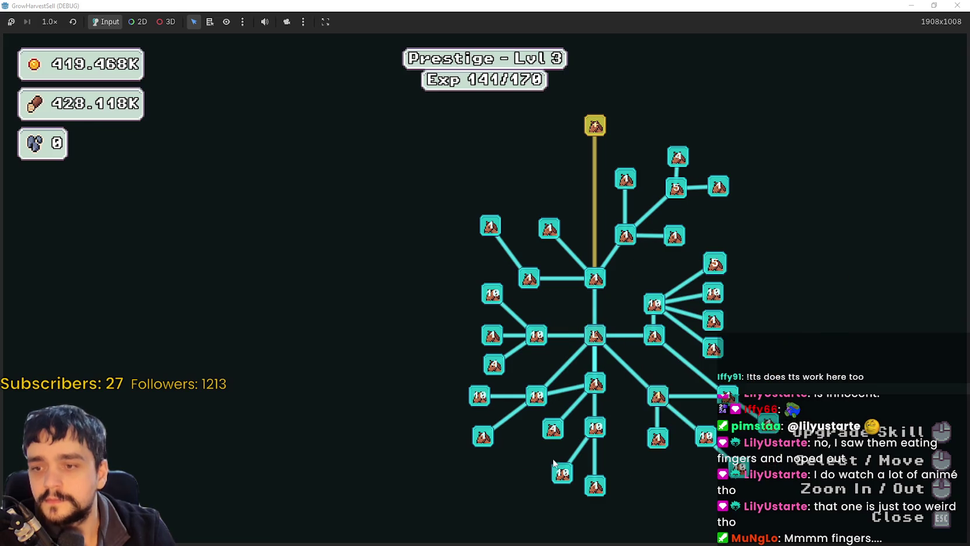
left_click_drag(581, 480, 543, 395)
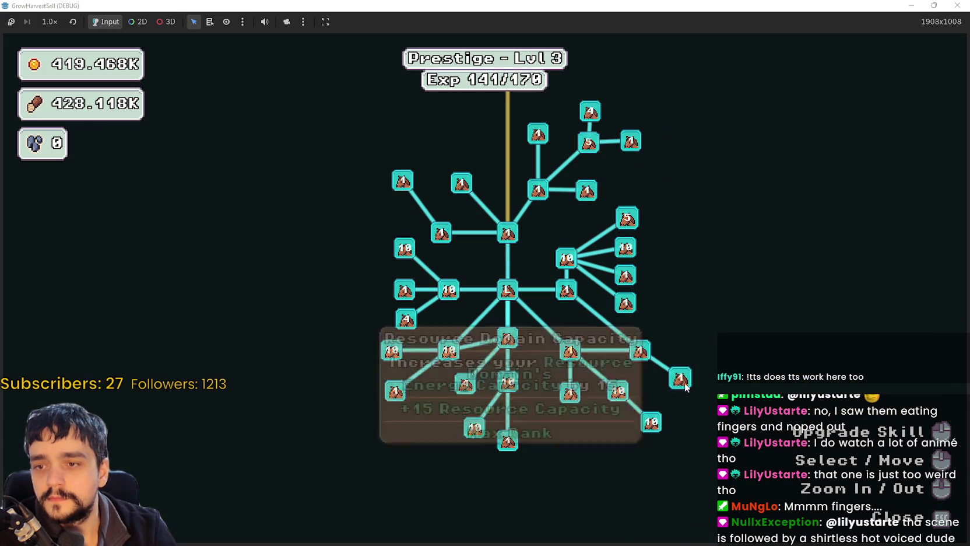
left_click_drag(716, 288, 711, 343)
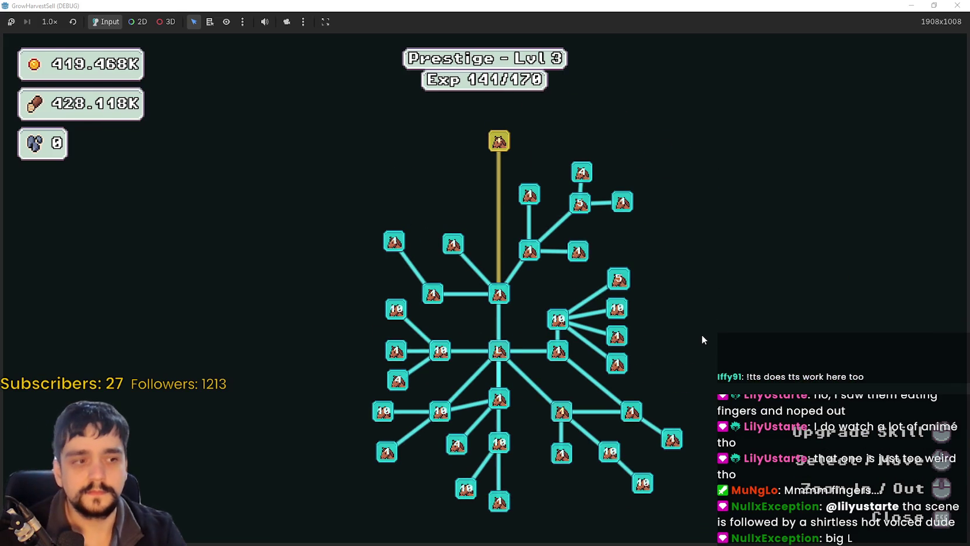
key("Escape")
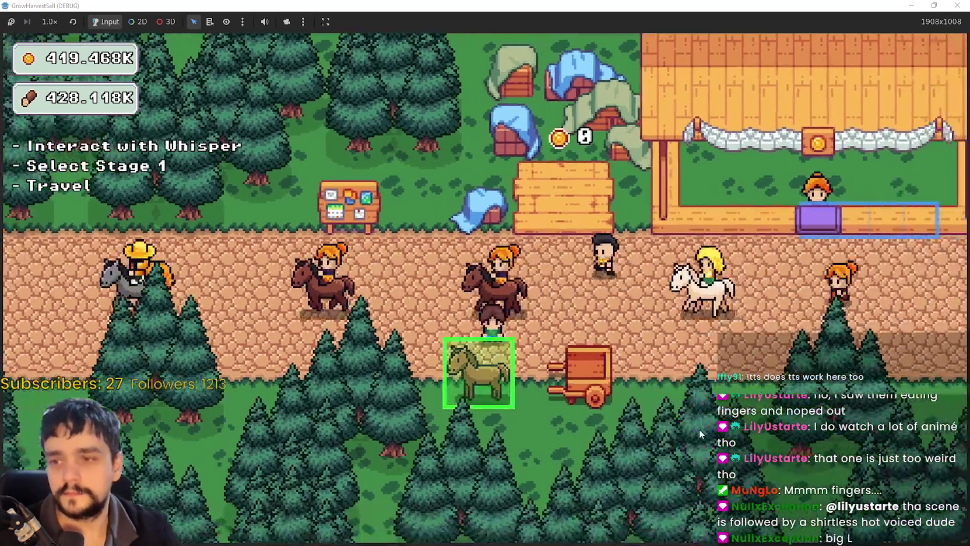
- Travel to the Stage 1 forest via Whisper and harvest the first crop
key("e")
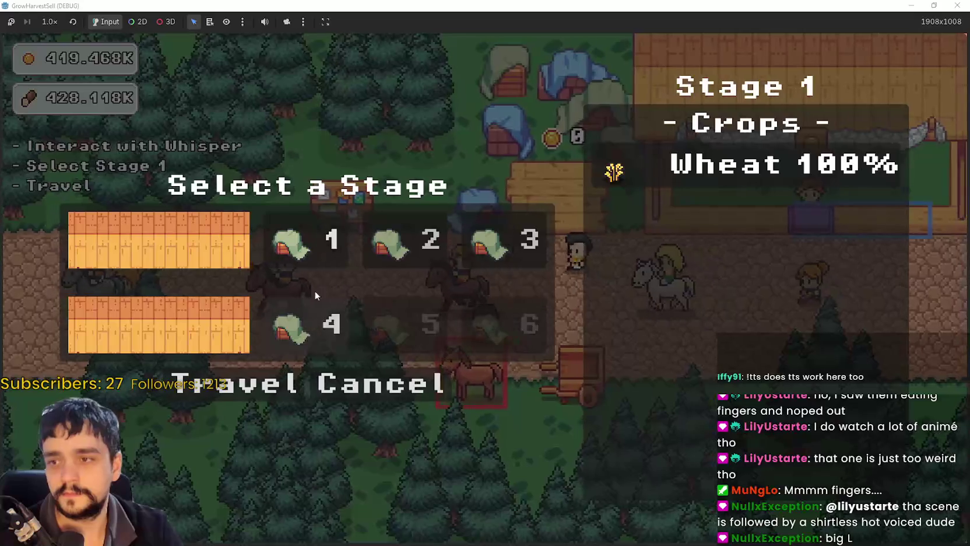
left_click(232, 385)
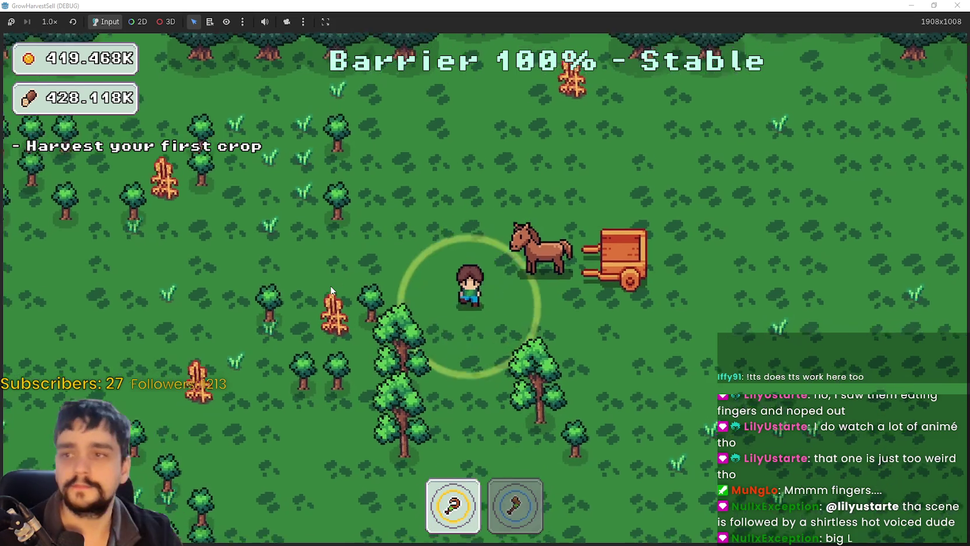
key("a")
key("2")
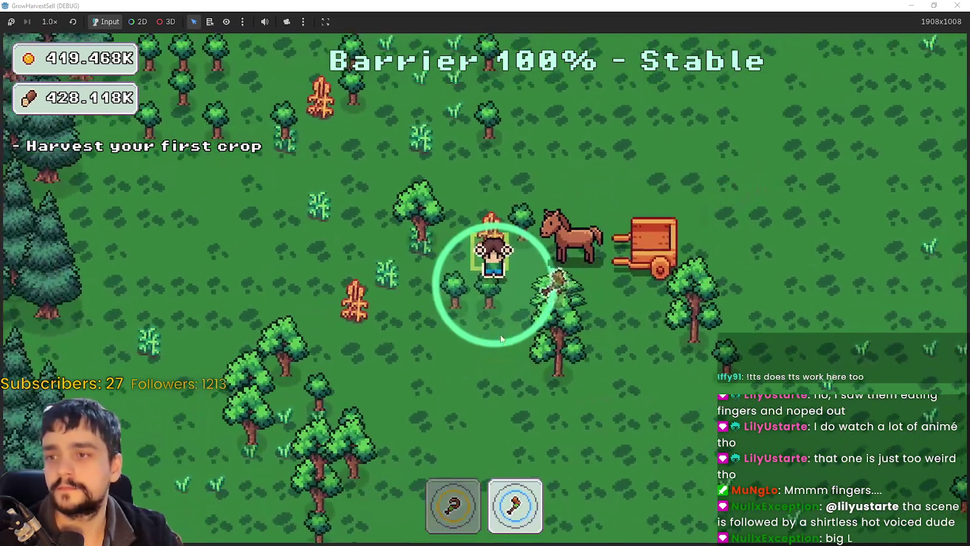
left_click(509, 359)
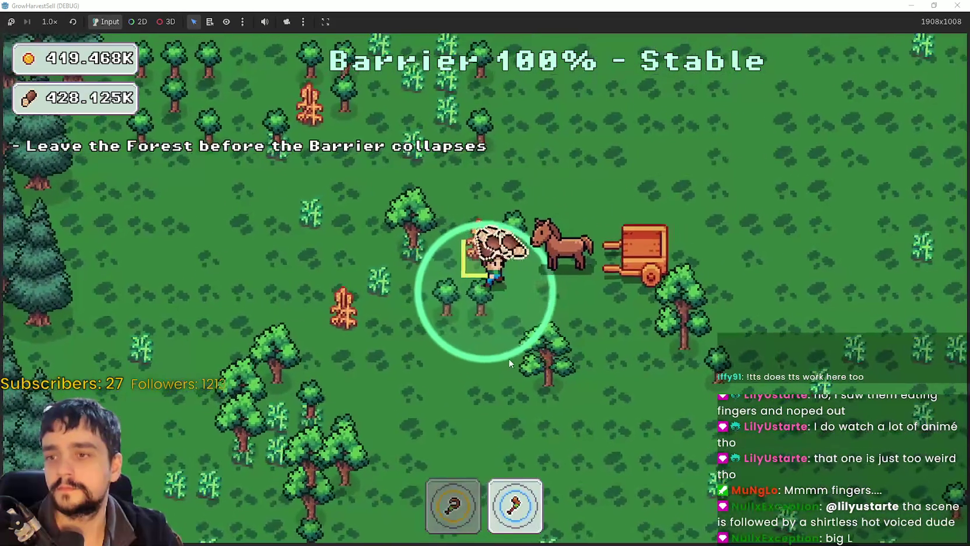
- Walk through the forest chopping trees with the axe
key("1")
key("a")
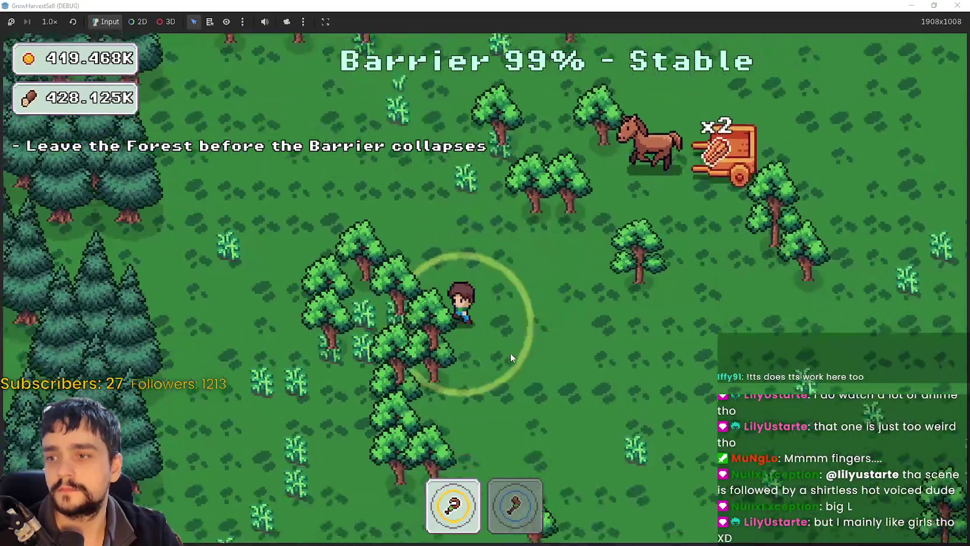
key("2")
key("d")
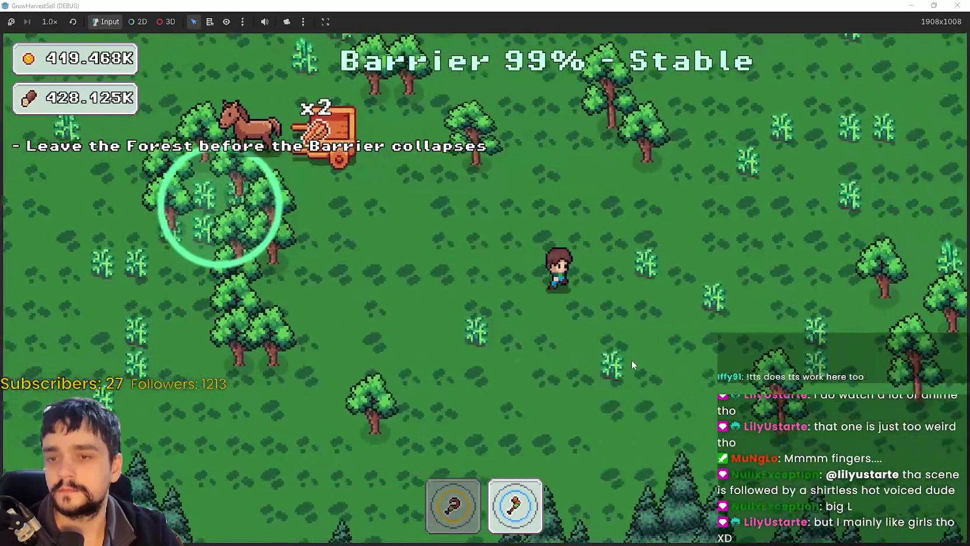
key("w")
key("s")
key("1")
- Finish gathering for 2 crops and 7 wood, then Return Home from Stage End
key("w")
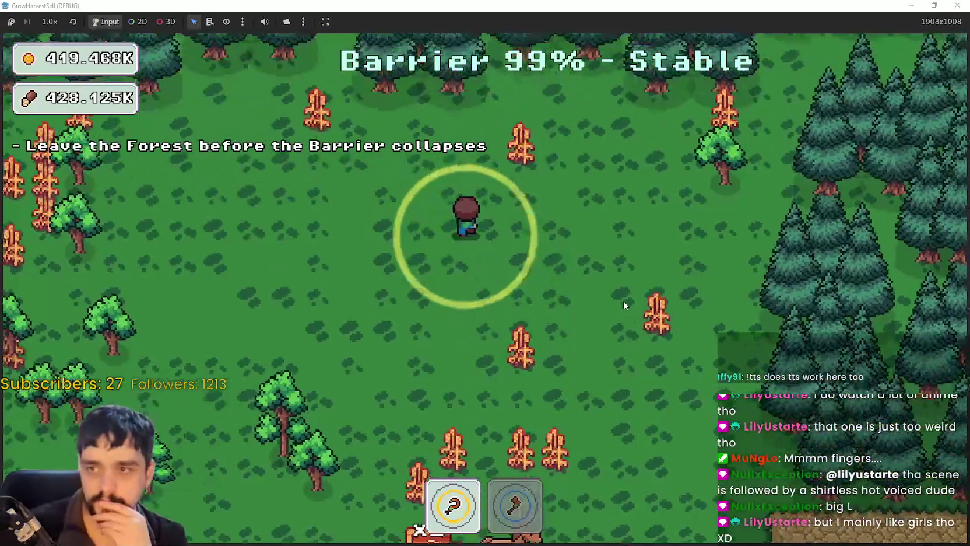
key("s")
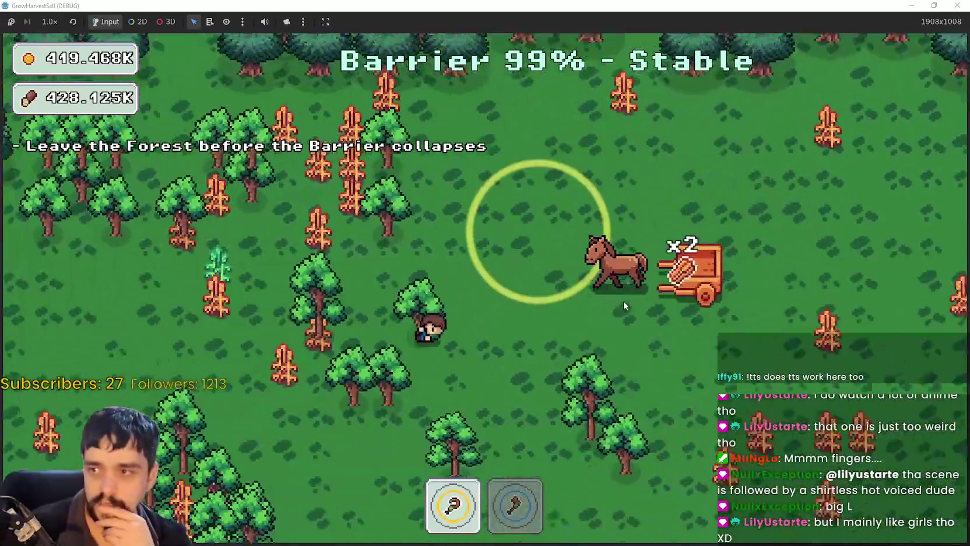
key("s")
key("d")
key("w")
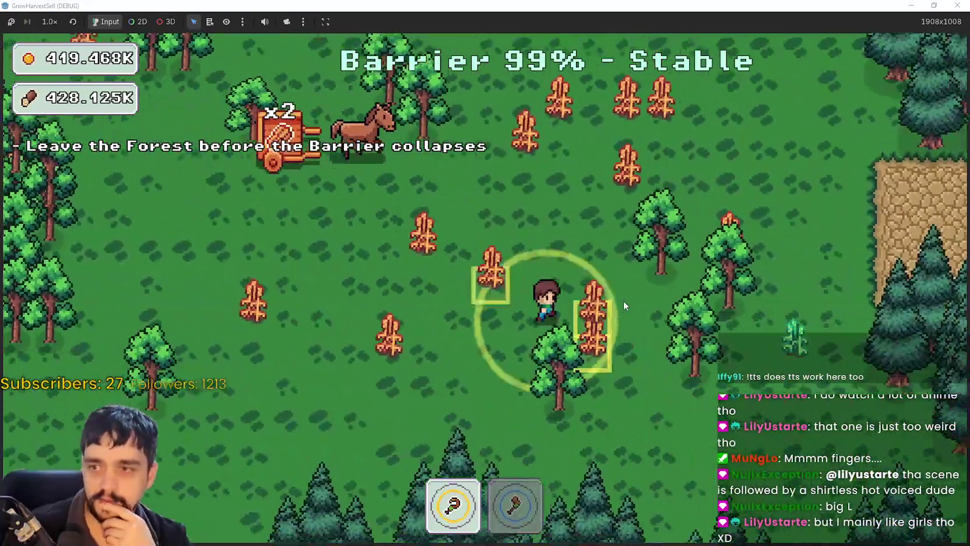
key("a")
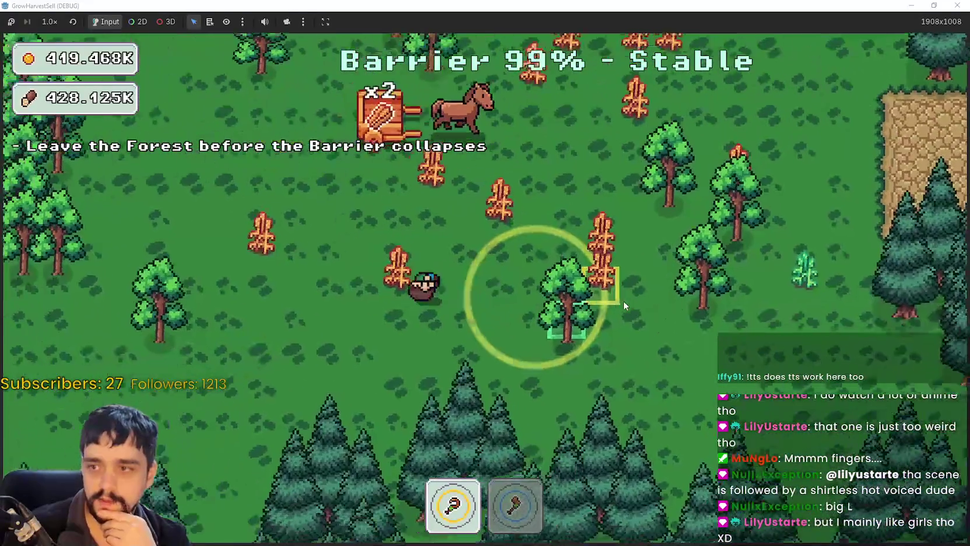
key("w")
key("w")
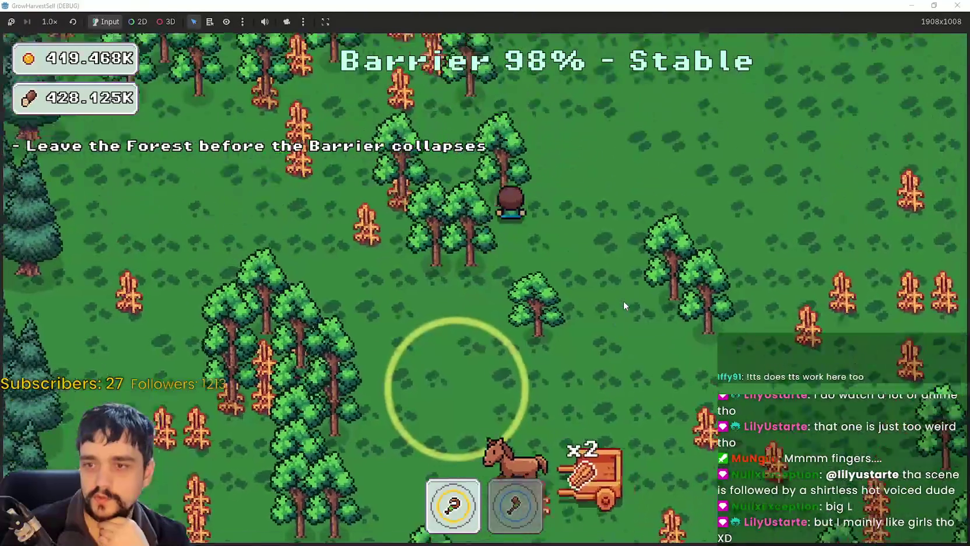
key("s")
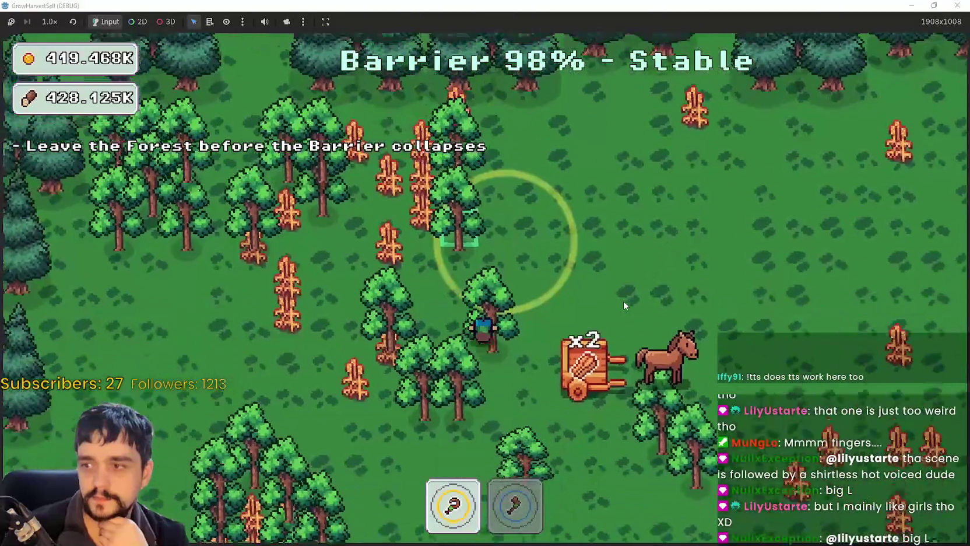
key("d")
key("d")
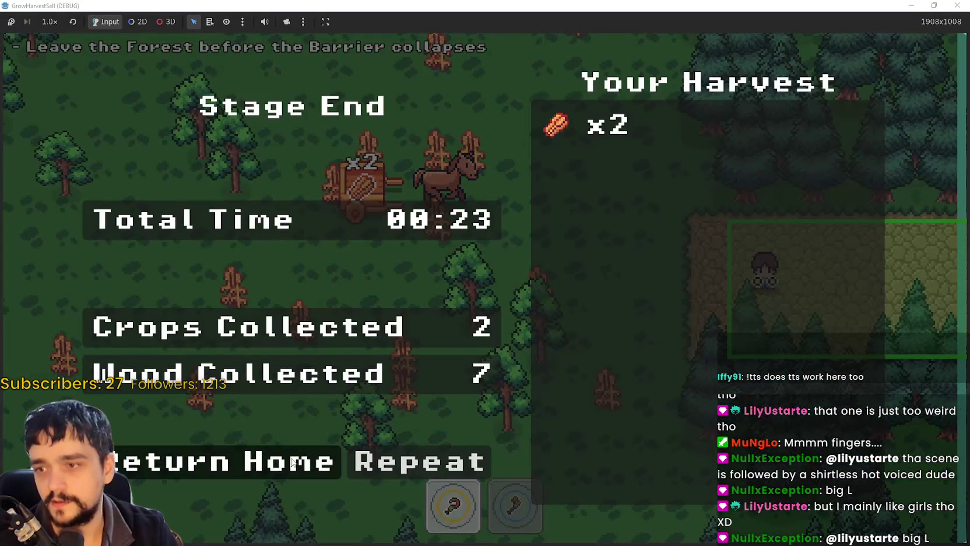
left_click(292, 462)
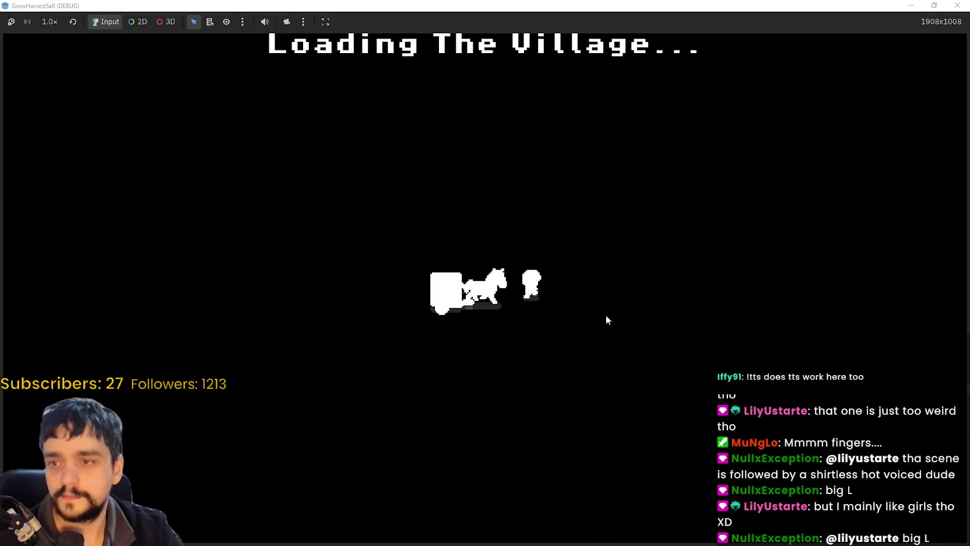
- Sell the two crops for 100 gold, collect it at the bank, and pick Stage 2 at the horse
key("s")
key("d")
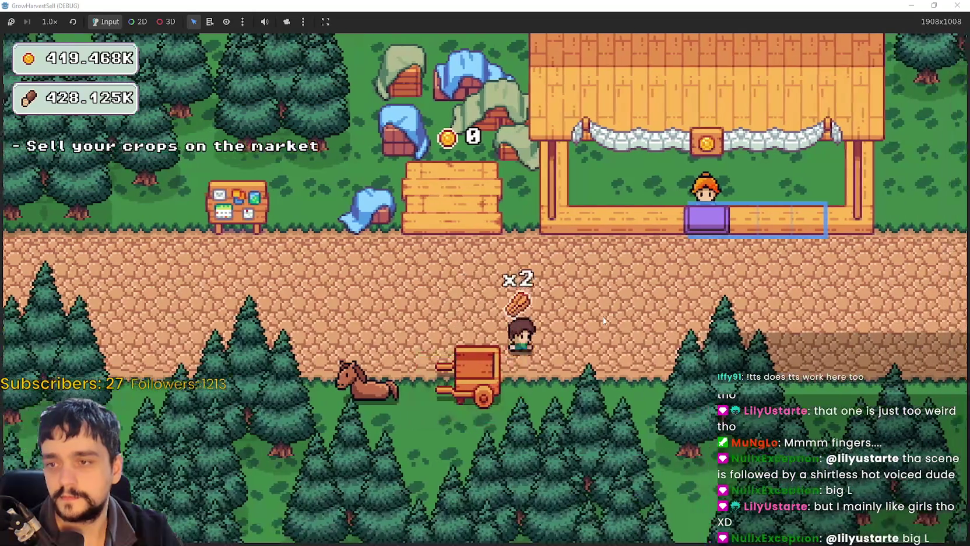
key("w")
key("a")
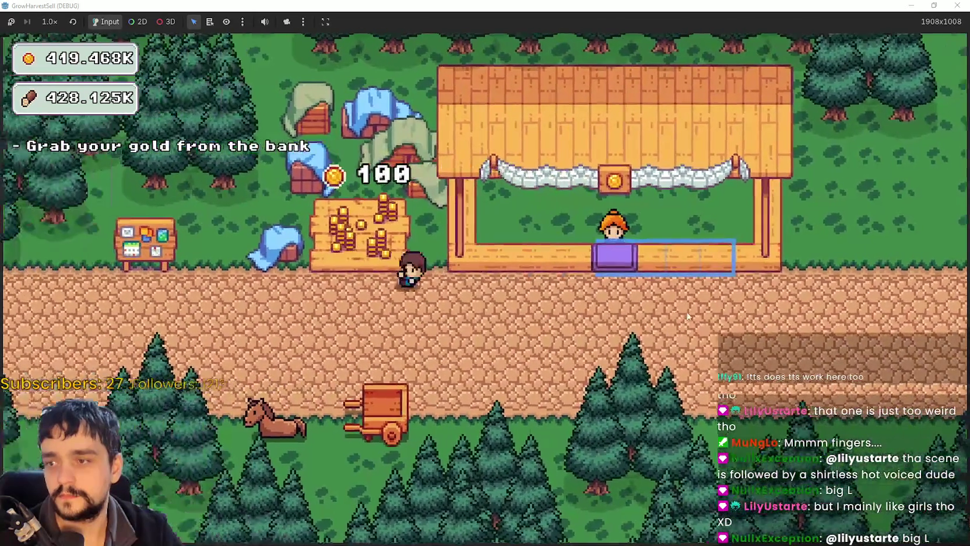
key("s")
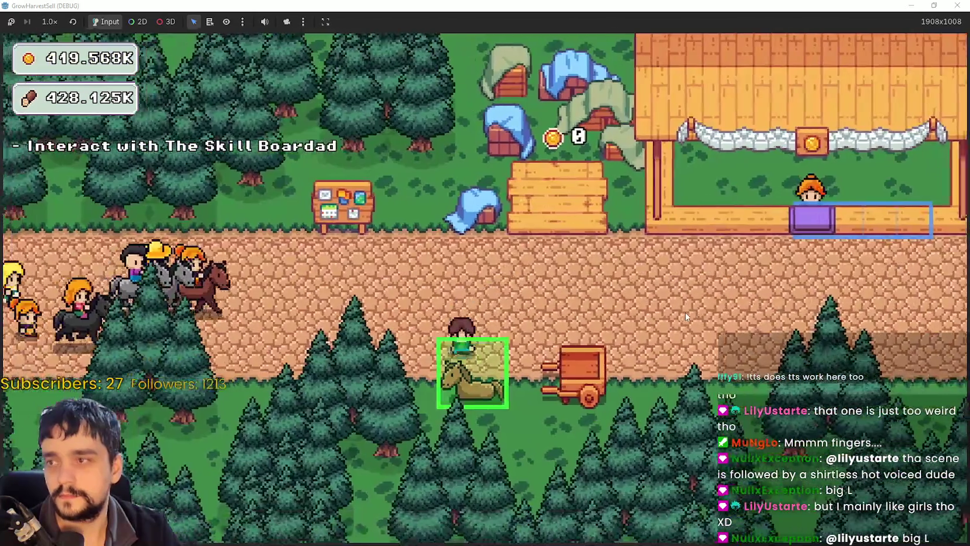
key("e")
left_click(421, 246)
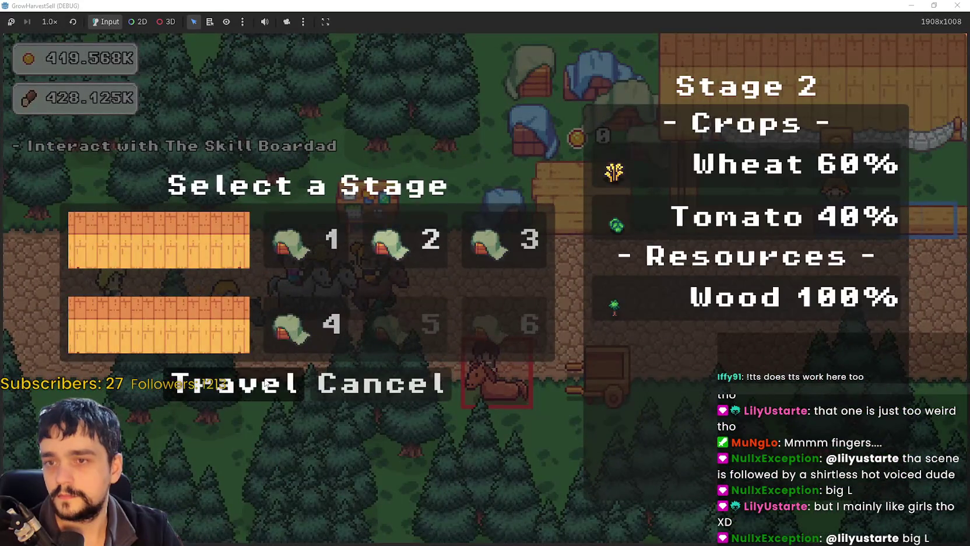
- Travel to the Stage 2 forest and roam the farmer until the Stage End screen shows 00:57
left_click(265, 384)
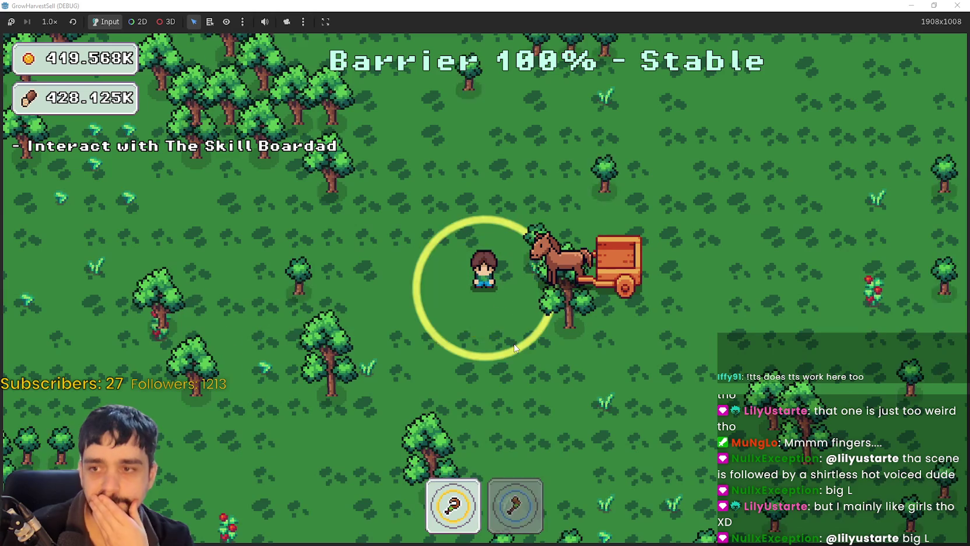
key("w")
key("a")
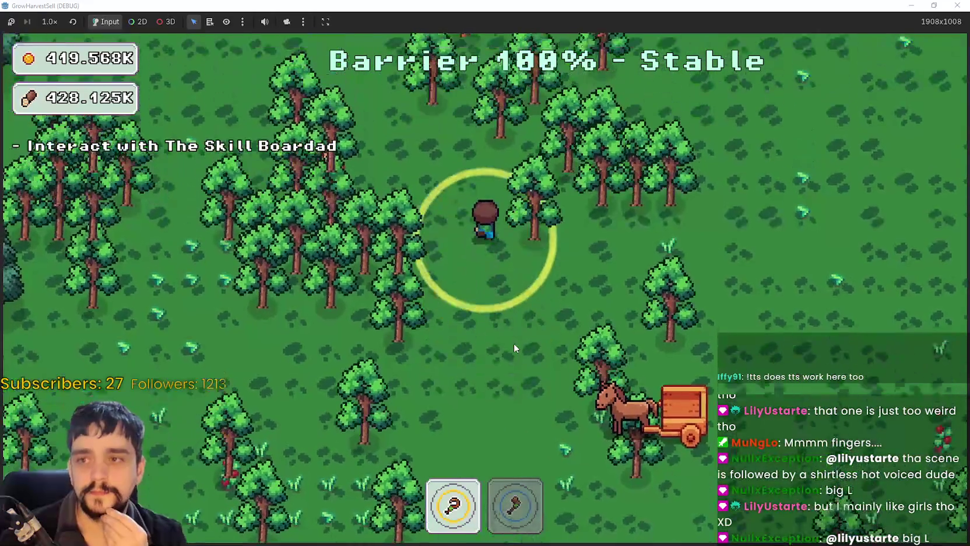
key("w")
key("a")
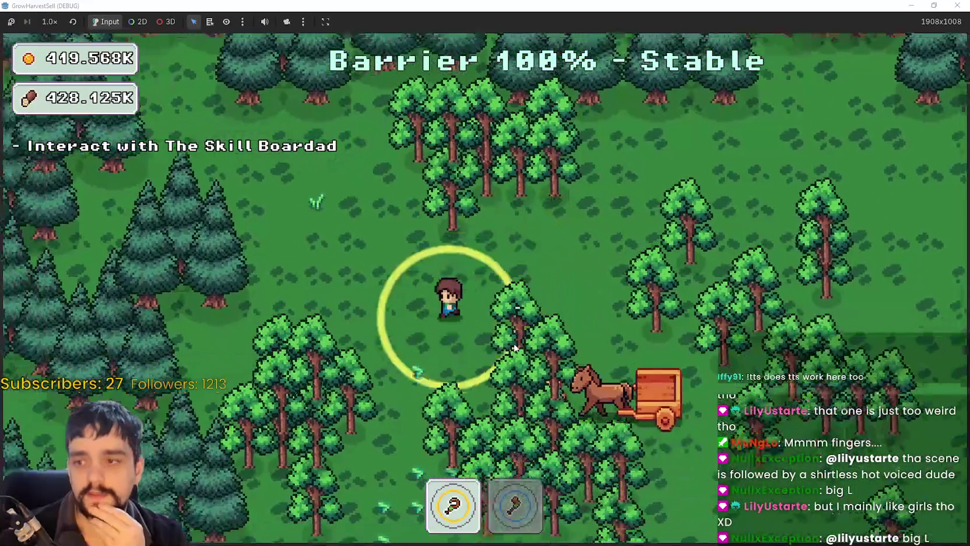
key("s")
key("d")
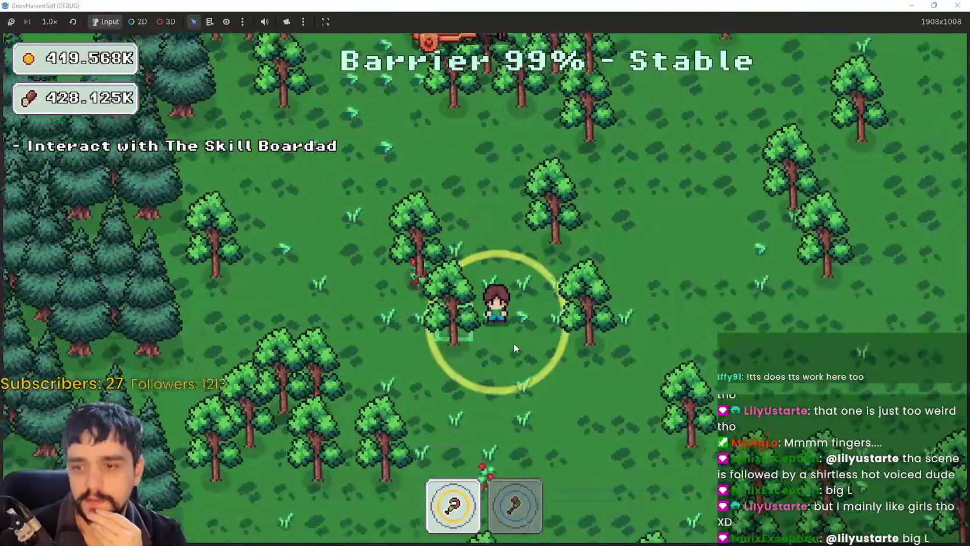
key("w")
key("d")
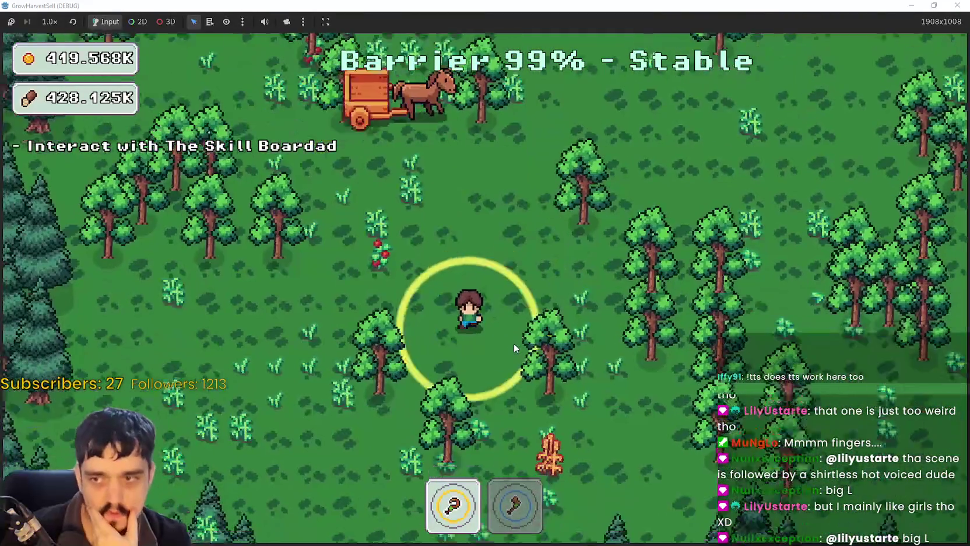
key("a")
key("s")
key("d")
key("w")
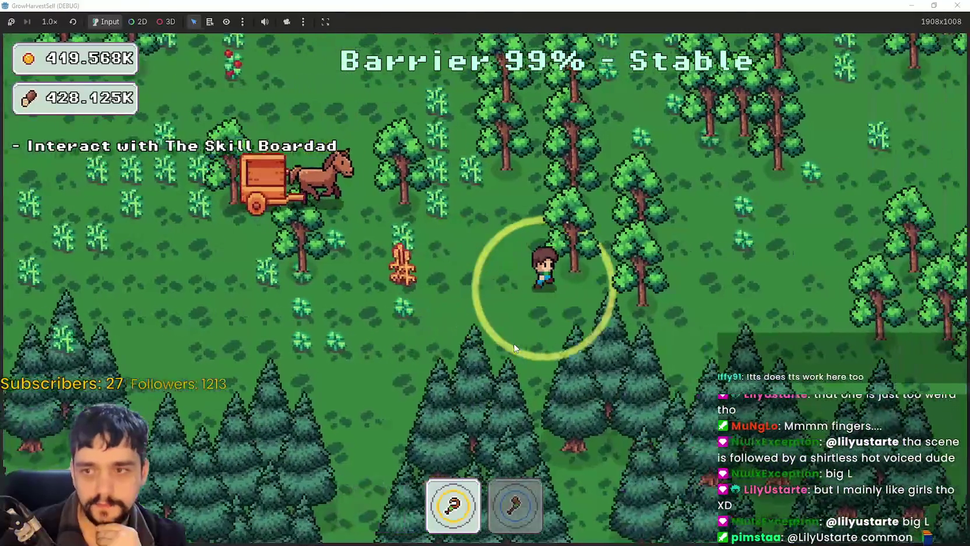
key("w")
key("d")
key("a")
key("w")
key("a")
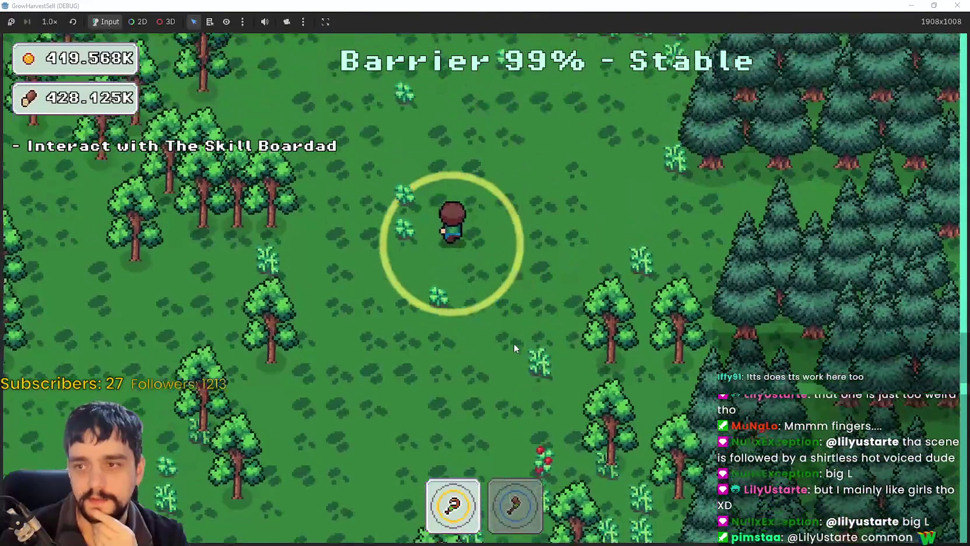
key("w")
key("d")
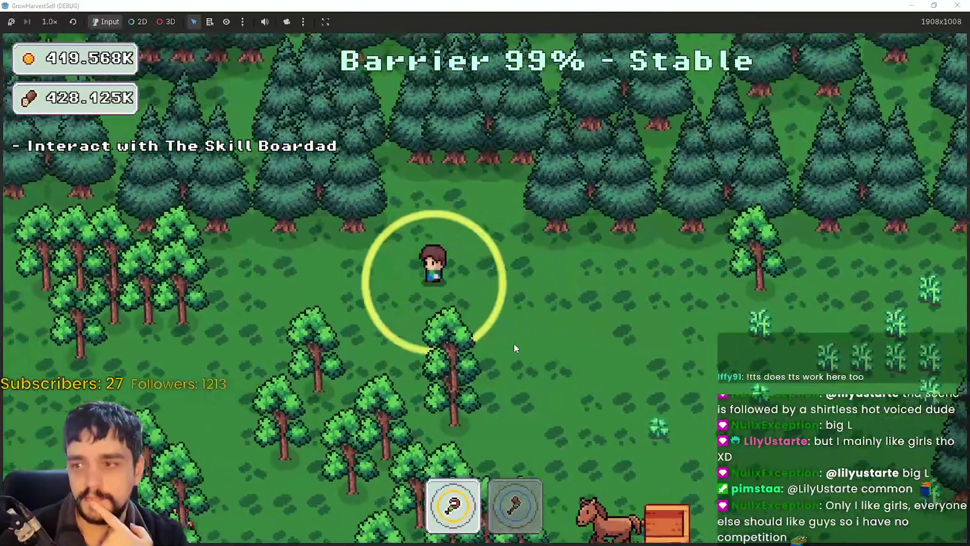
key("s")
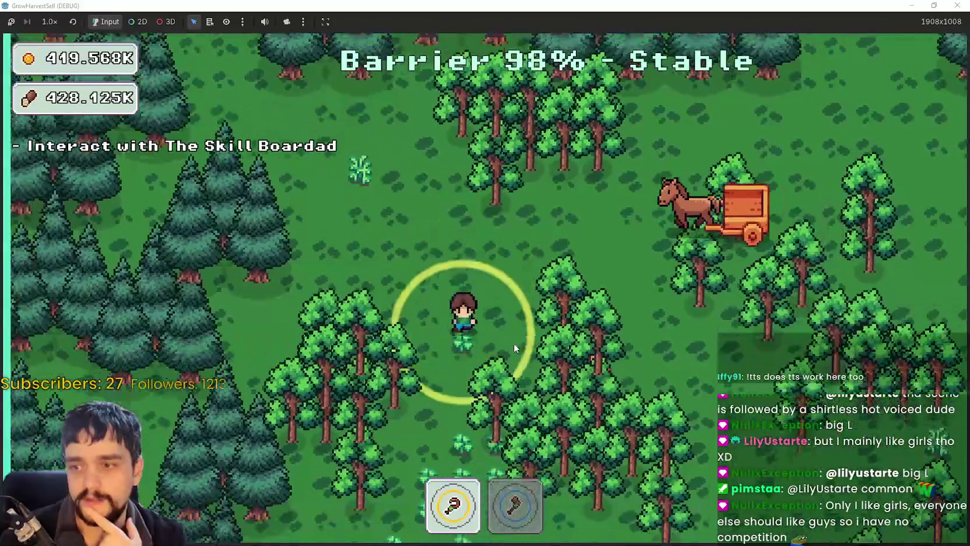
key("s")
key("d")
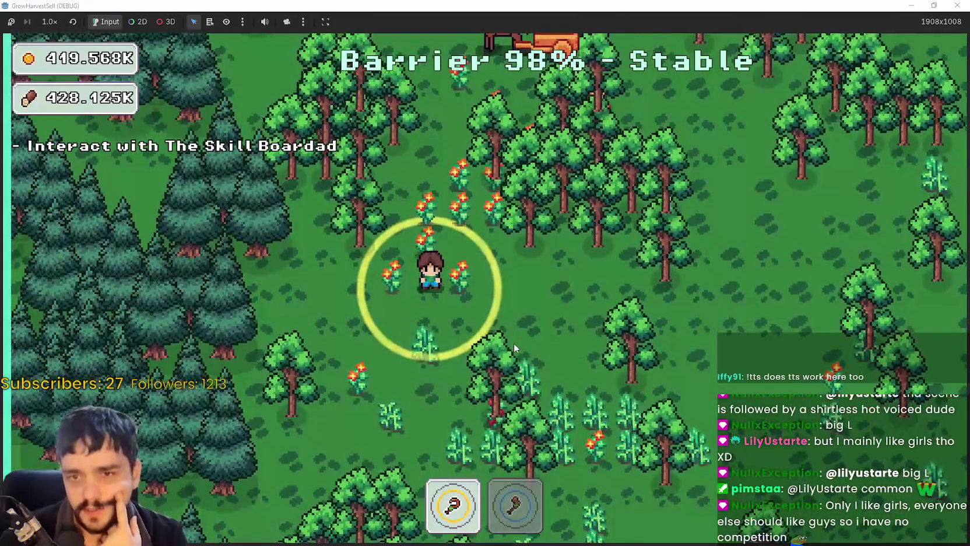
key("w")
key("a")
key("w")
key("s")
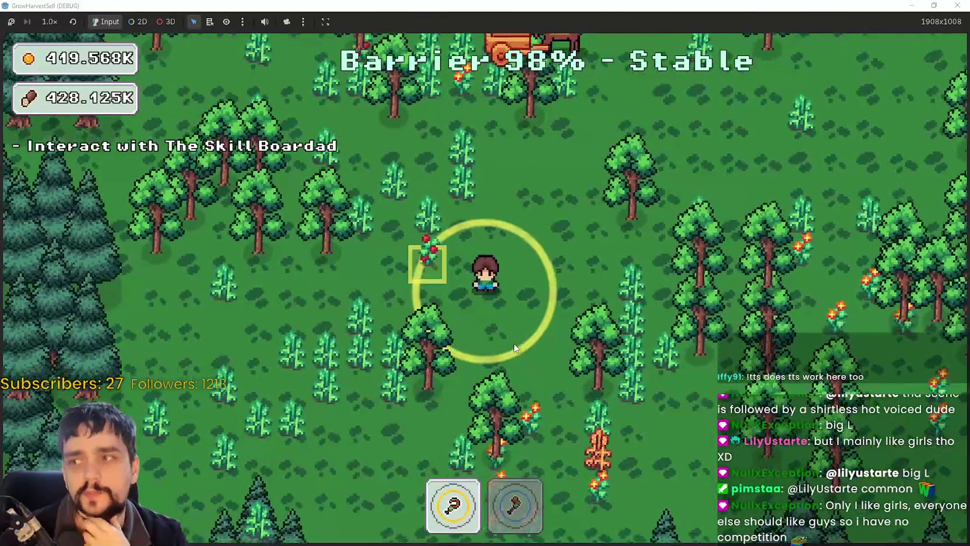
key("a")
key("w")
key("d")
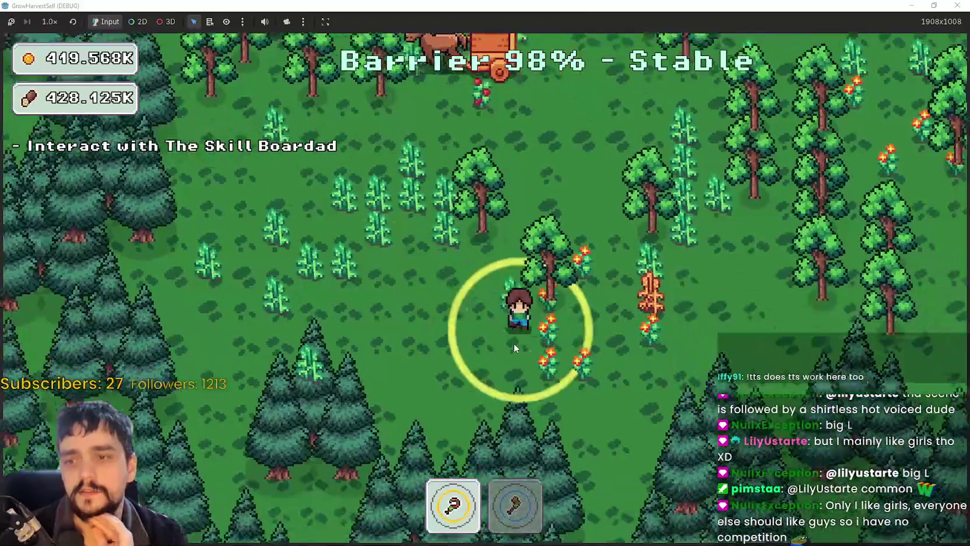
key("w")
key("d")
key("w")
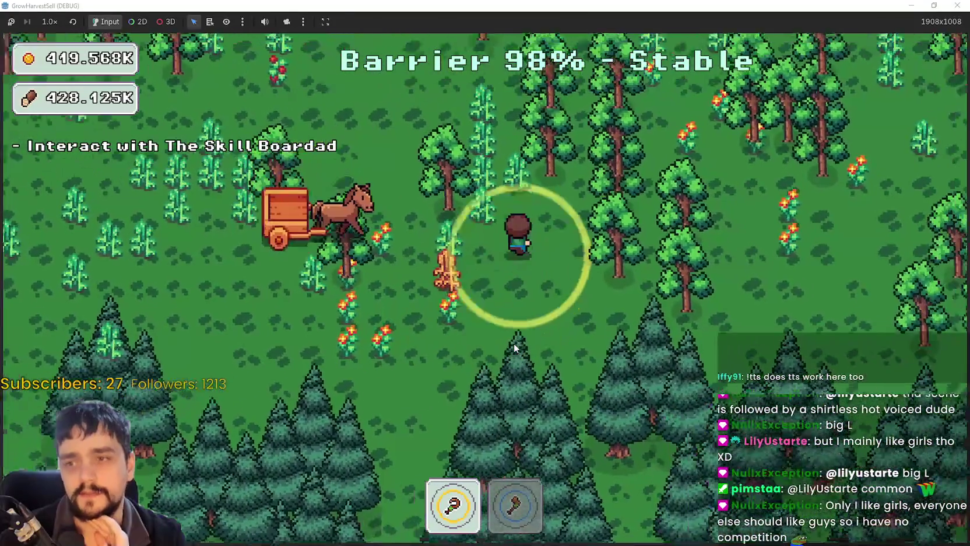
key("w")
key("a")
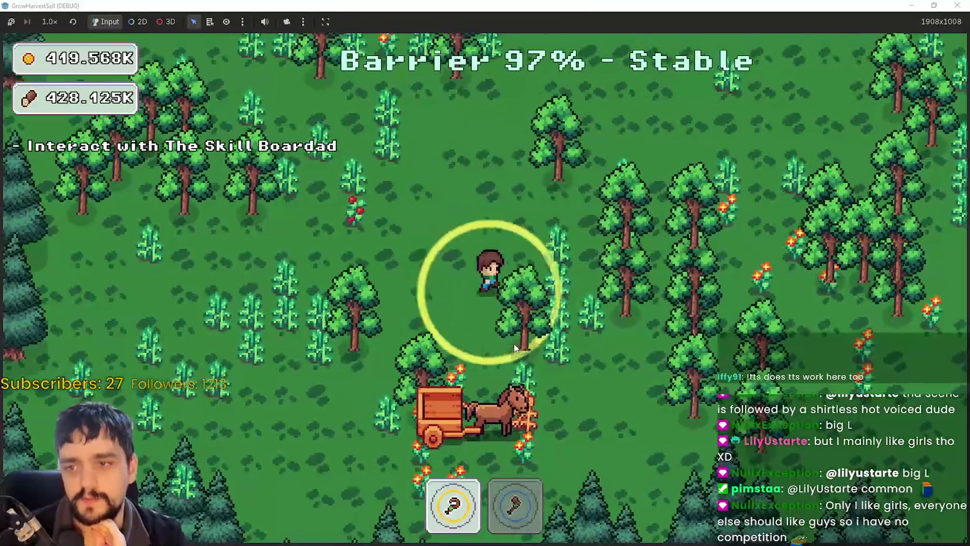
key("w")
key("a")
key("d")
key("s")
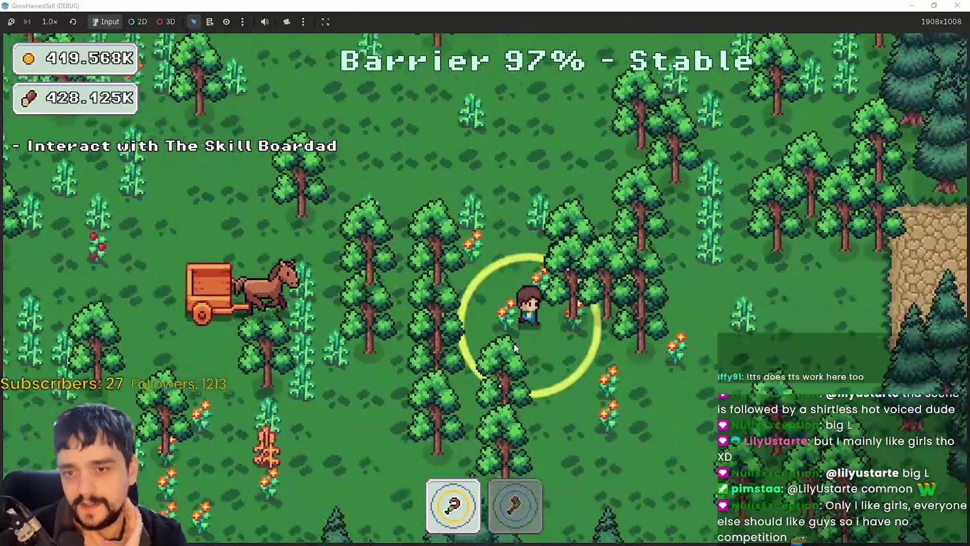
key("s")
key("w")
key("a")
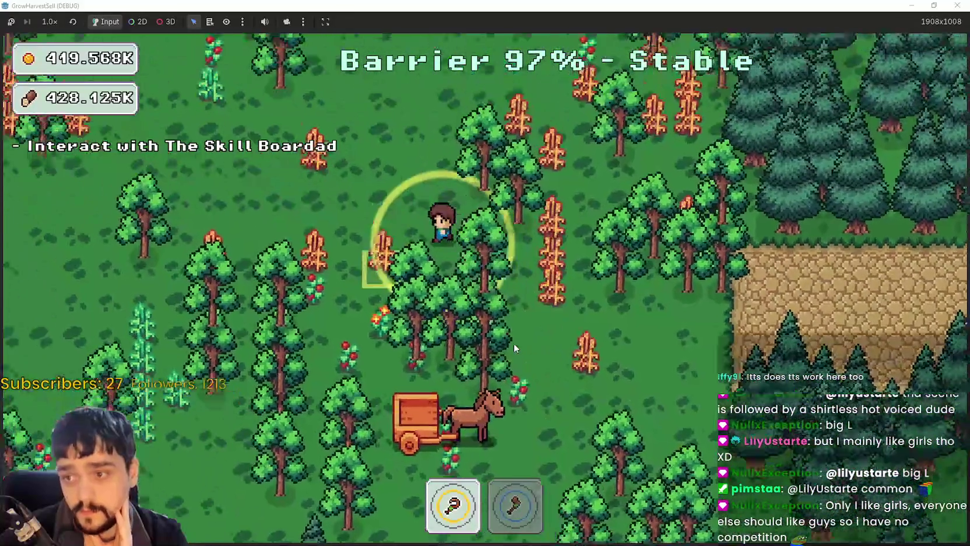
key("w")
key("a")
key("d")
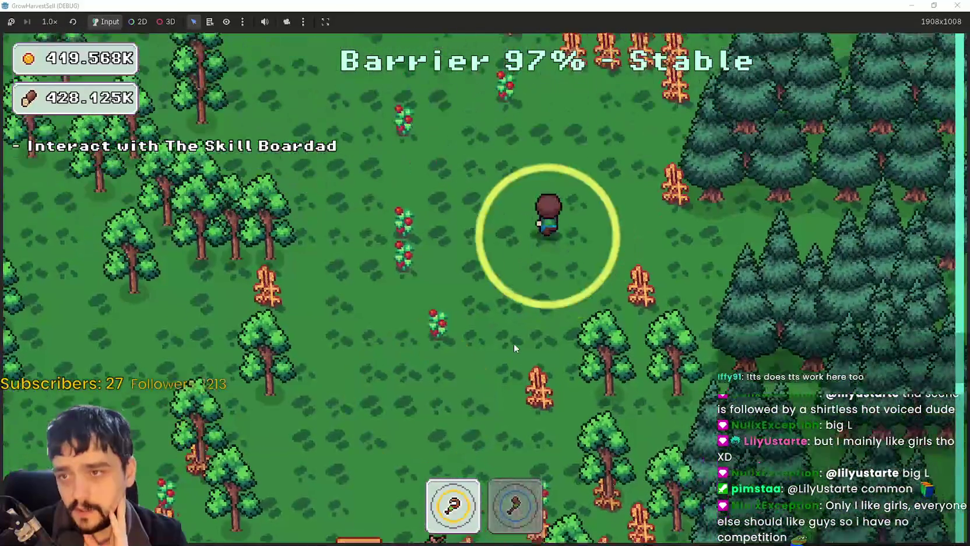
key("w")
key("a")
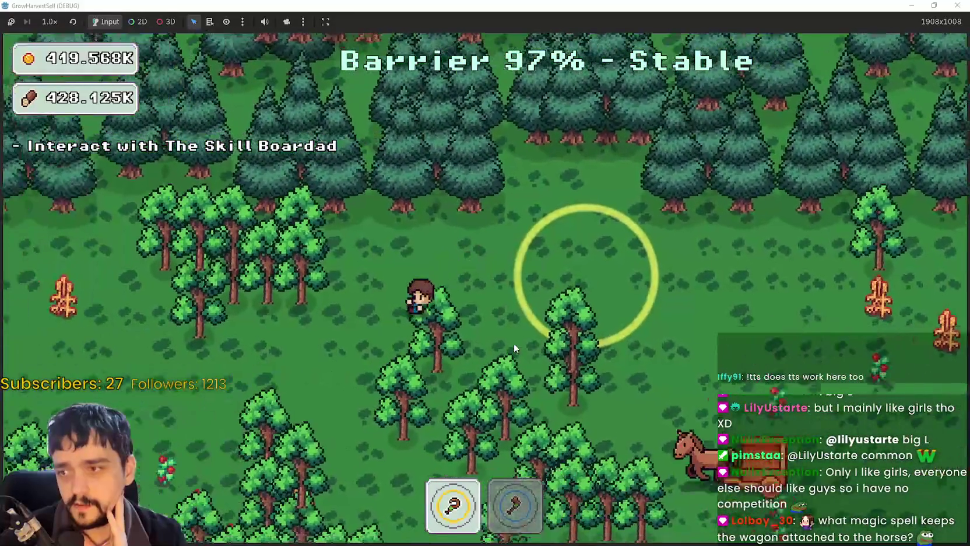
key("s")
key("a")
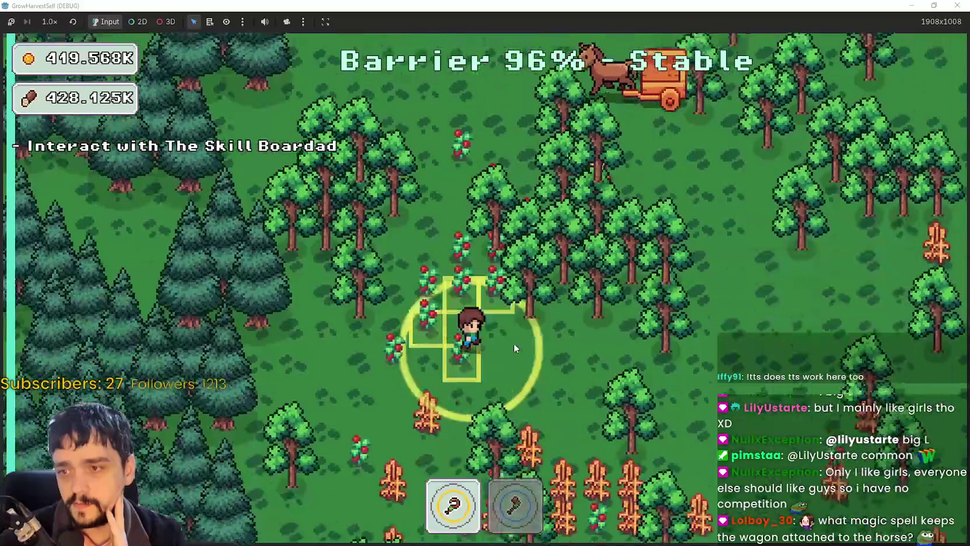
key("s")
key("a")
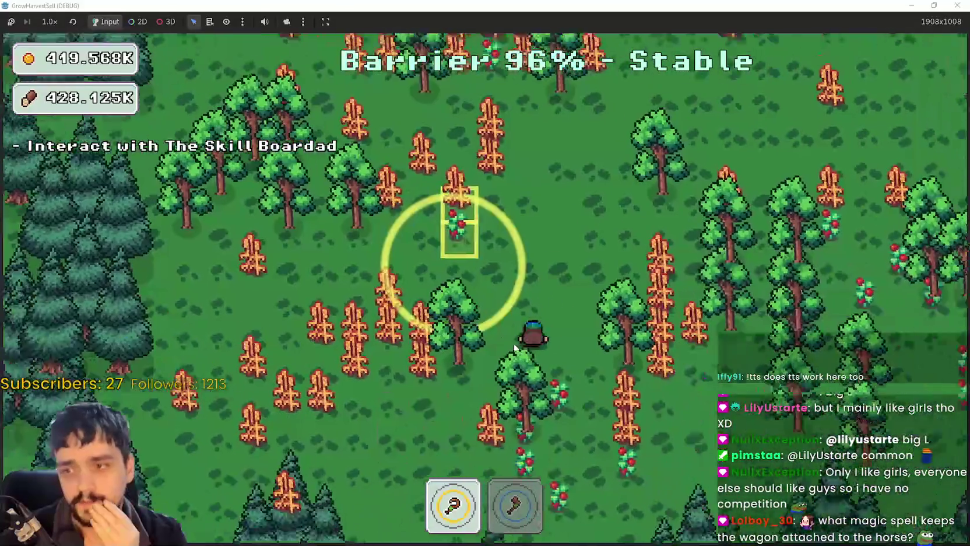
key("s")
key("d")
key("w")
key("w")
key("a")
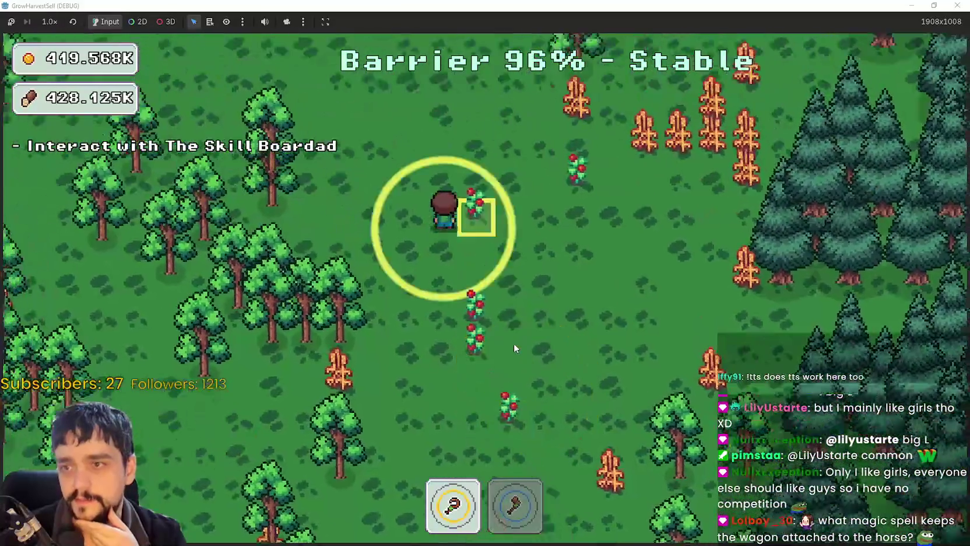
key("w")
key("a")
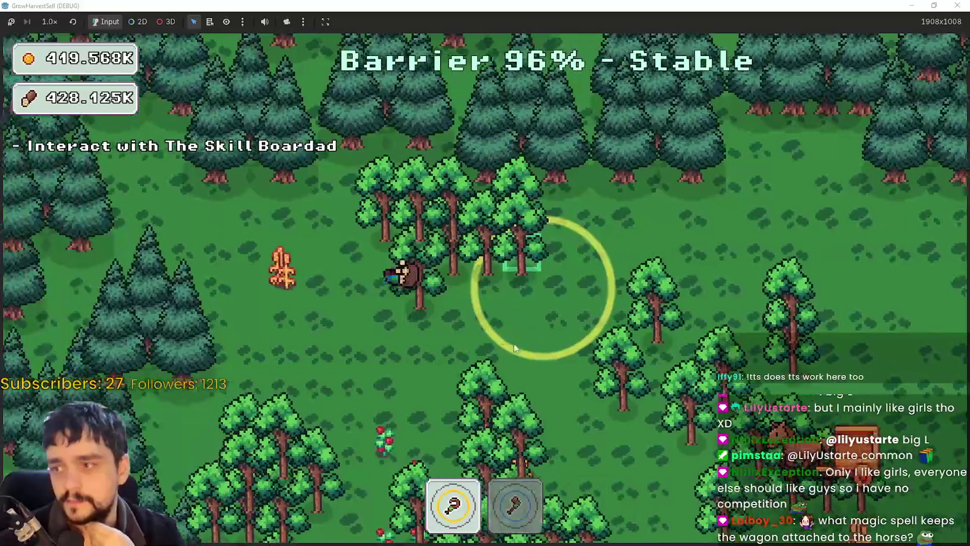
key("s")
key("d")
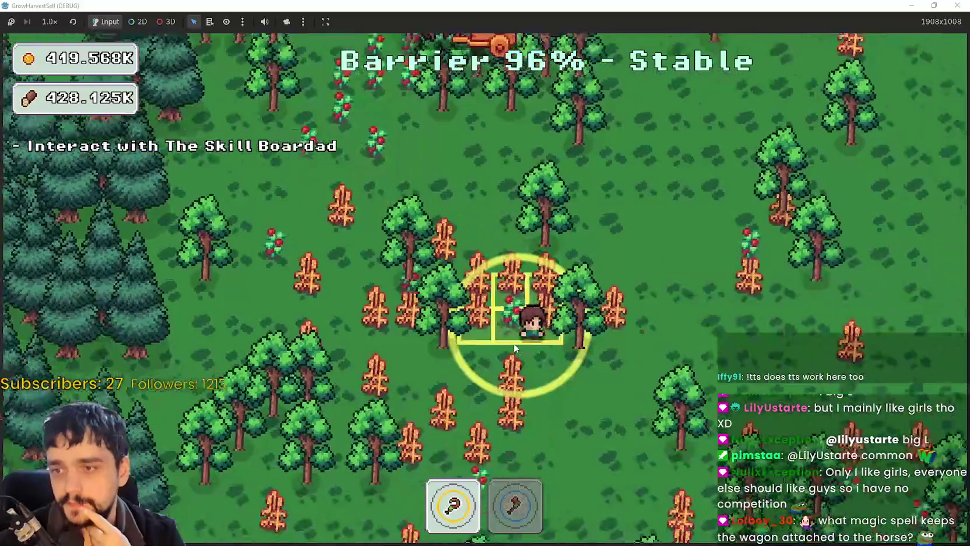
key("s")
key("d")
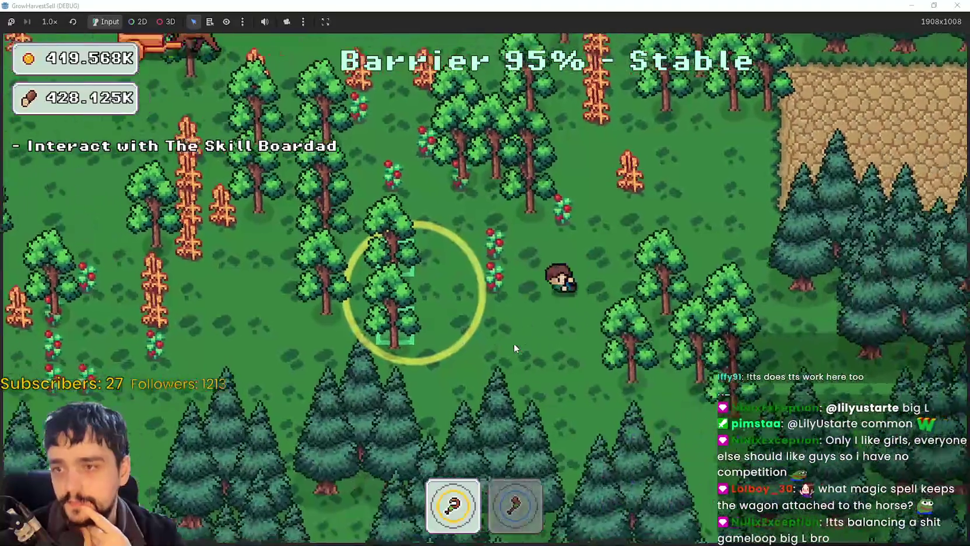
key("d")
key("w")
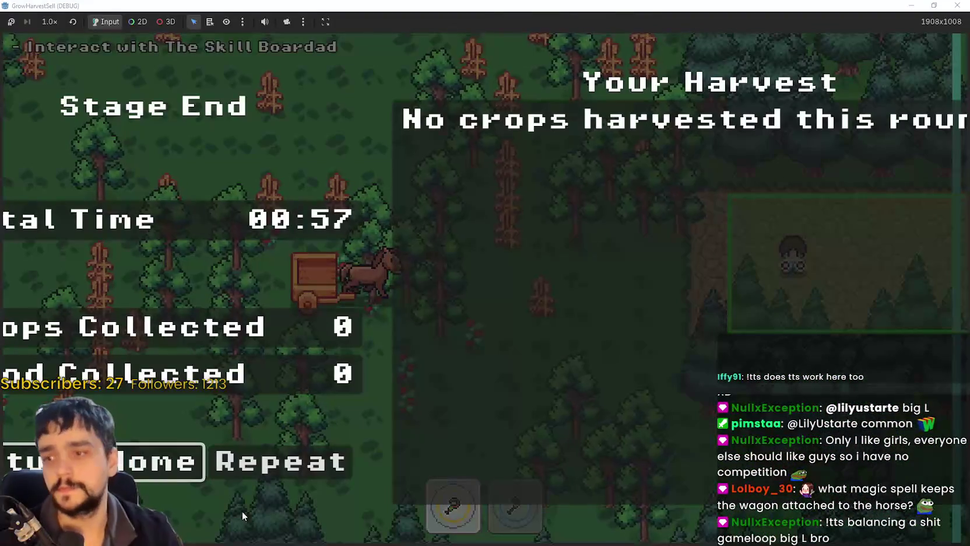
- Return home from the stage summary and use the wagon to reopen the stage choice
left_click(124, 456)
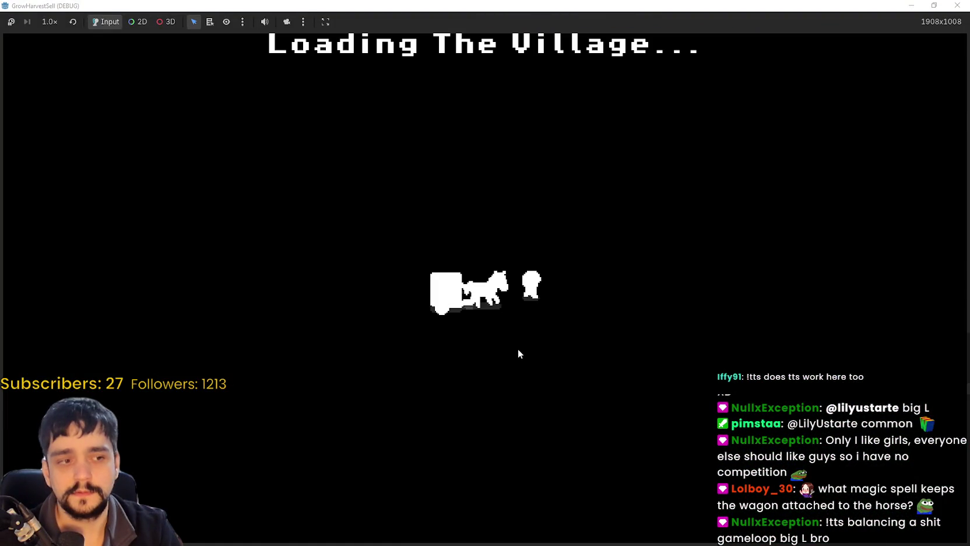
key("s")
key("d")
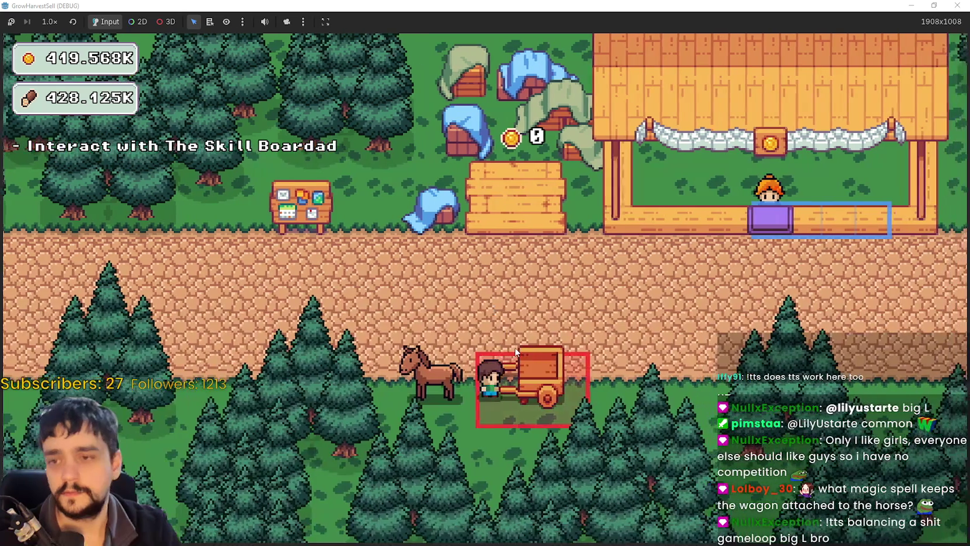
key("e")
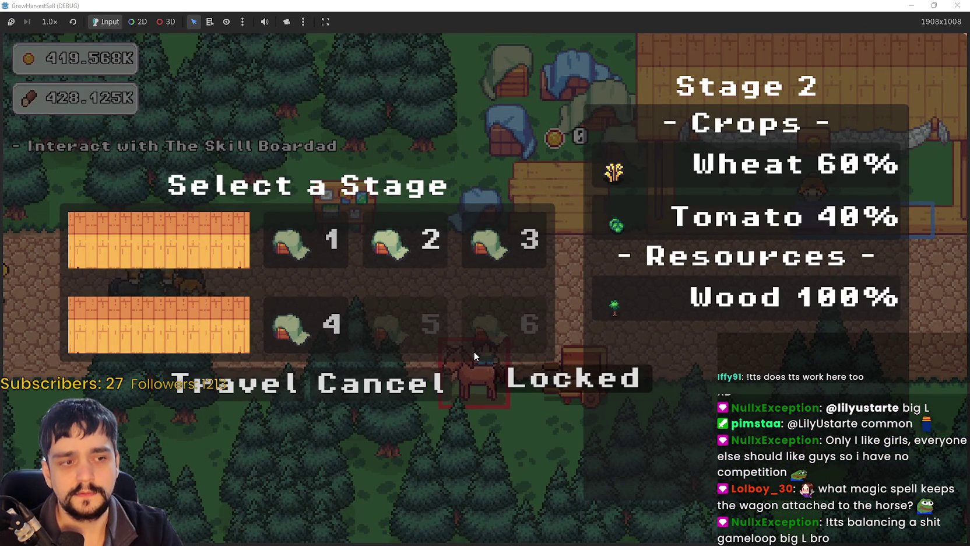
- Start a new forest run and wander among trees and crops until barrier hits 94%, wood 428.125K
left_click(233, 392)
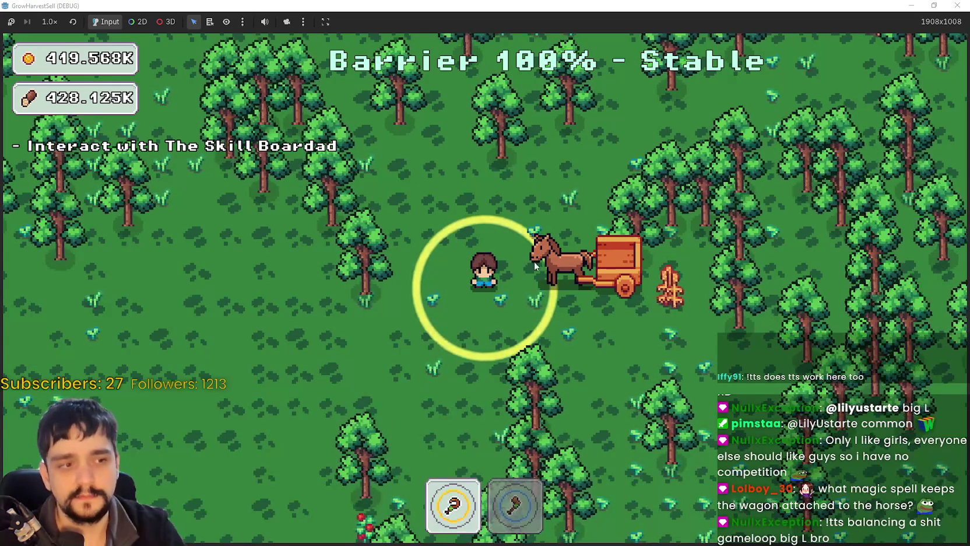
key("w")
key("s")
key("a")
key("w")
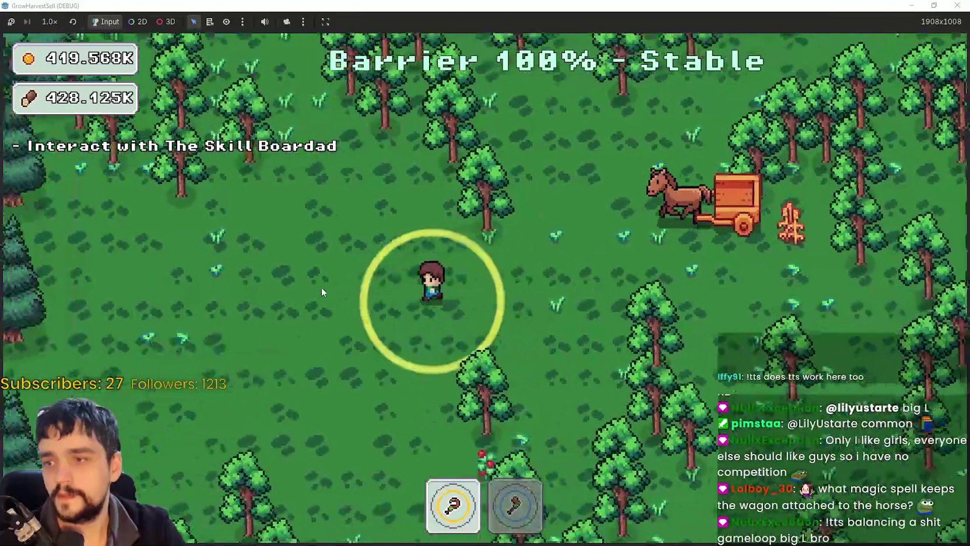
key("w")
key("d")
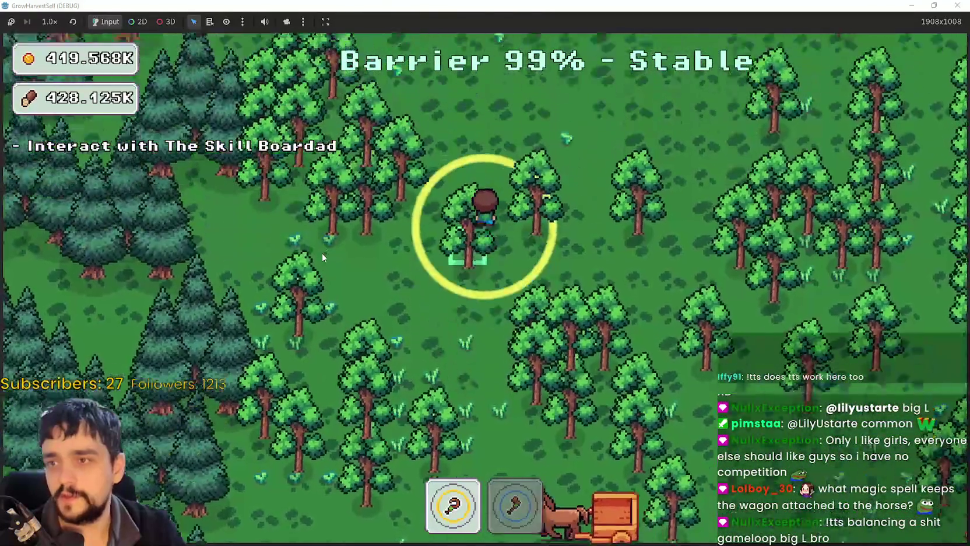
key("s")
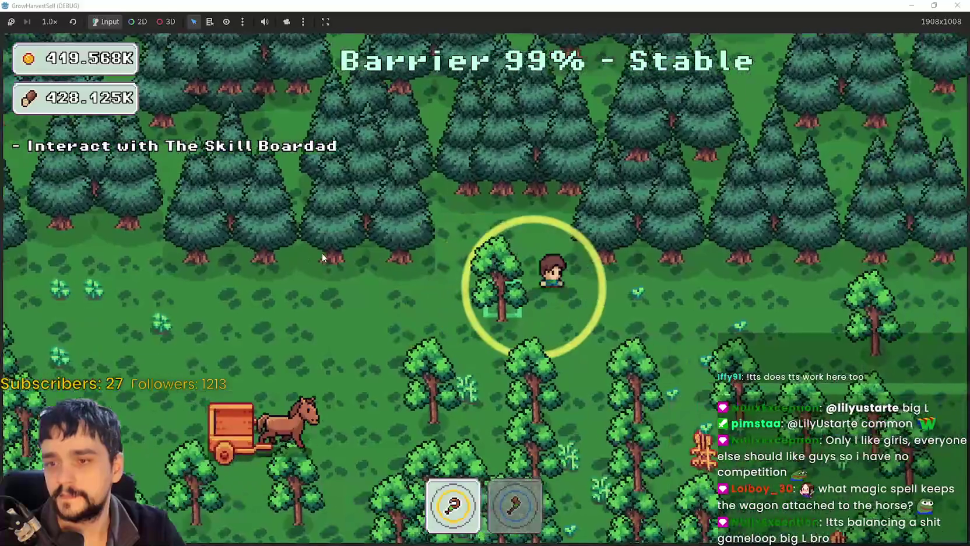
key("s")
key("d")
key("s")
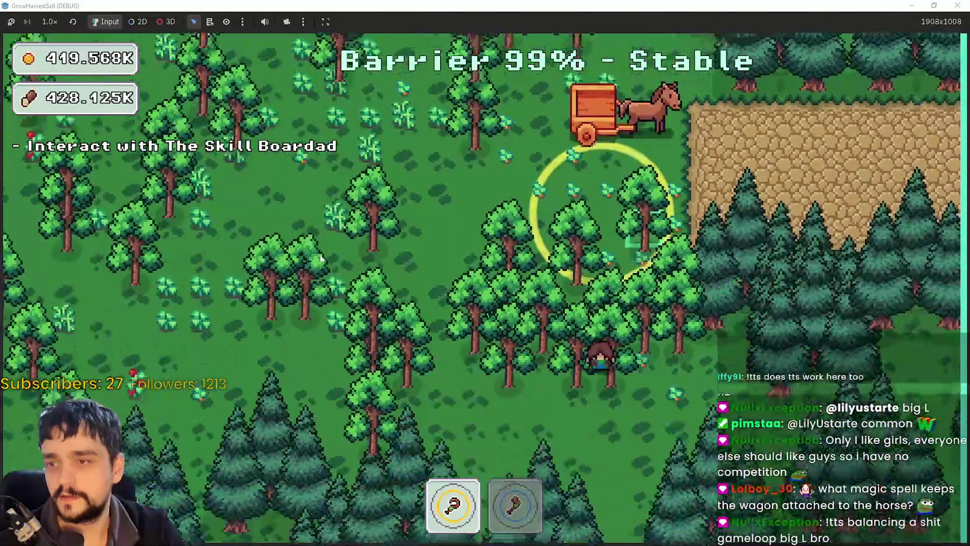
key("a")
key("a")
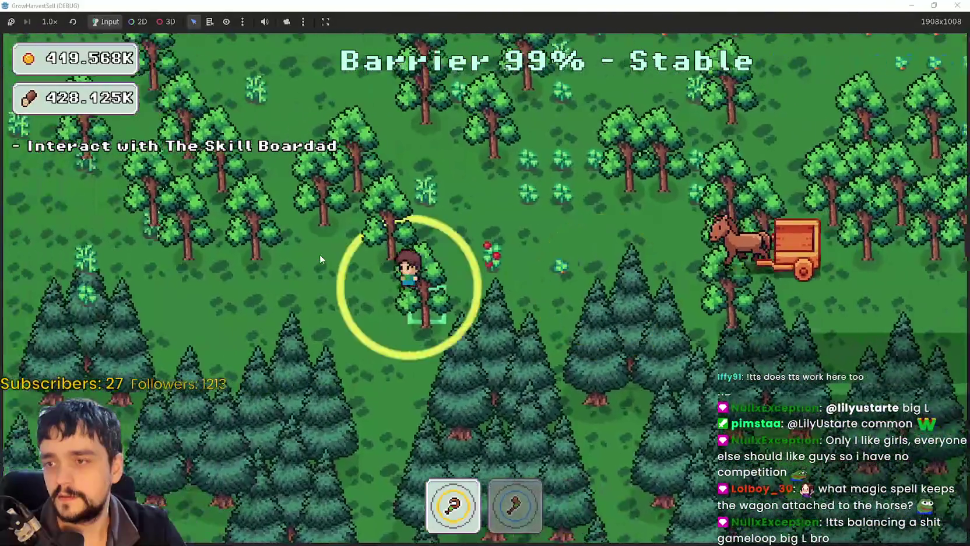
key("w")
key("d")
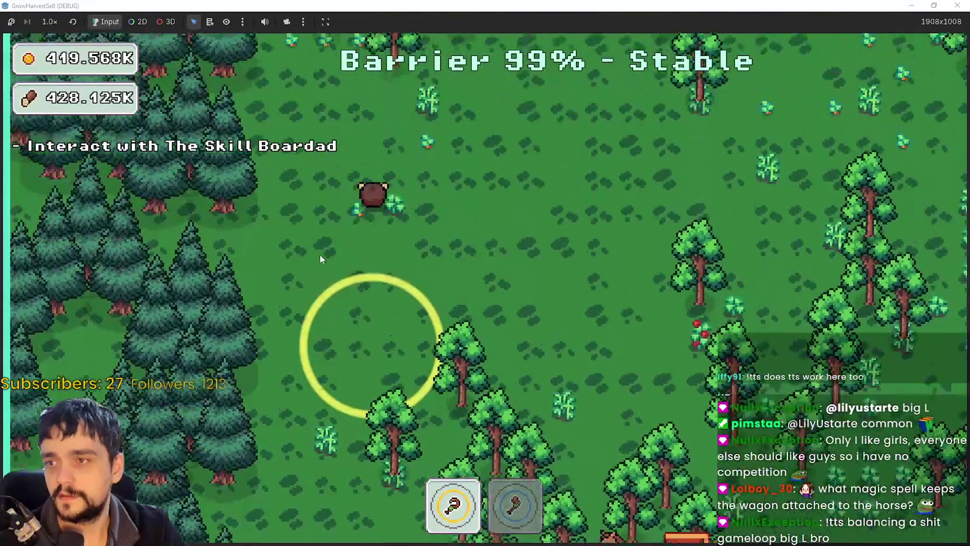
key("w")
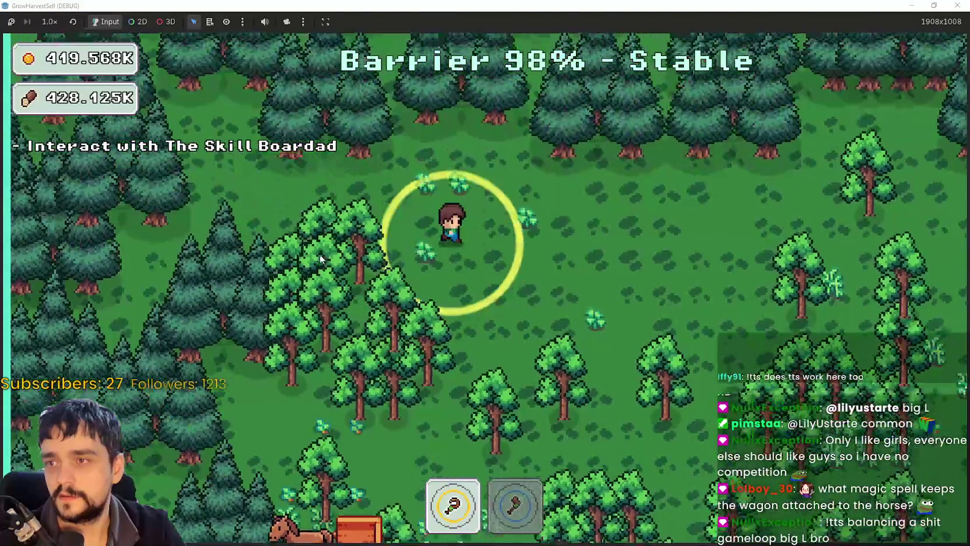
key("s")
key("d")
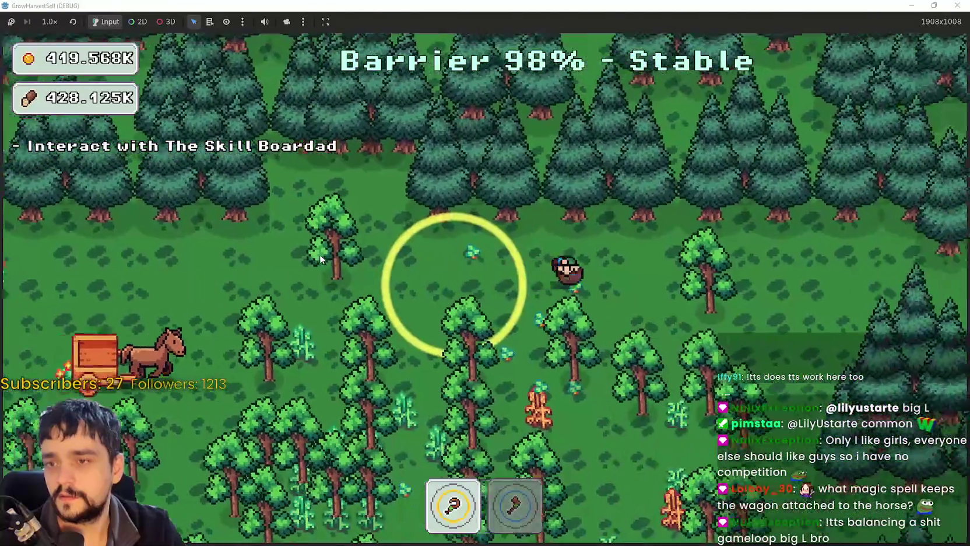
key("s")
key("a")
key("s")
key("a")
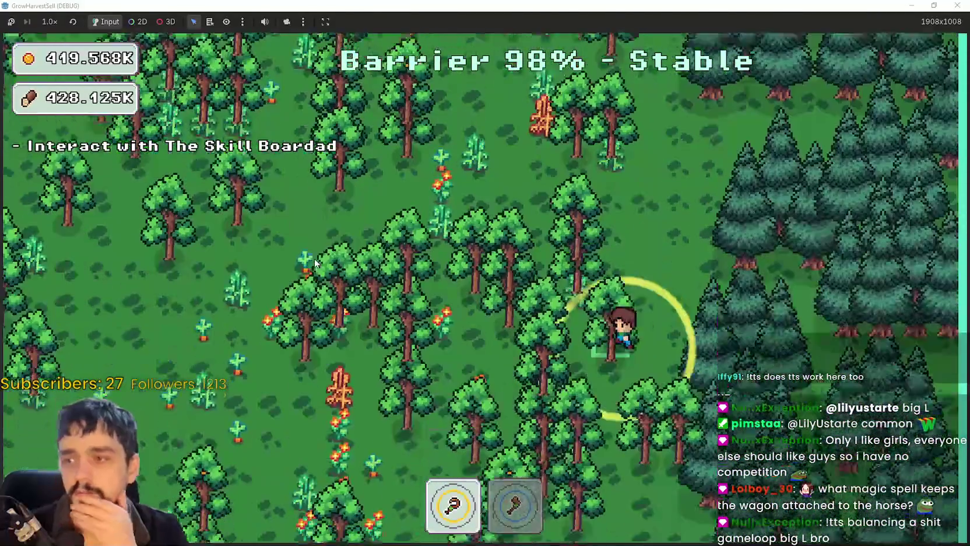
key("s")
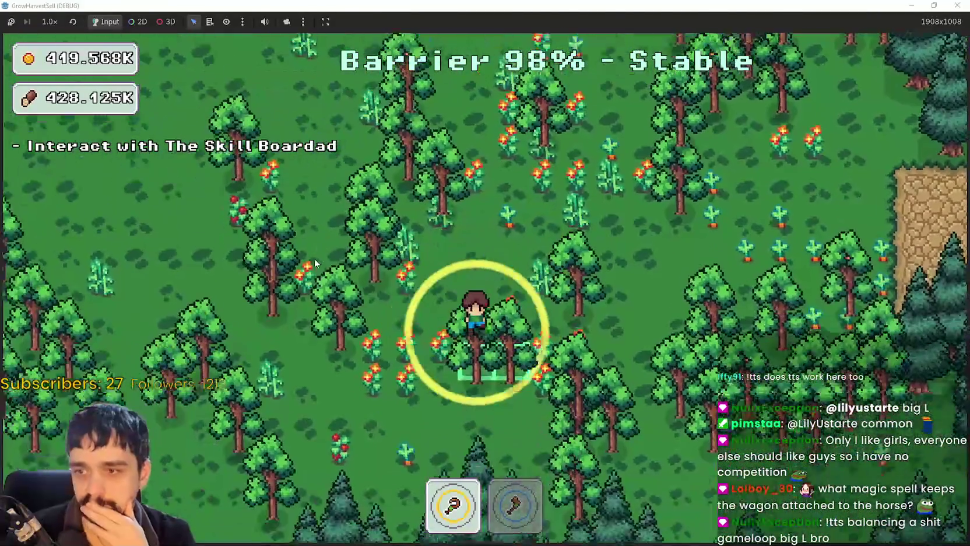
key("a")
key("w")
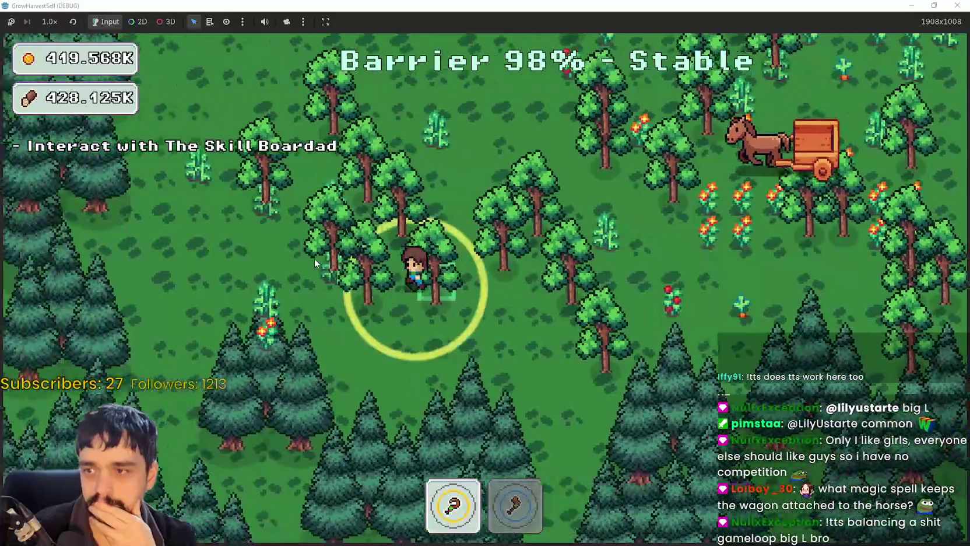
key("w")
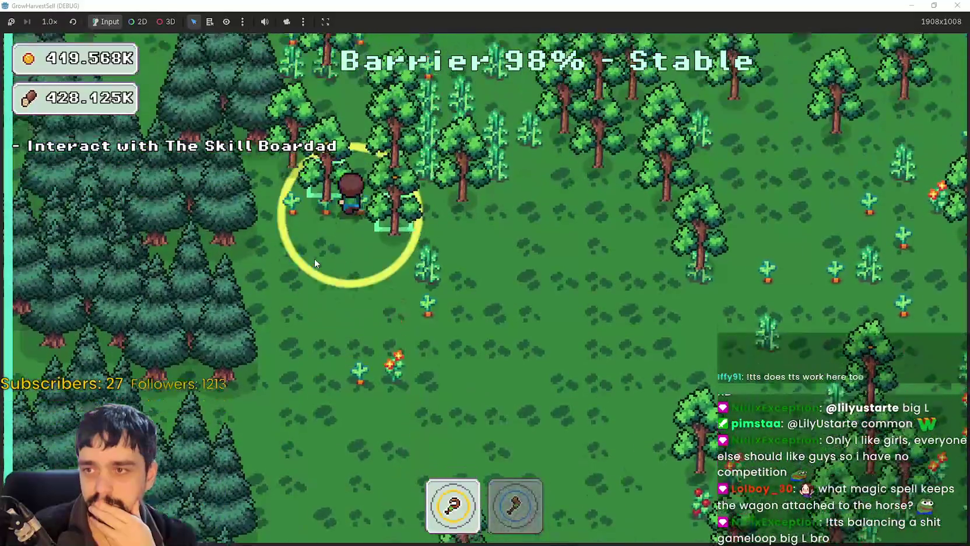
key("d")
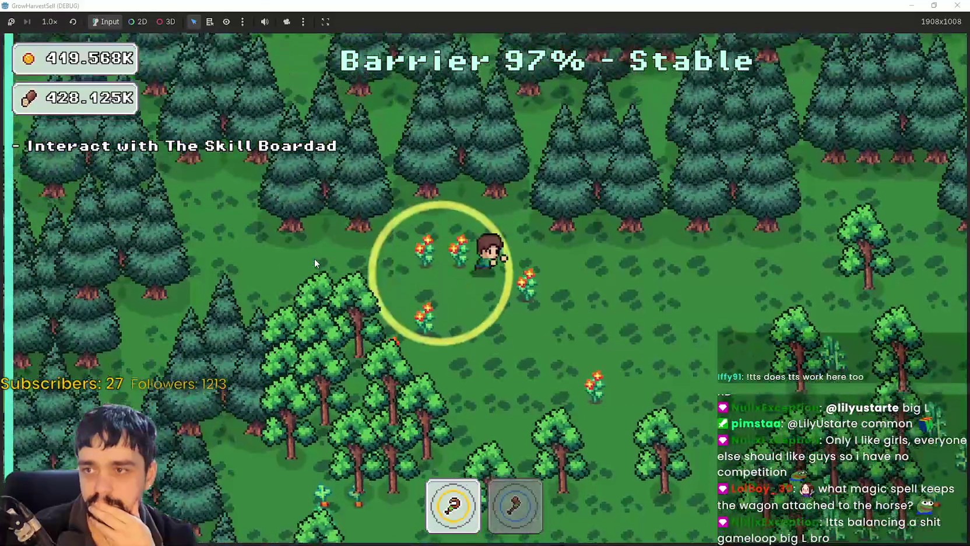
key("s")
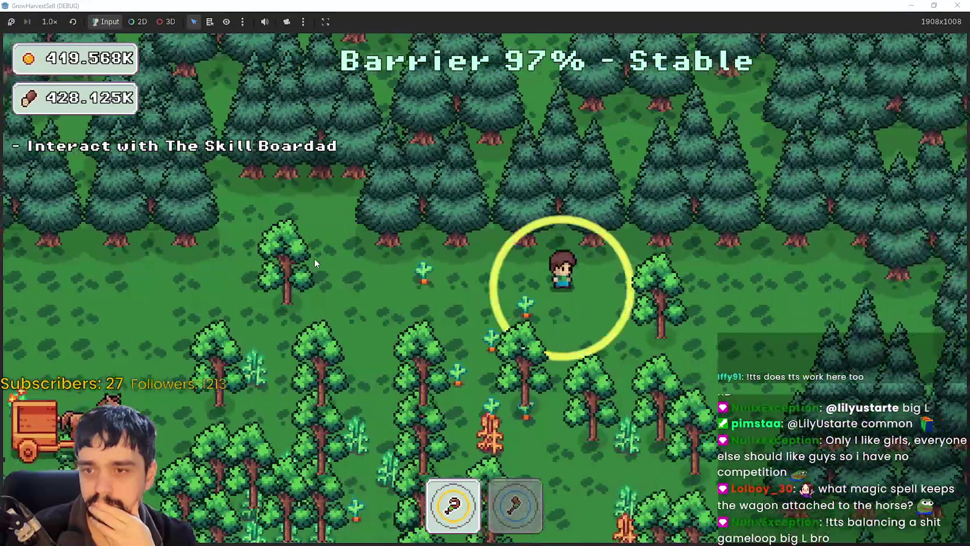
key("w")
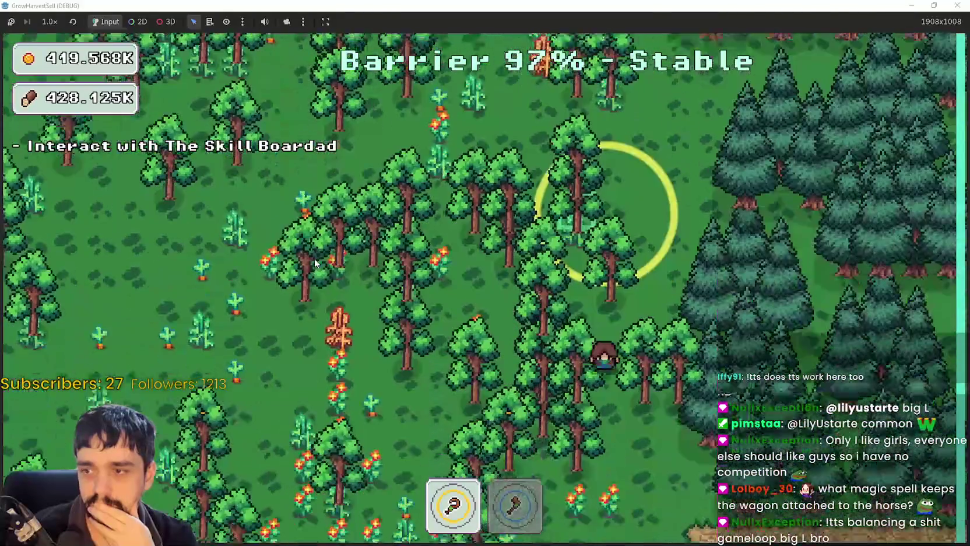
key("d")
key("s")
key("a")
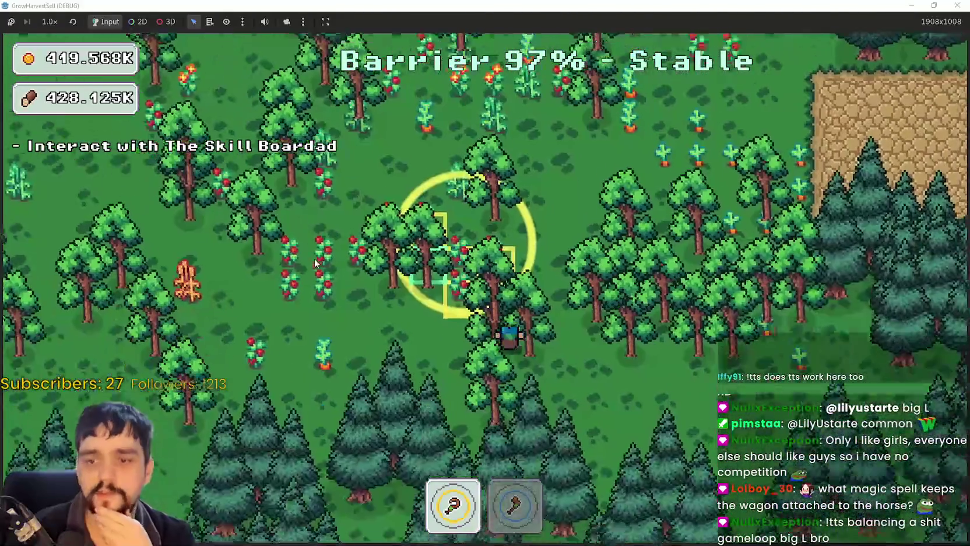
key("w")
key("a")
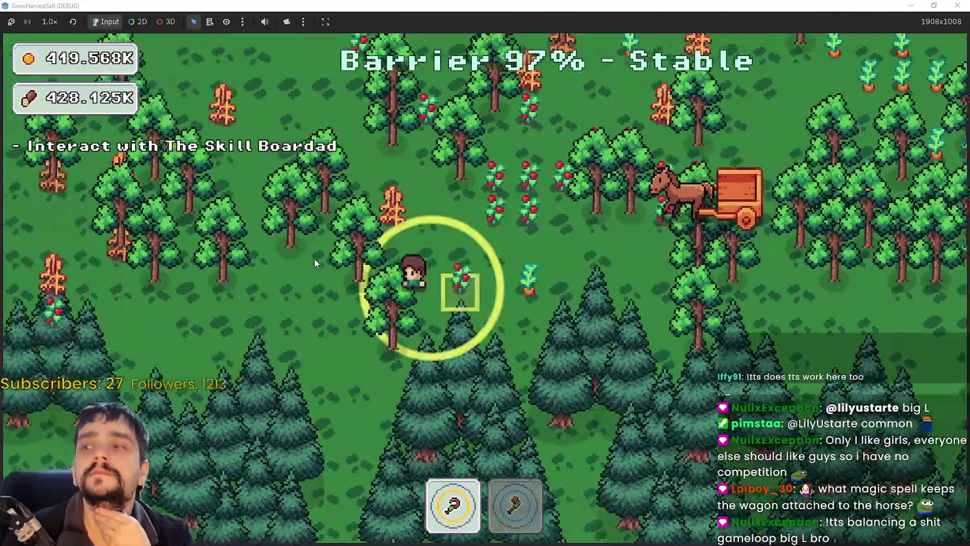
key("d")
key("w")
key("d")
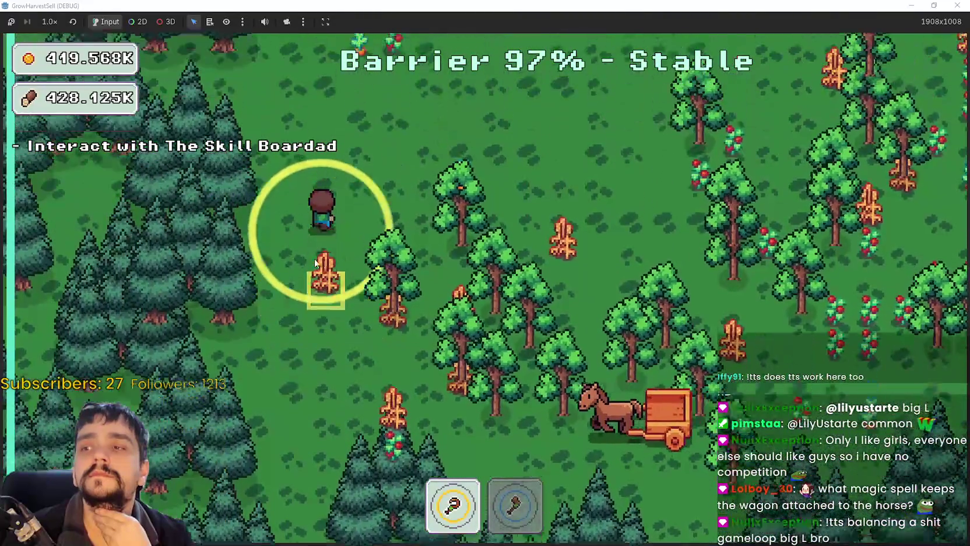
key("s")
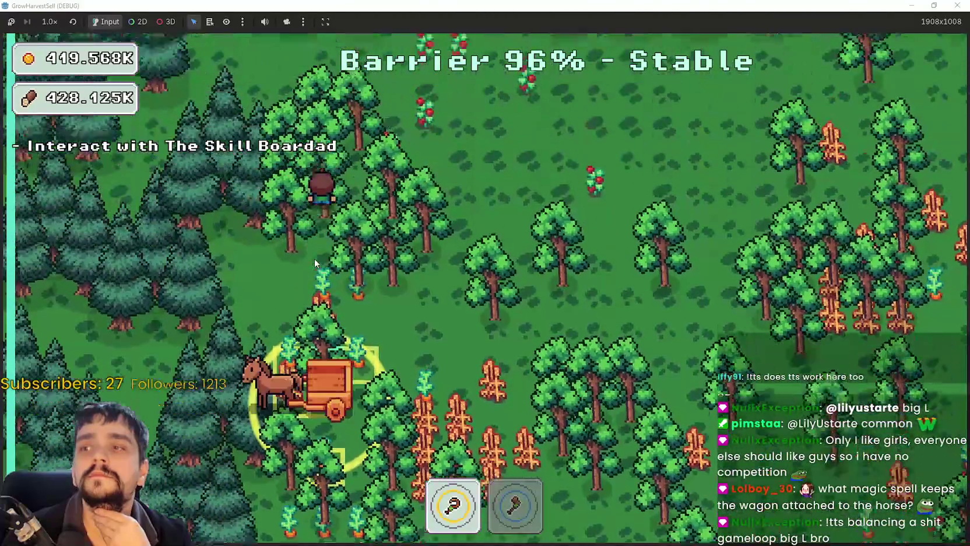
key("w")
key("d")
key("s")
key("s")
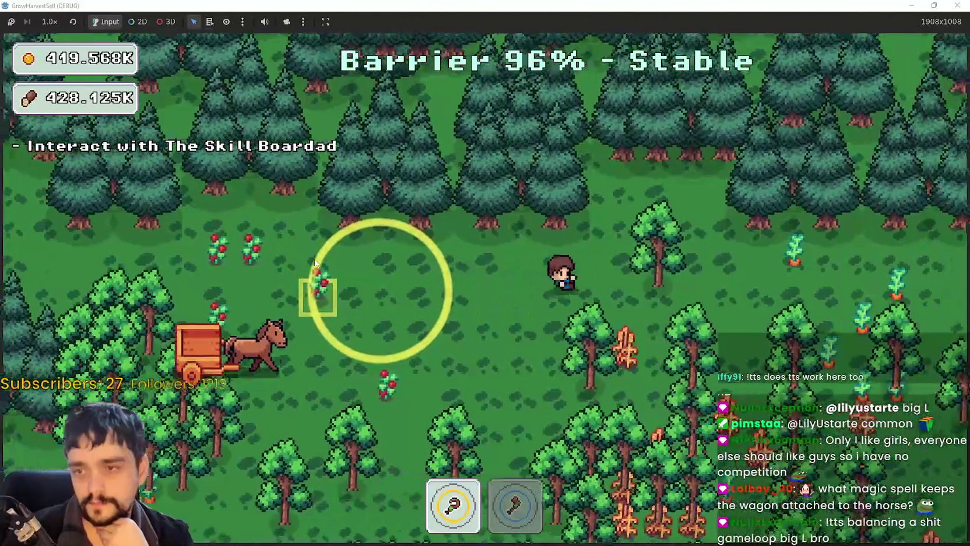
key("d")
key("s")
key("a")
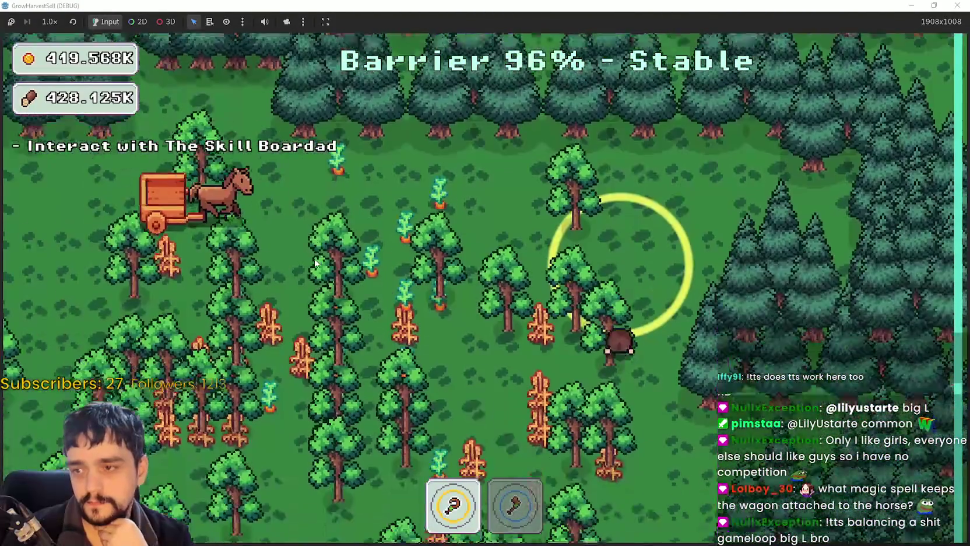
key("w")
key("a")
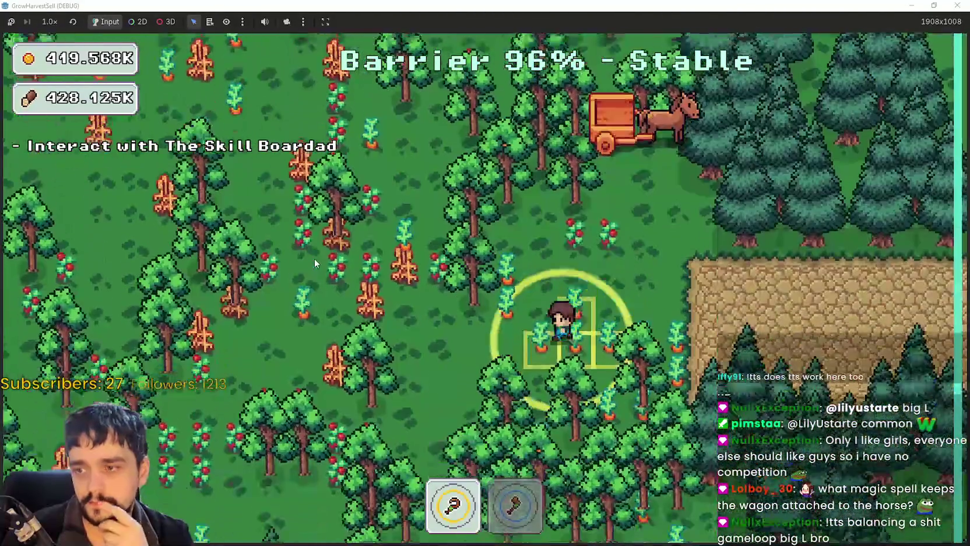
key("s")
key("w")
key("w")
key("a")
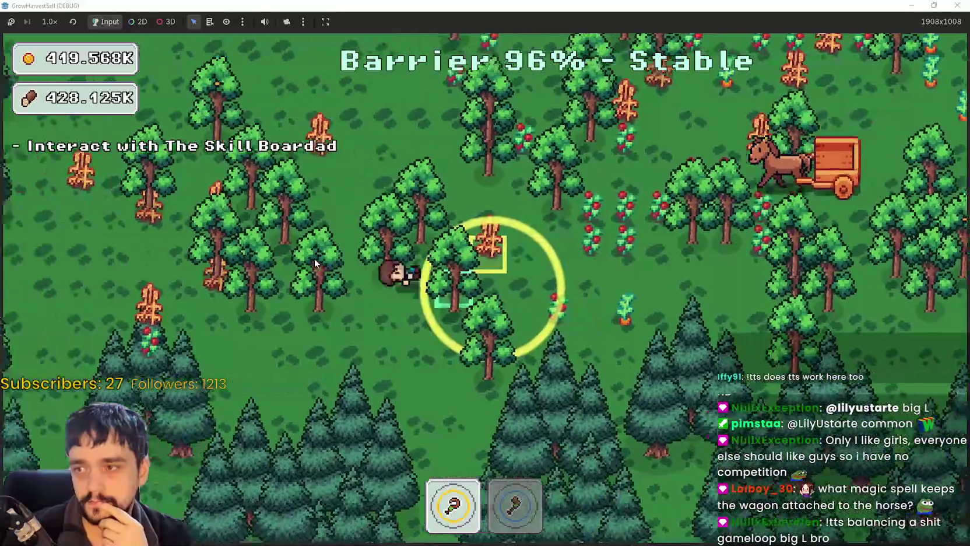
key("d")
key("w")
key("d")
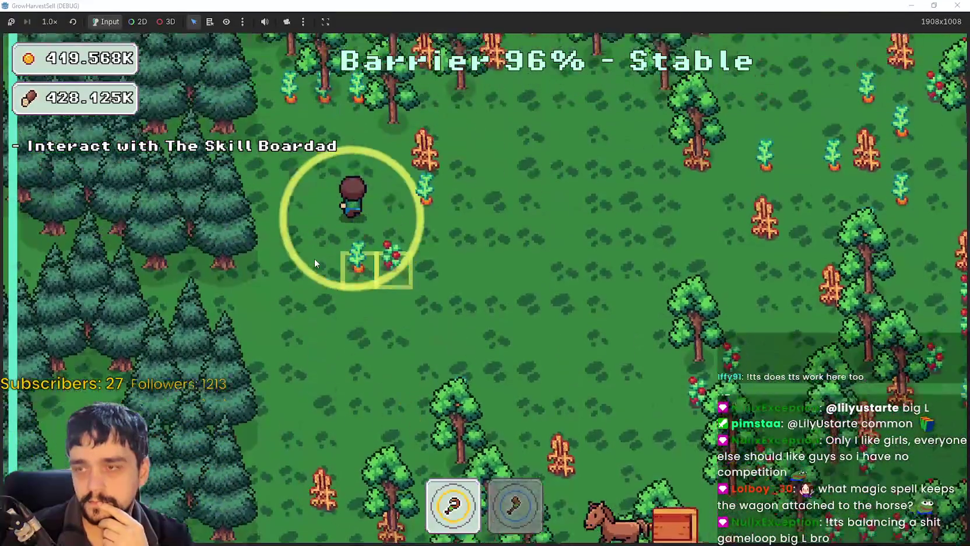
key("s")
key("d")
key("s")
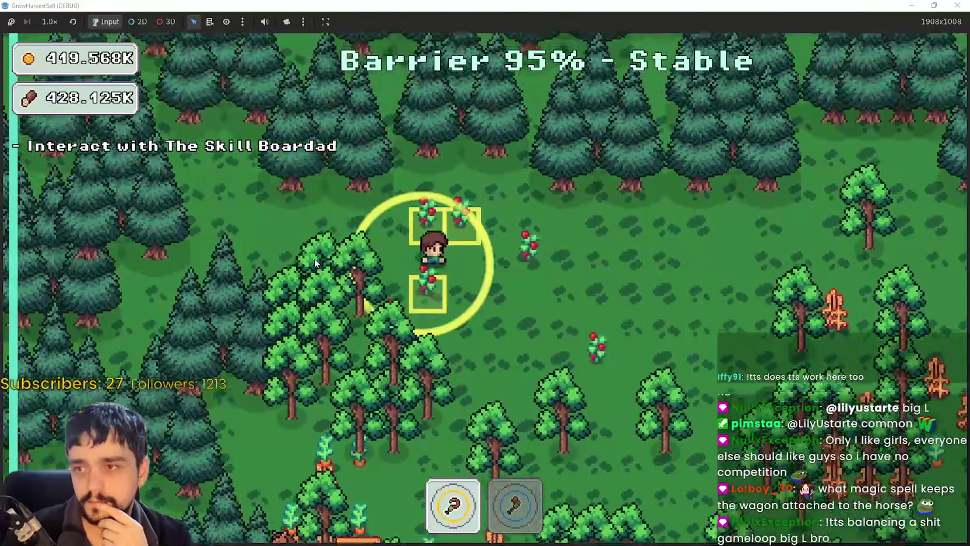
key("s")
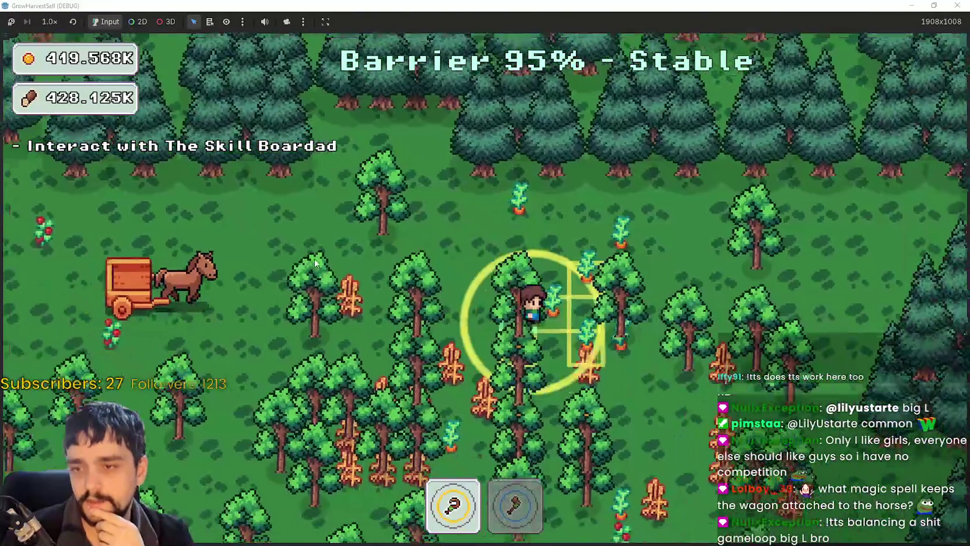
key("a")
key("s")
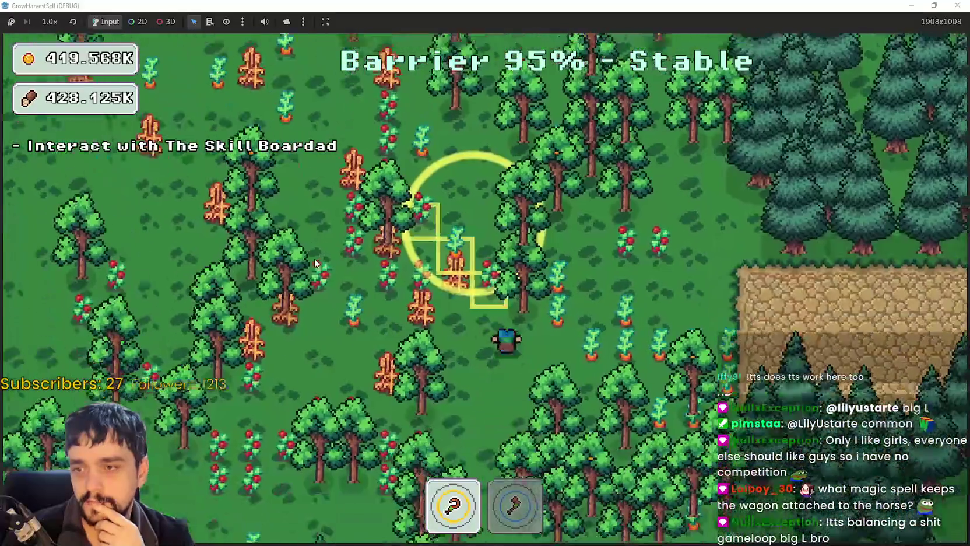
key("d")
key("a")
key("a")
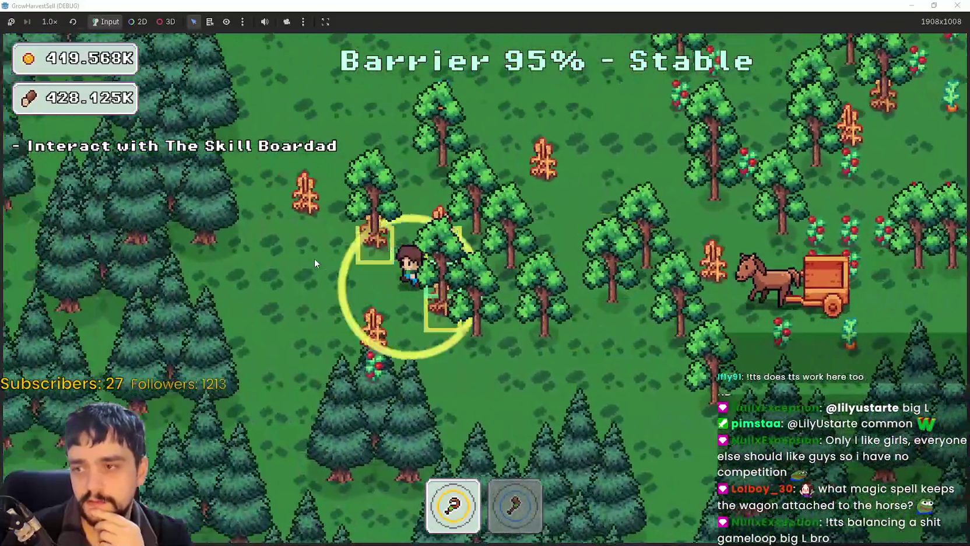
key("s")
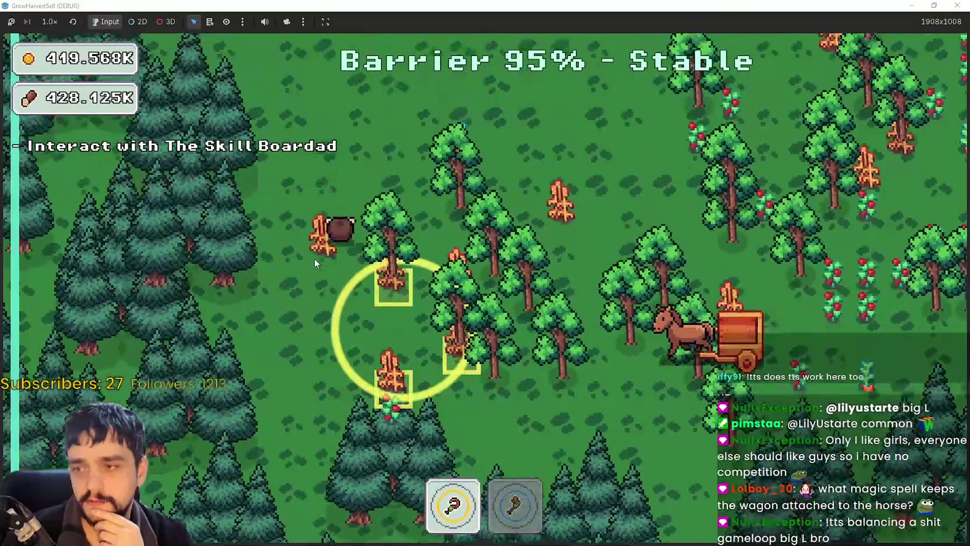
key("a")
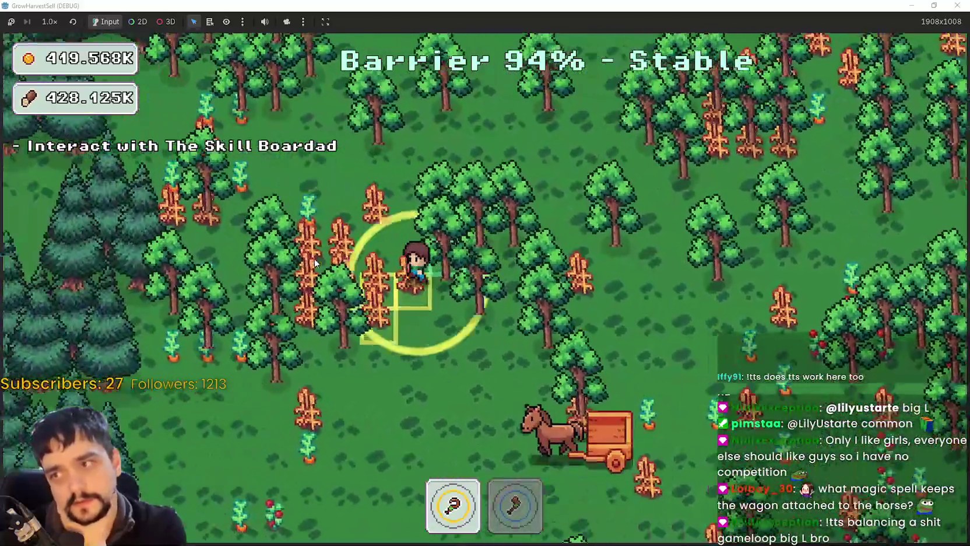
key("w")
key("d")
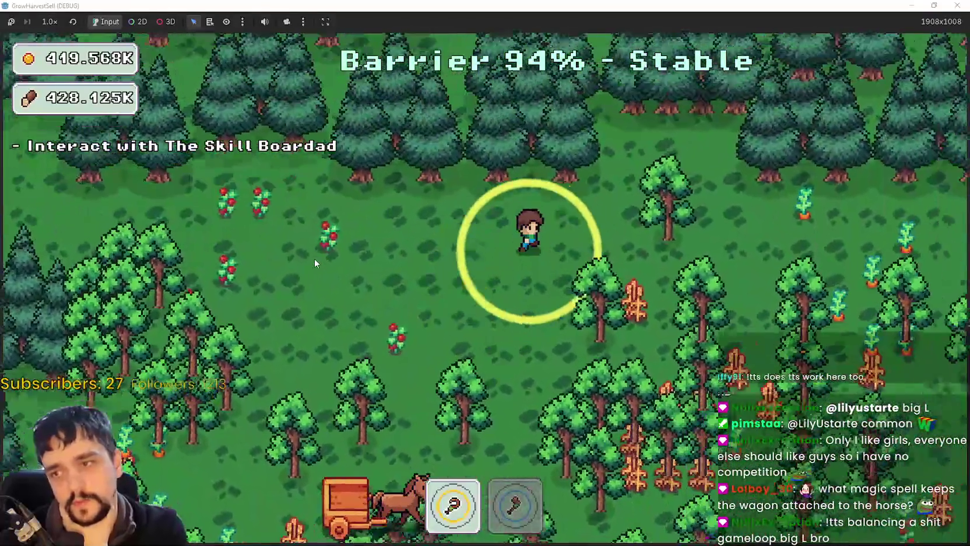
key("d")
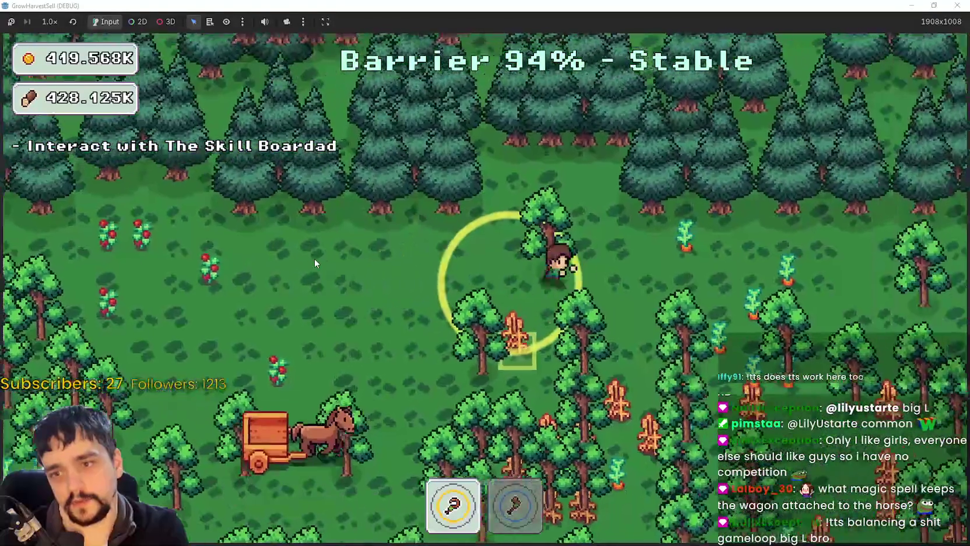
- Roam the farmer down and left through the forest among the pines
key("s")
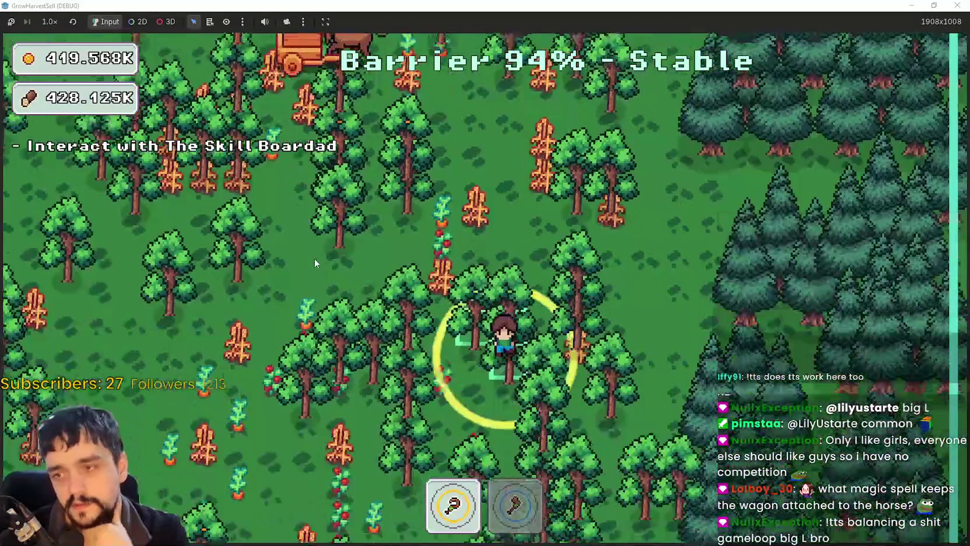
key("s")
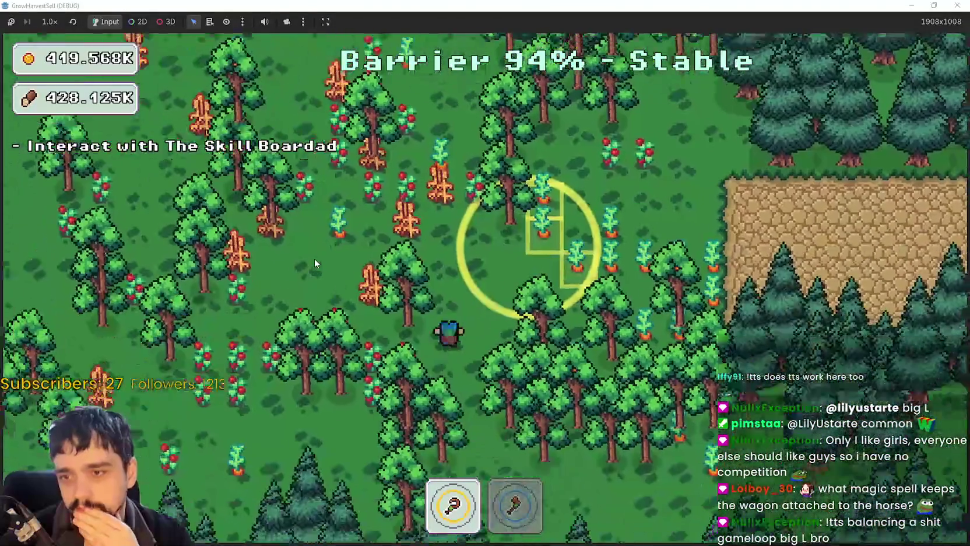
key("a")
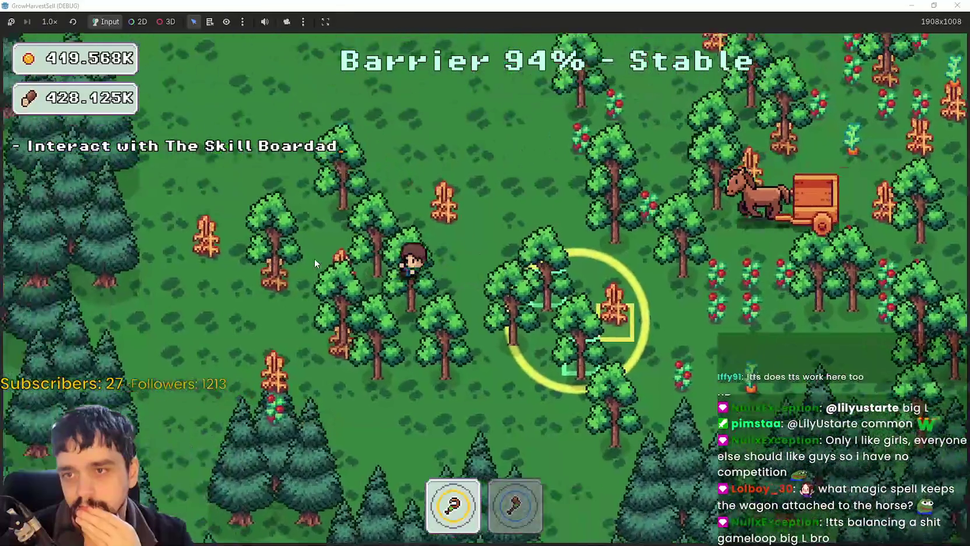
key("w")
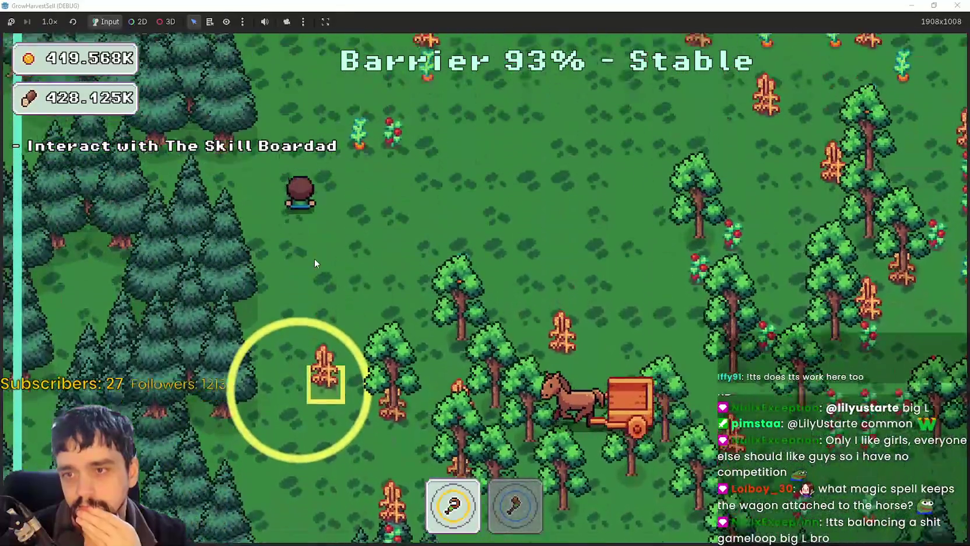
key("d")
key("w")
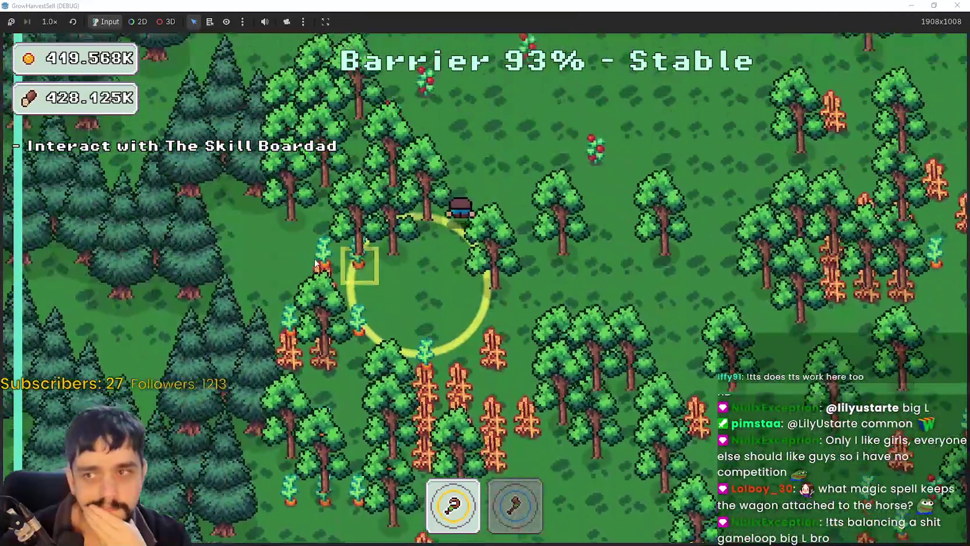
key("w")
key("d")
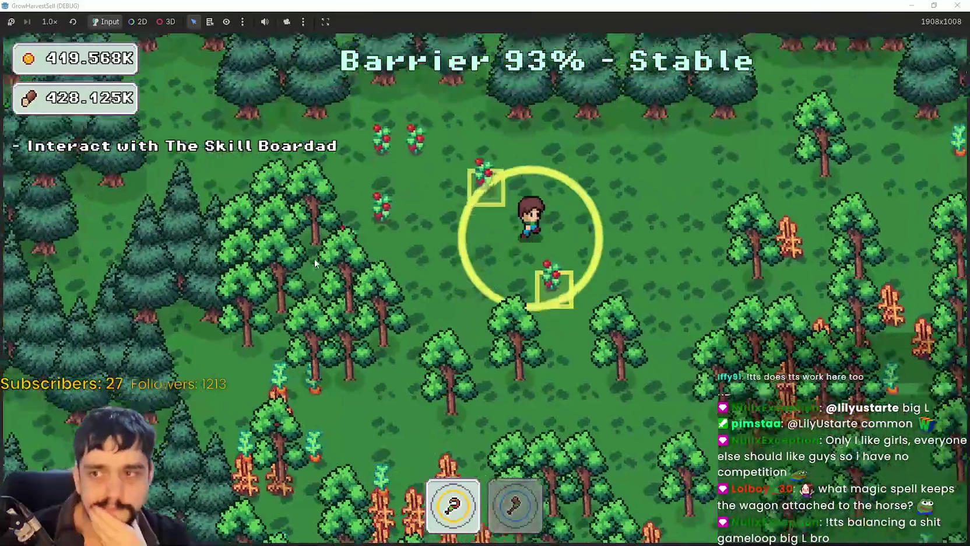
key("s")
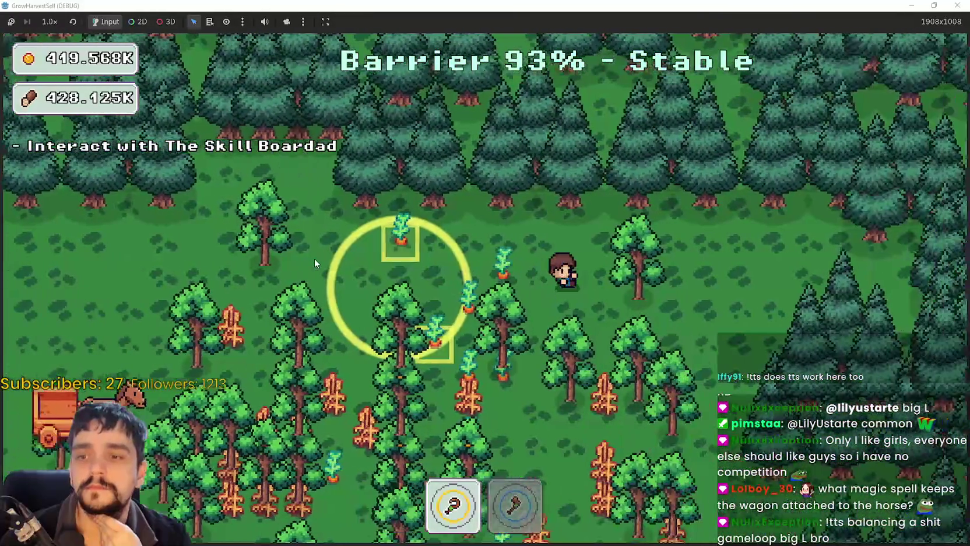
key("a")
key("a")
key("w")
key("a")
key("w")
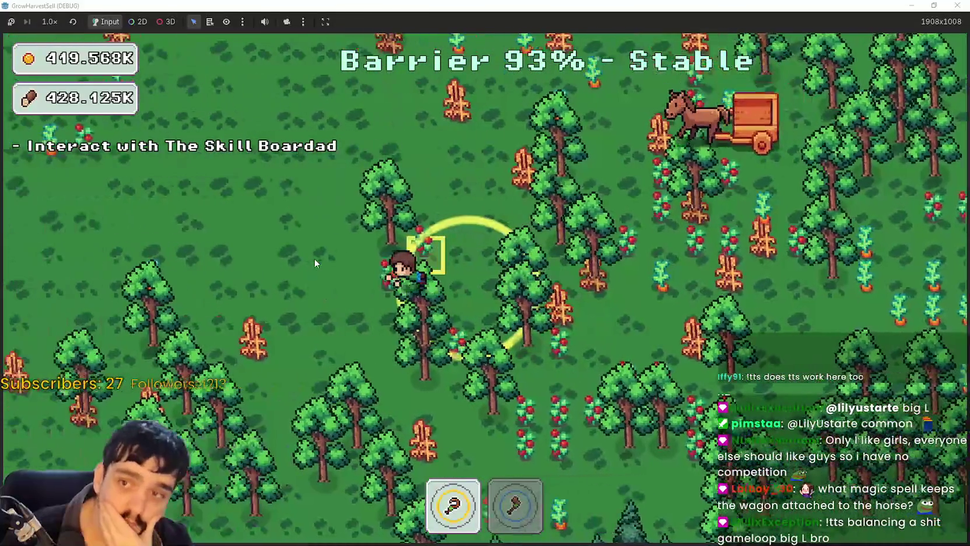
key("s")
- Keep wandering the farmer up-right, then down-right and back up-left across the forest
key("w")
key("d")
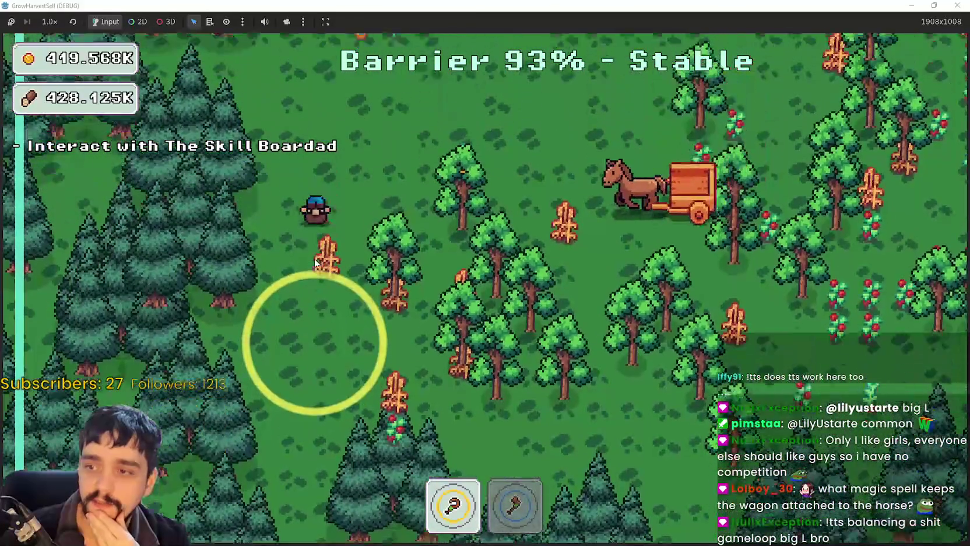
key("s")
key("a")
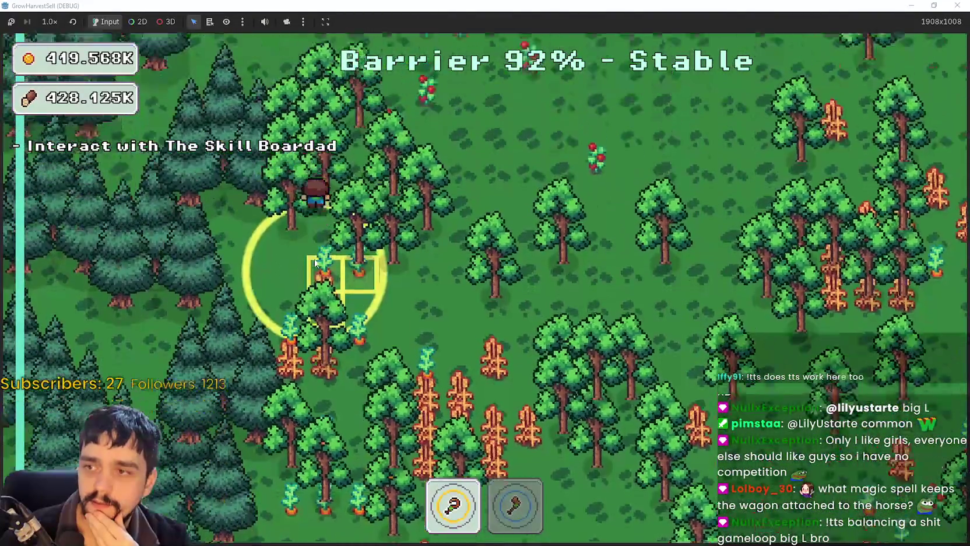
key("s")
key("d")
key("s")
key("d")
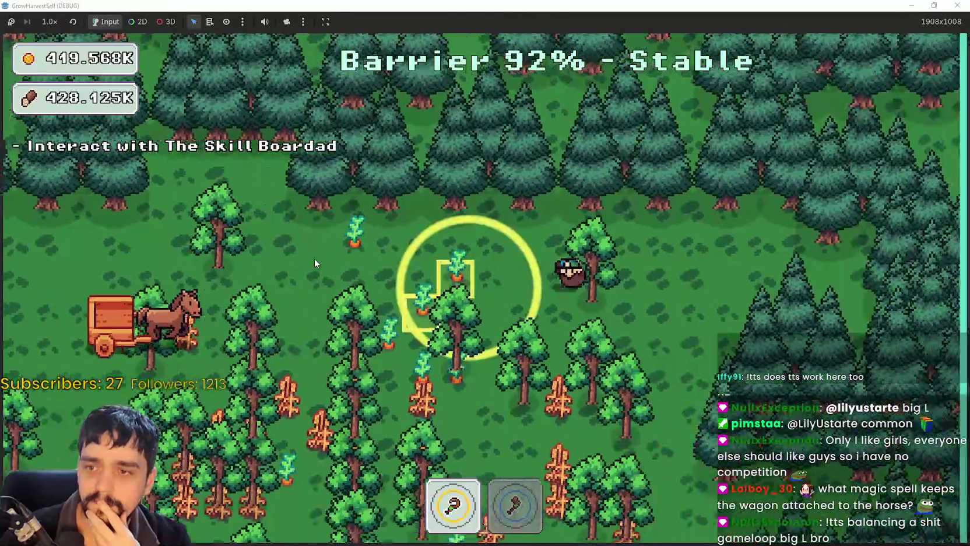
key("w")
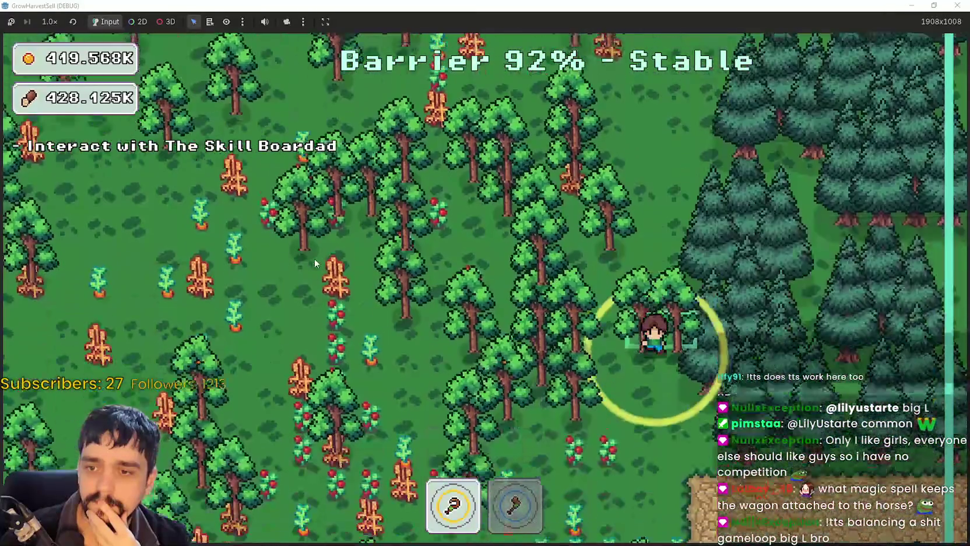
key("a")
key("a")
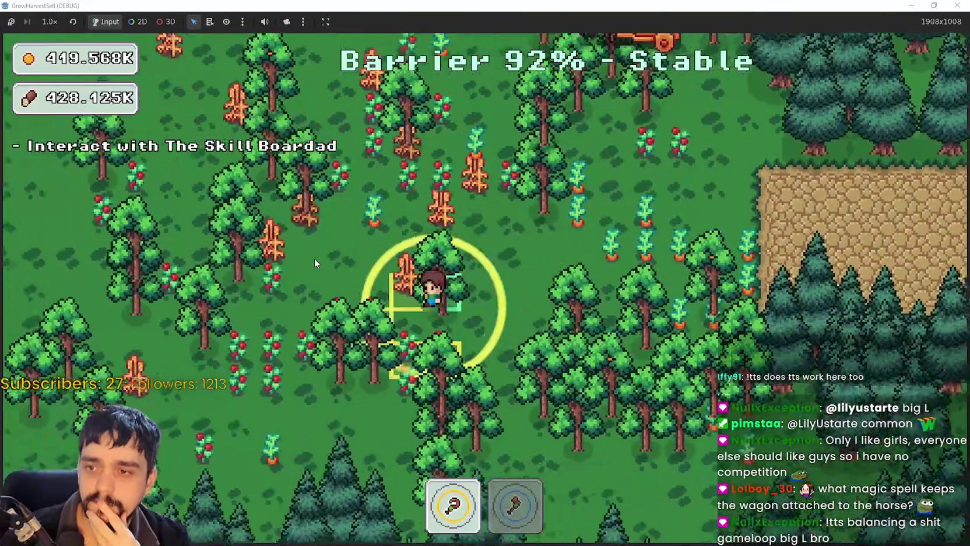
- Walk the farmer right past the carrot crops onto the rock plateau to end the stage
key("w")
key("w")
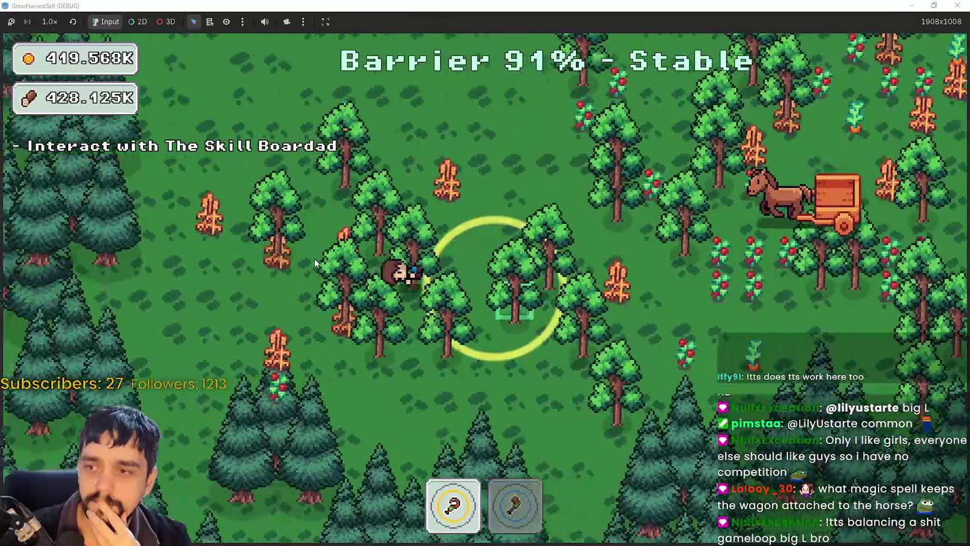
key("d")
key("w")
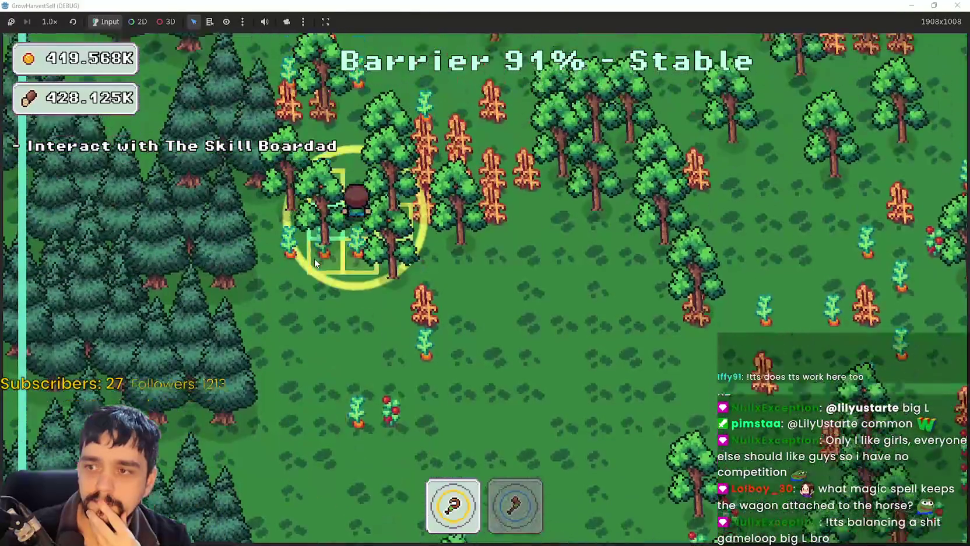
key("d")
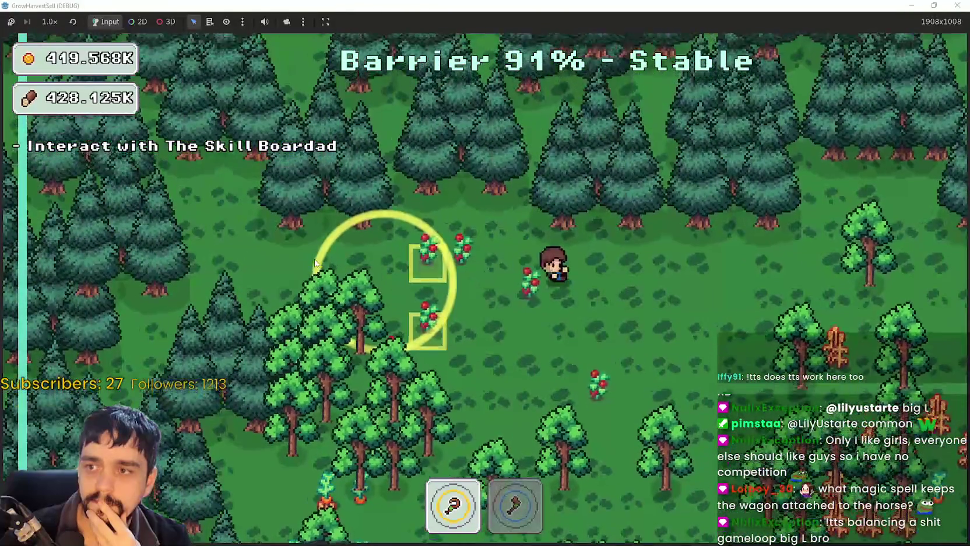
key("d")
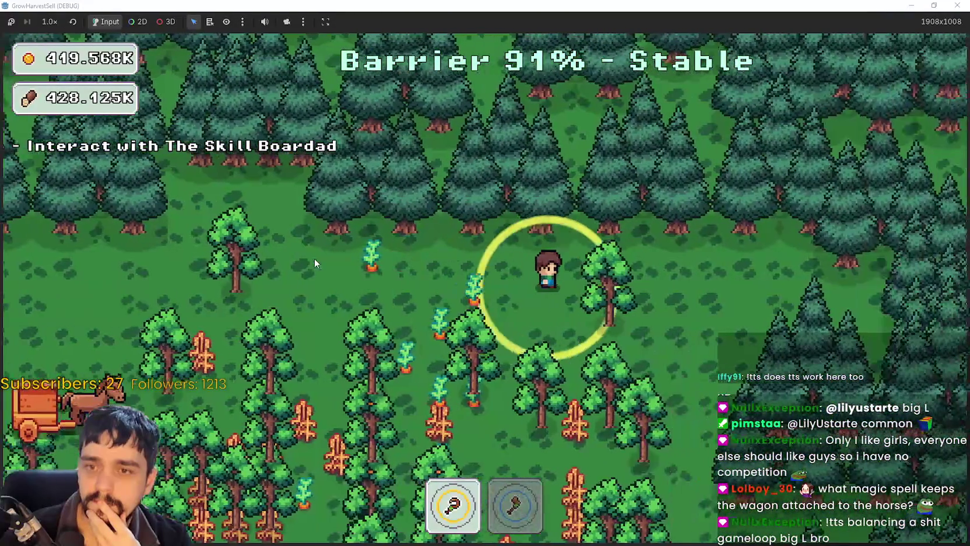
key("s")
key("s")
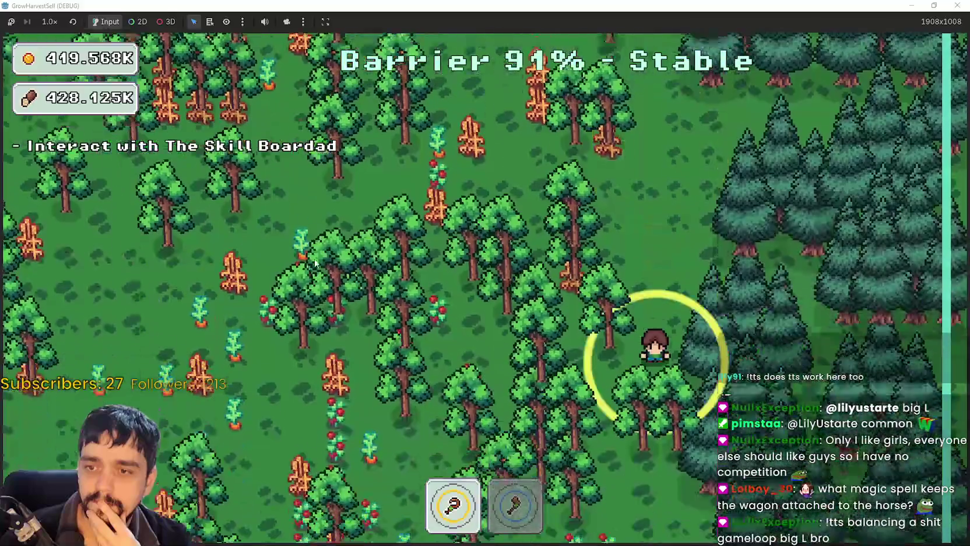
key("w")
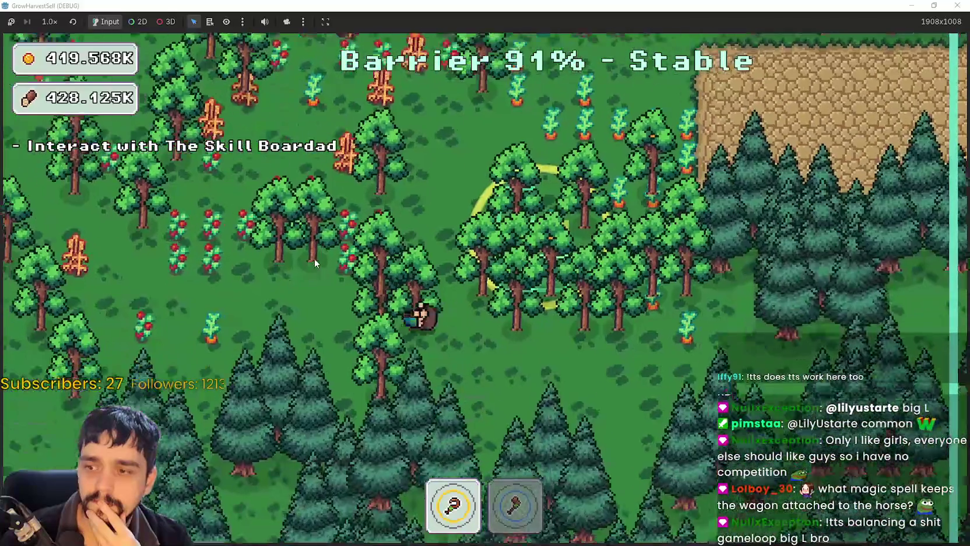
key("d")
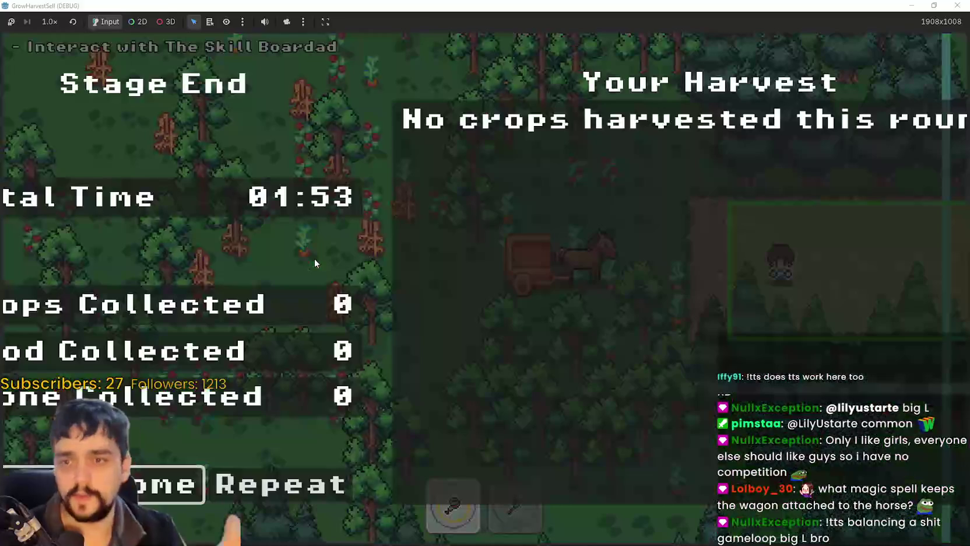
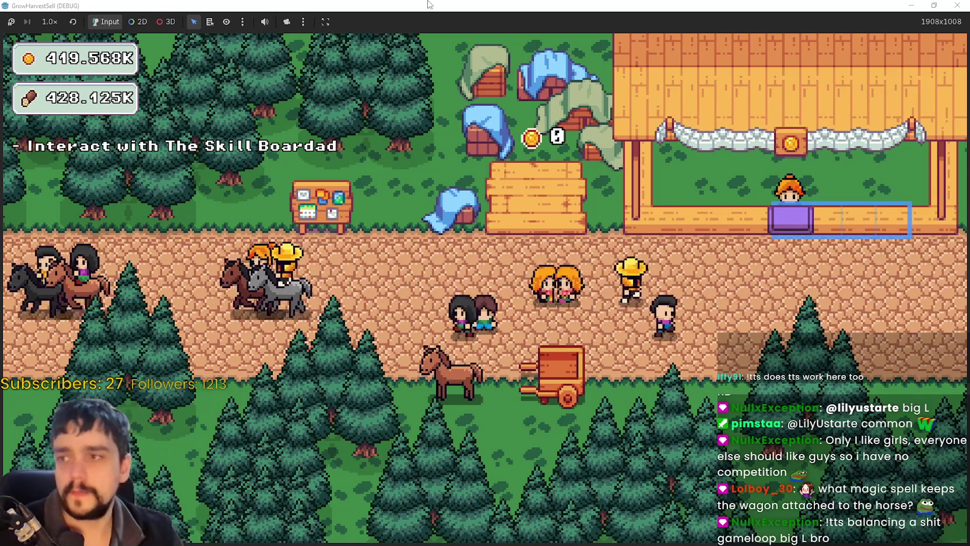
- Return to the editor's 2D view and stop the running game
key("alt+Tab")
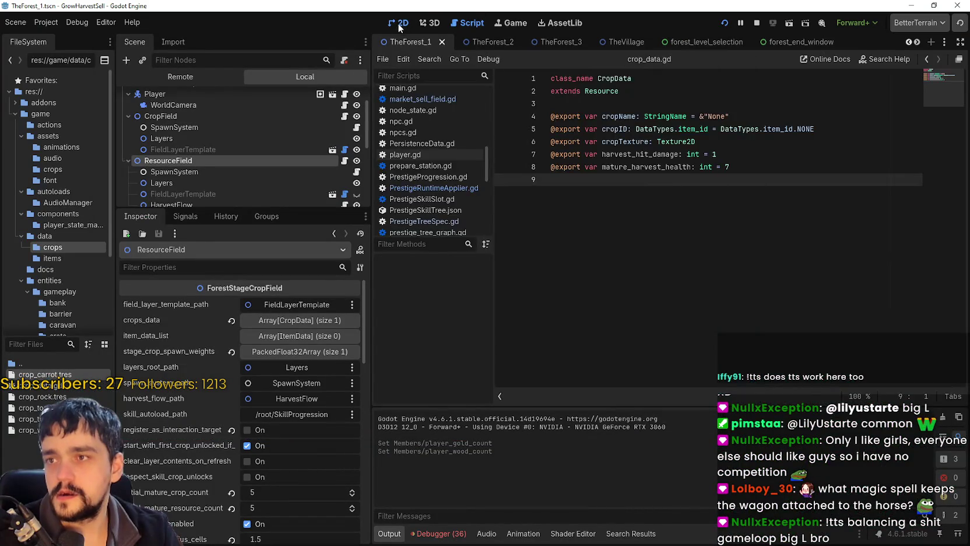
left_click(399, 23)
left_click(174, 171)
left_click(724, 23)
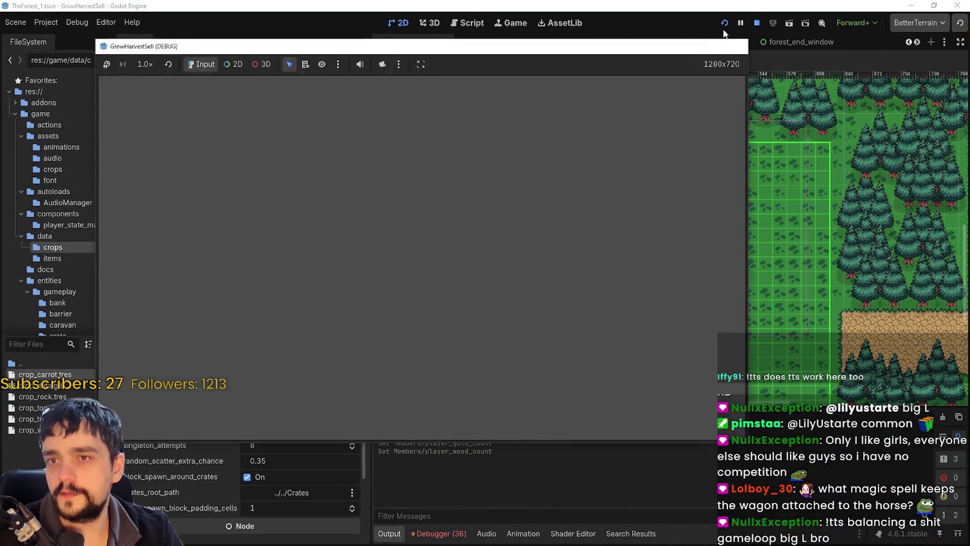
key("F8")
- Compare CropField's SpawnSystem (0.35 s tick, 10 attempts) with ResourceField's (0.2 s, 14 attempts)
scroll(231, 184, "down", 1)
left_click(230, 127)
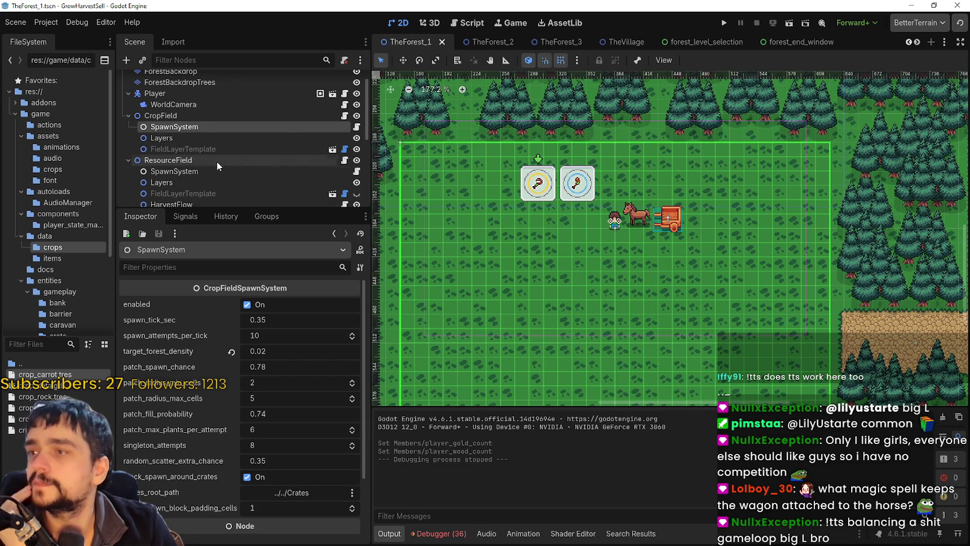
left_click(185, 171)
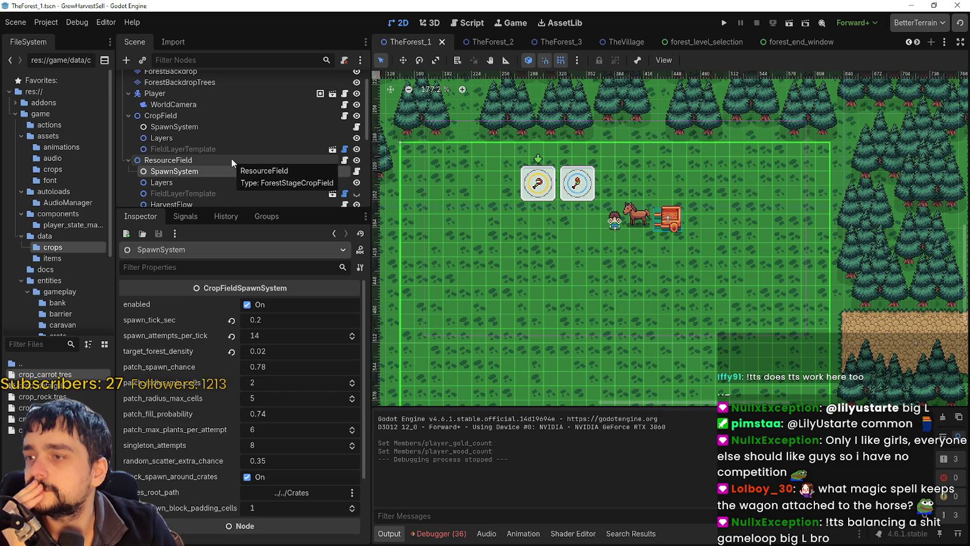
- Review ResourceField, WorldCamera and CropField, then expand ResourceField's crops_data to reveal crop_tree.tres
scroll(224, 365, "down", 3)
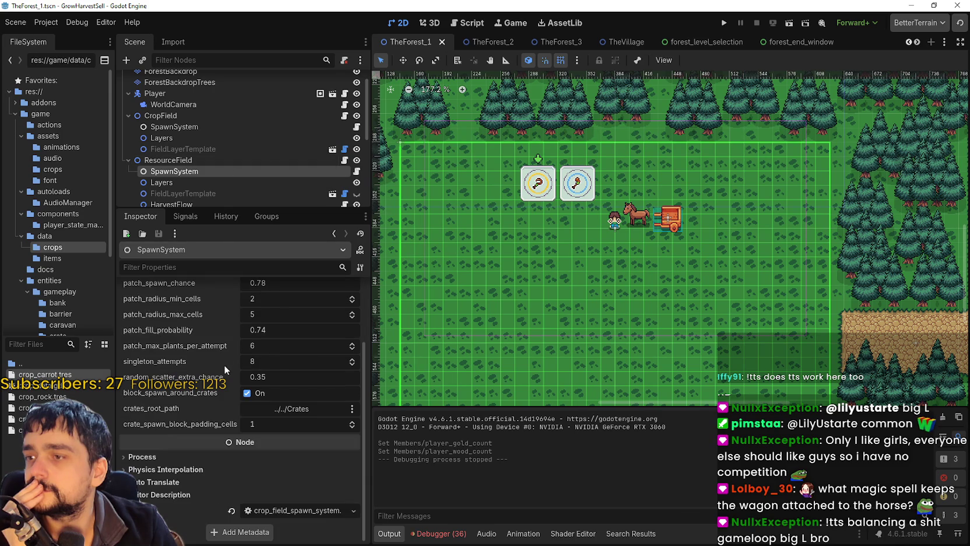
left_click(182, 160)
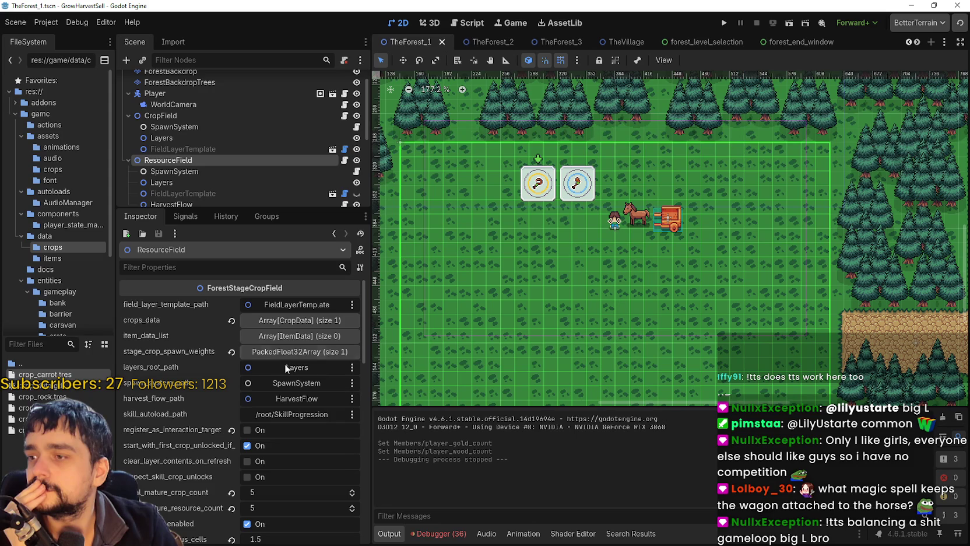
left_click(179, 106)
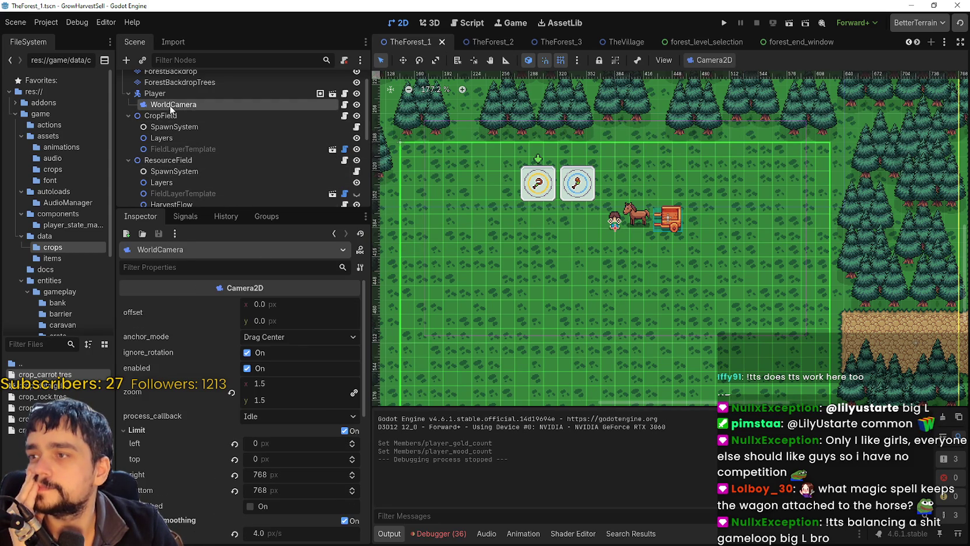
left_click(163, 116)
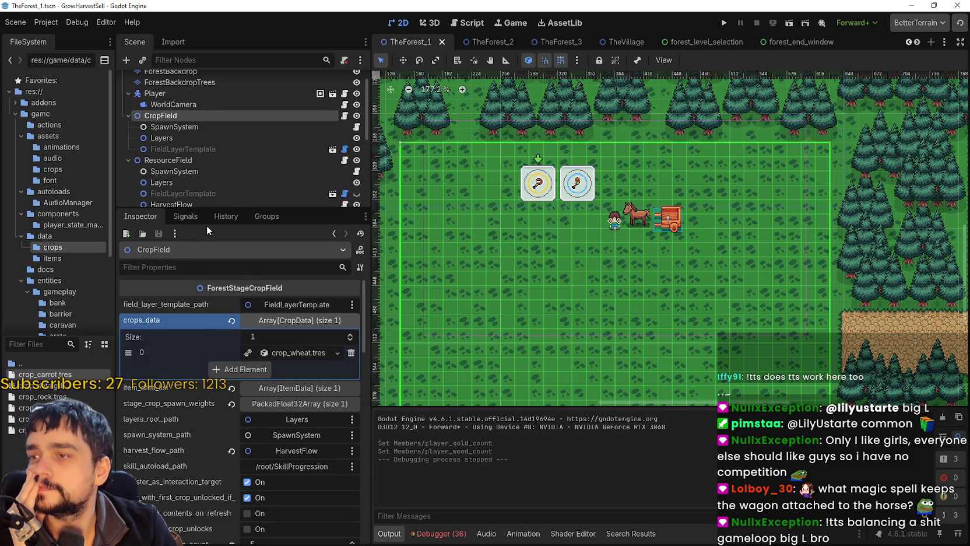
left_click(169, 160)
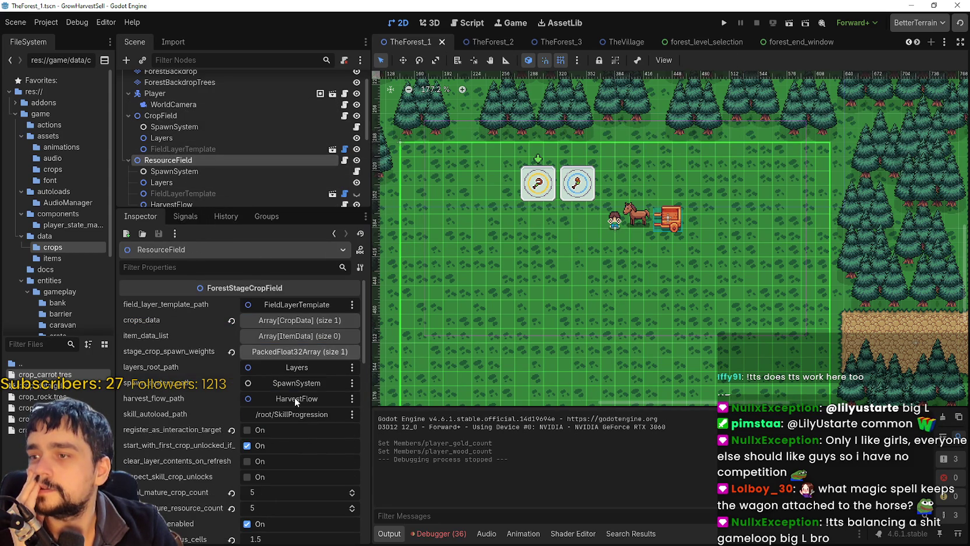
left_click(293, 322)
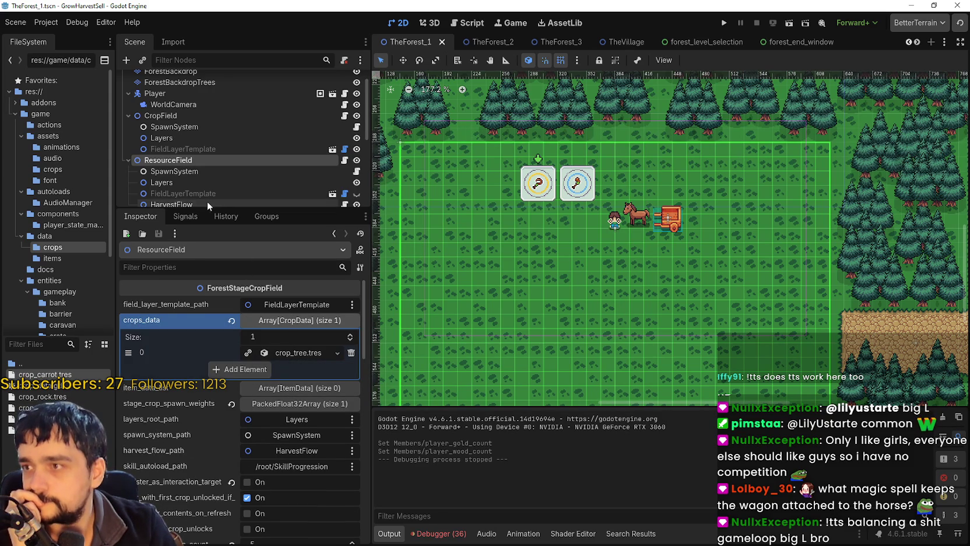
- Check ResourceField's sickle, tree and rock harvest texture slots in the Inspector
scroll(207, 175, "down", 2)
scroll(275, 428, "down", 3)
scroll(275, 425, "down", 2)
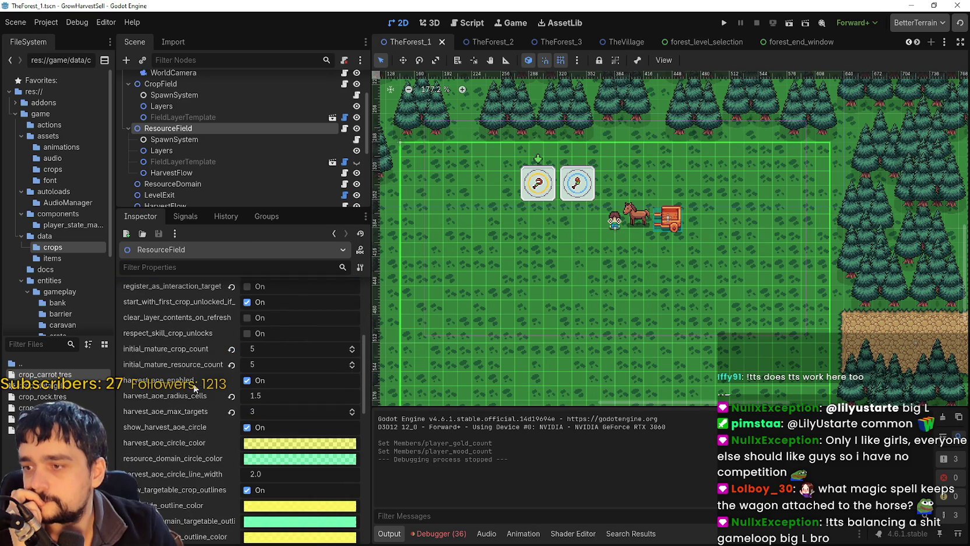
scroll(170, 412, "down", 2)
scroll(628, 330, "down", 2)
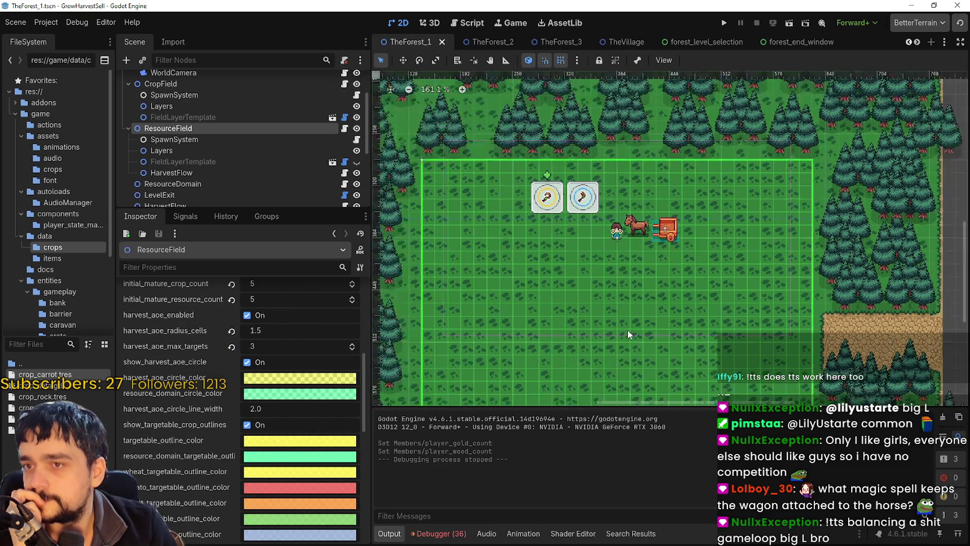
scroll(224, 443, "down", 3)
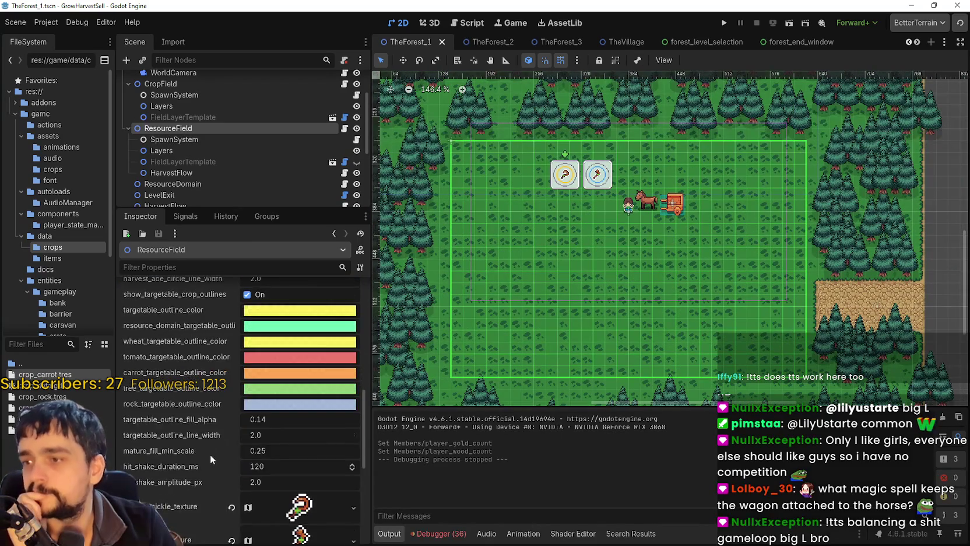
scroll(210, 454, "down", 2)
scroll(204, 443, "down", 1)
scroll(203, 443, "up", 4)
scroll(203, 442, "down", 4)
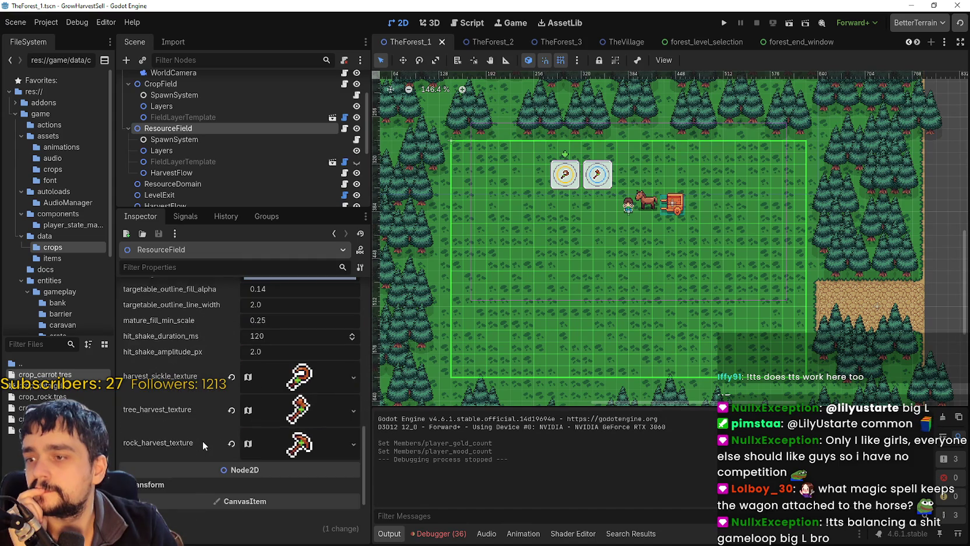
scroll(202, 440, "up", 3)
scroll(200, 434, "down", 3)
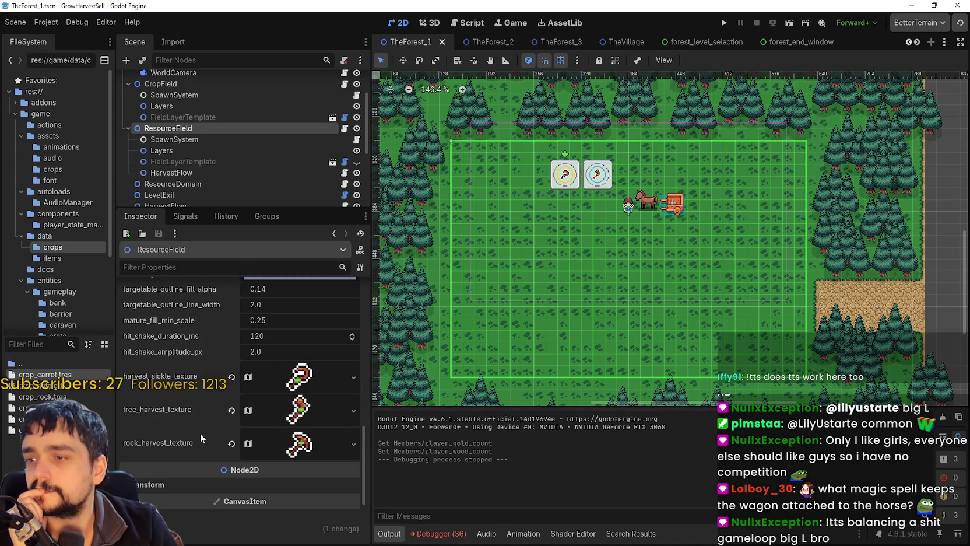
scroll(200, 432, "up", 10)
scroll(197, 432, "up", 4)
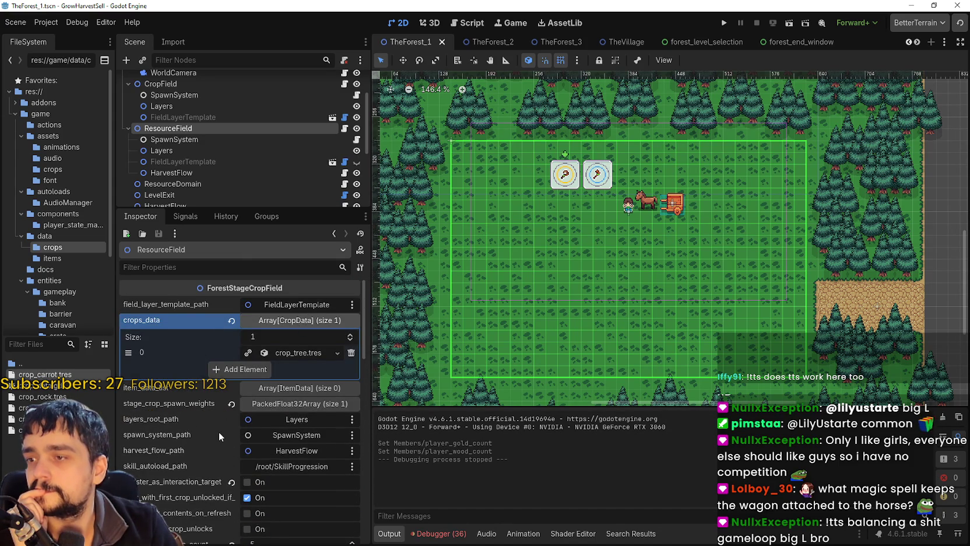
scroll(217, 428, "down", 8)
scroll(210, 420, "down", 5)
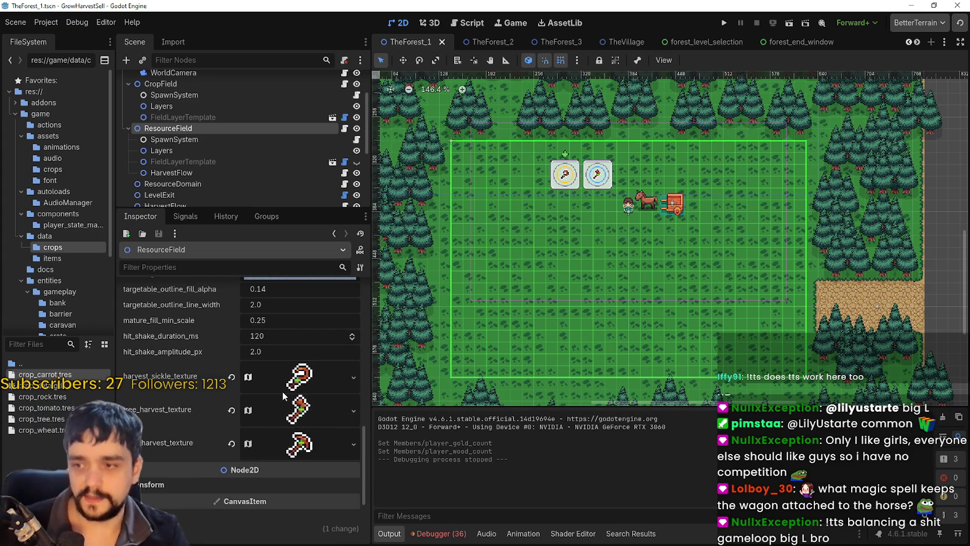
left_click(306, 384)
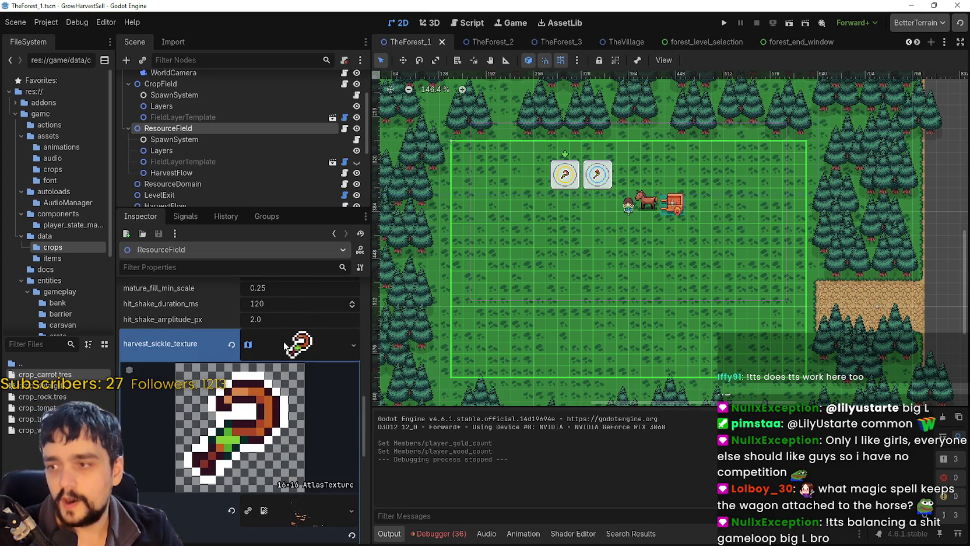
left_click(286, 348)
left_click(306, 383)
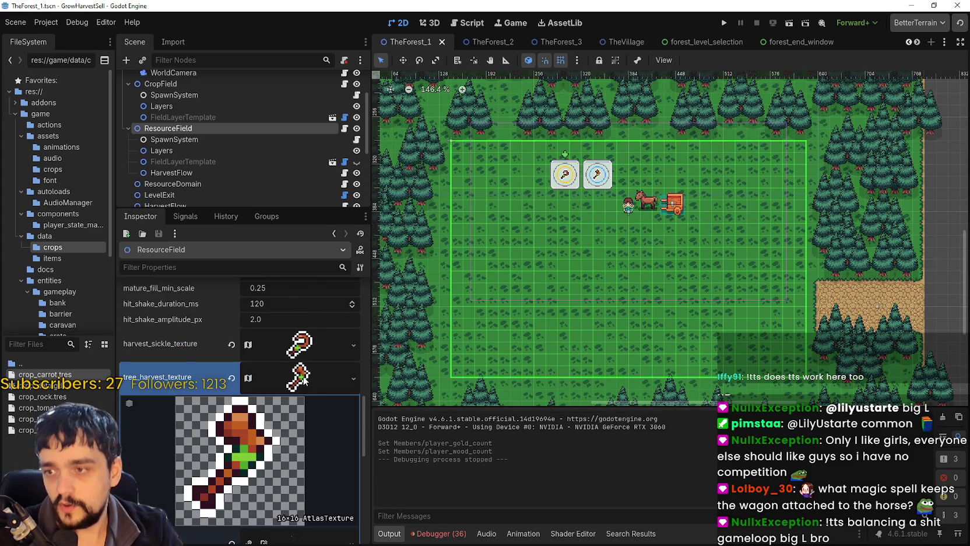
left_click(304, 381)
left_click(269, 411)
left_click(290, 413)
- Recheck the rock, tree and sickle harvest textures, leaving all three assigned
scroll(284, 404, "down", 1)
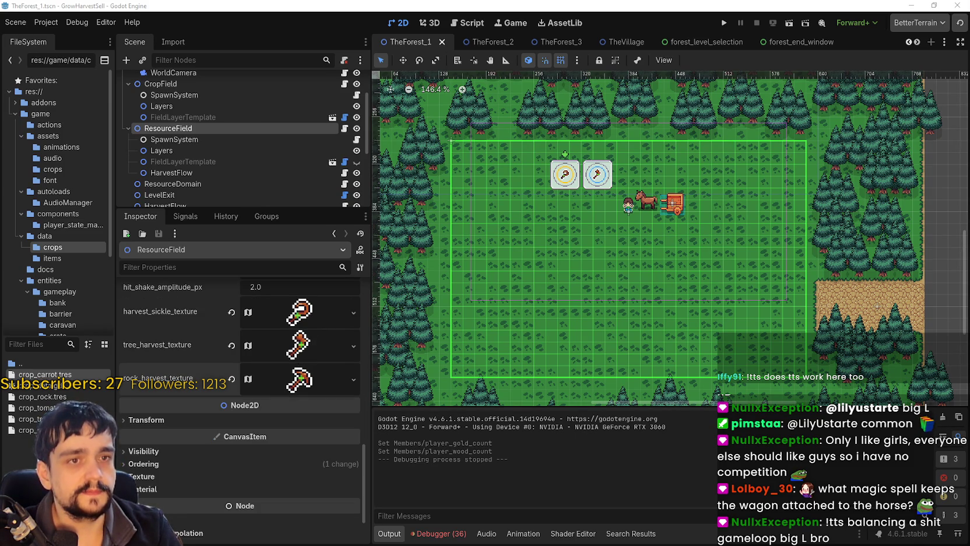
left_click(304, 383)
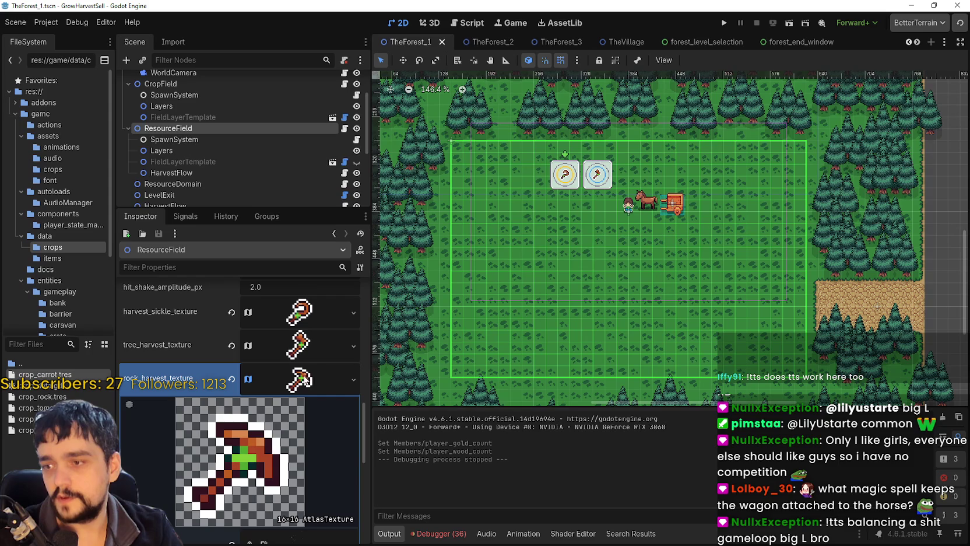
left_click(283, 384)
double_click(296, 344)
left_click(300, 312)
left_click(300, 312)
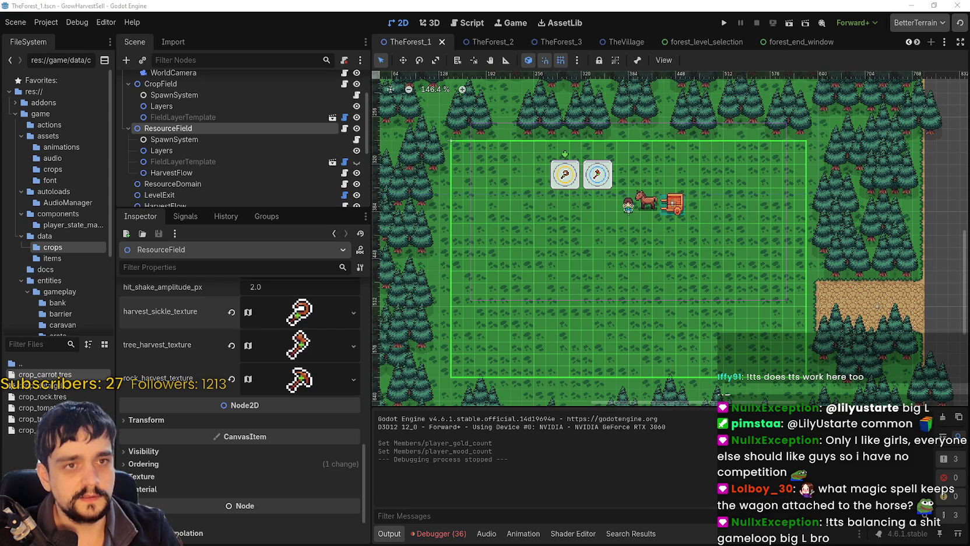
scroll(323, 431, "up", 3)
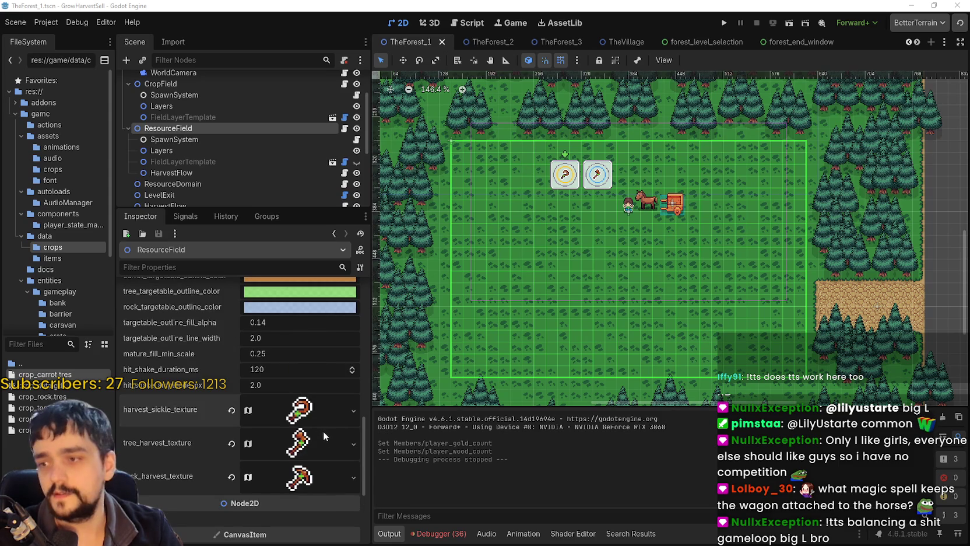
scroll(313, 459, "down", 1)
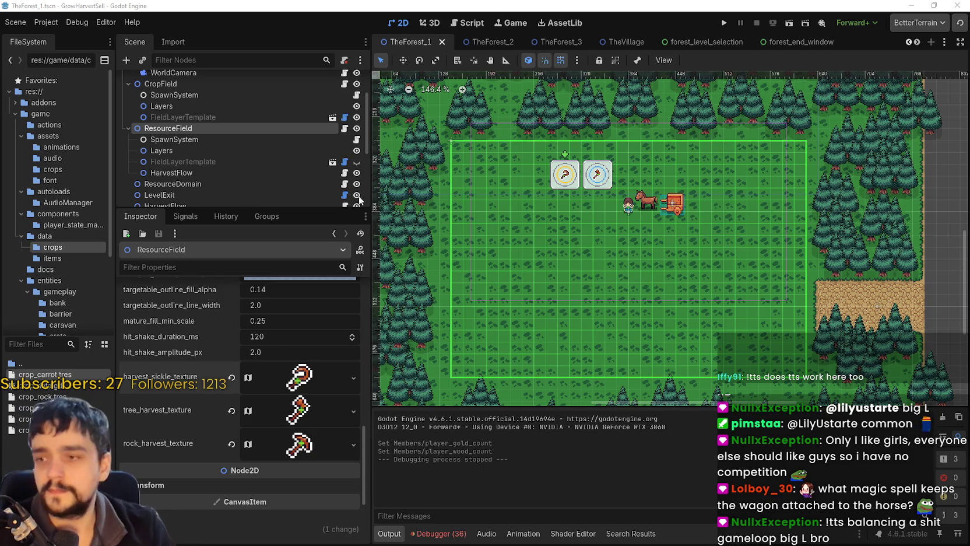
scroll(563, 220, "up", 2)
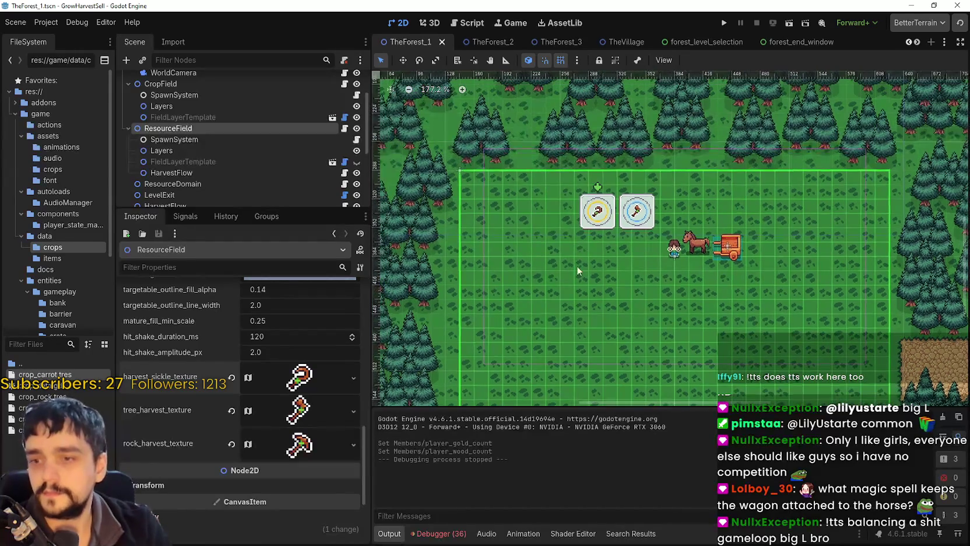
- Enlarge the scene tree and select CropField's FieldLayerTemplate to open 2DWindSway.gdshader
scroll(589, 233, "down", 1)
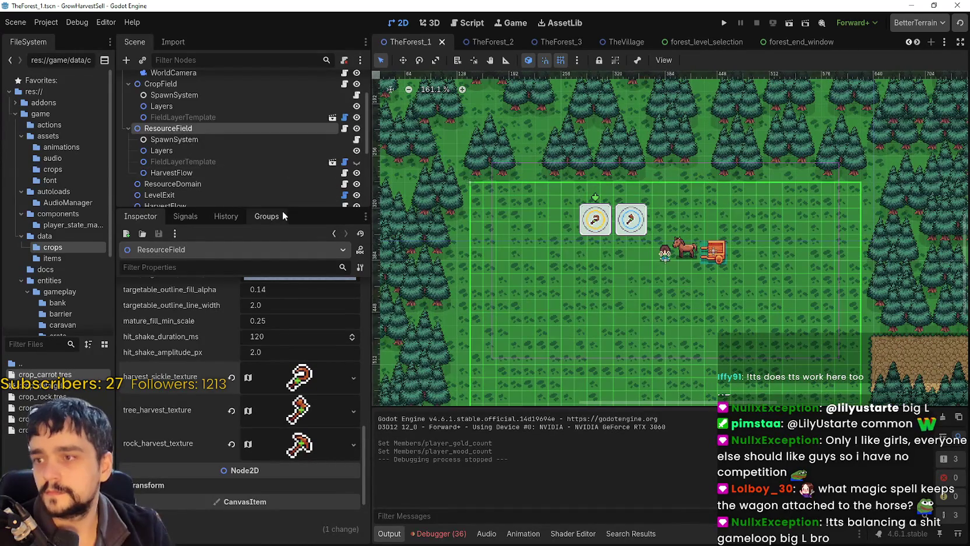
mouse_move(284, 209)
left_mouse_down()
mouse_move(310, 318)
mouse_move(298, 248)
left_mouse_up()
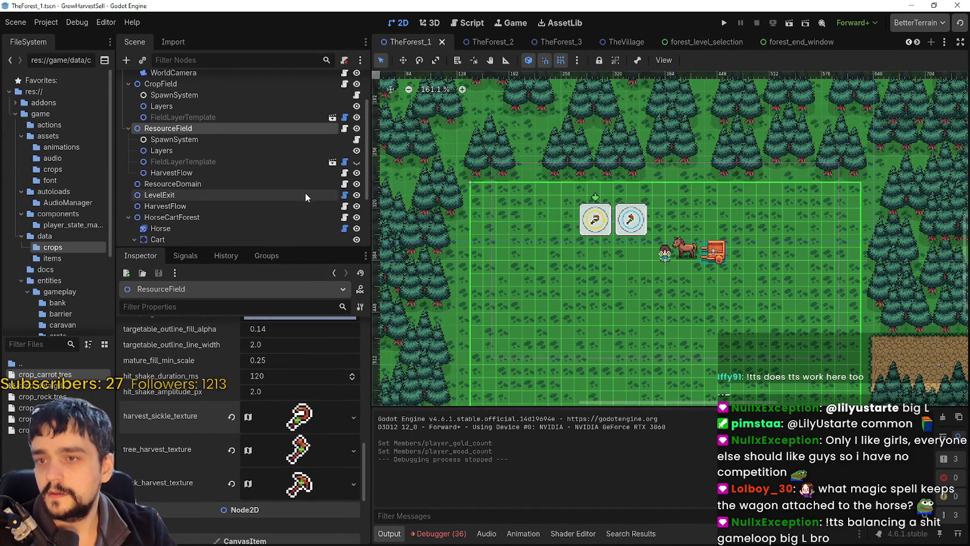
scroll(305, 192, "down", 2)
scroll(287, 191, "up", 5)
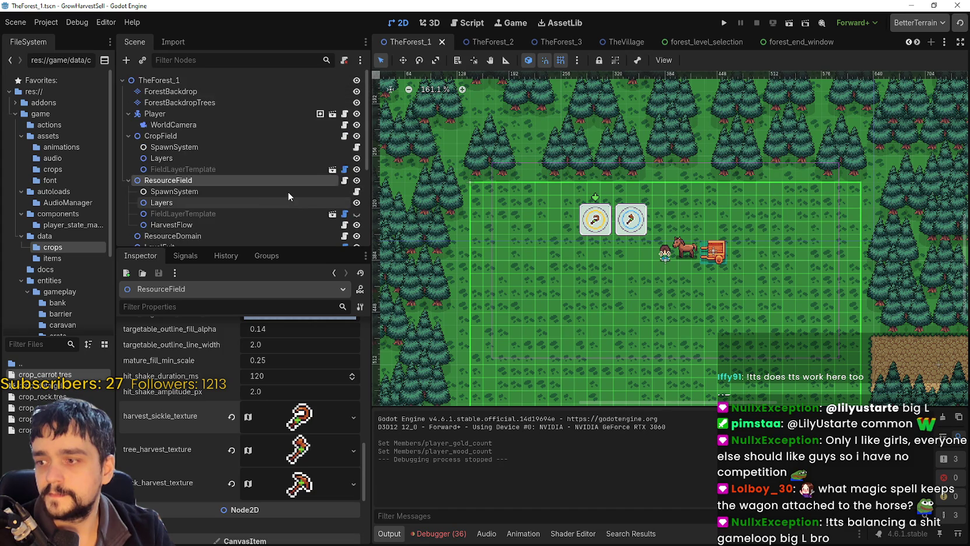
scroll(194, 177, "down", 2)
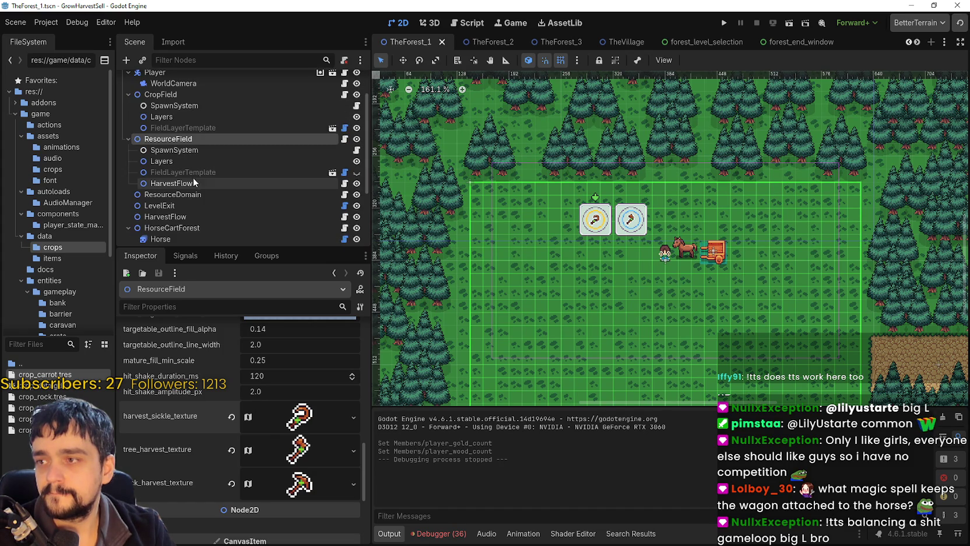
scroll(202, 170, "up", 2)
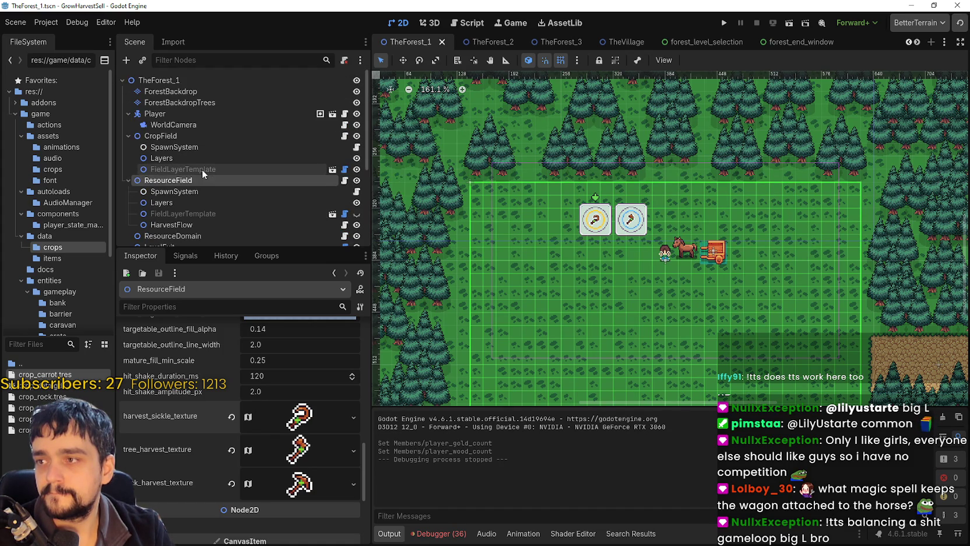
left_click(187, 149)
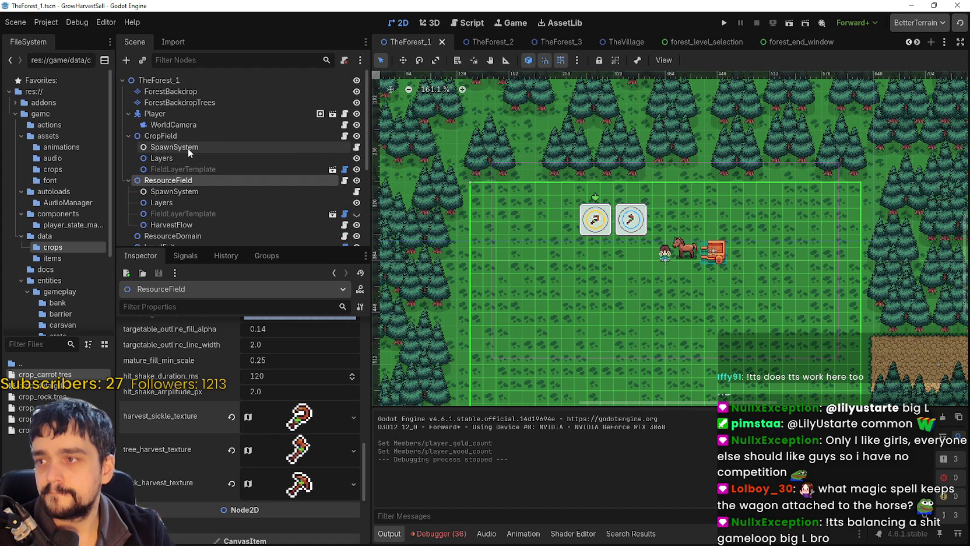
left_click(181, 158)
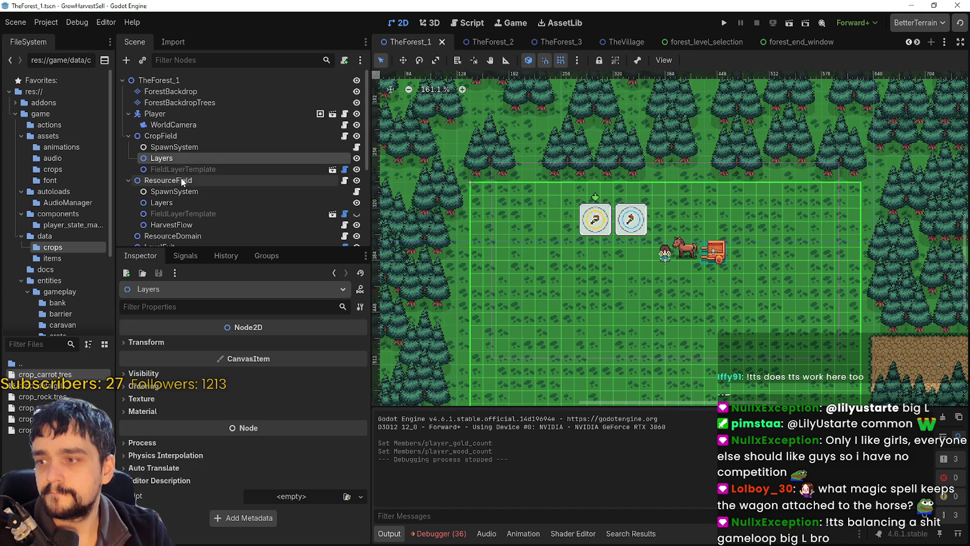
left_click(186, 171)
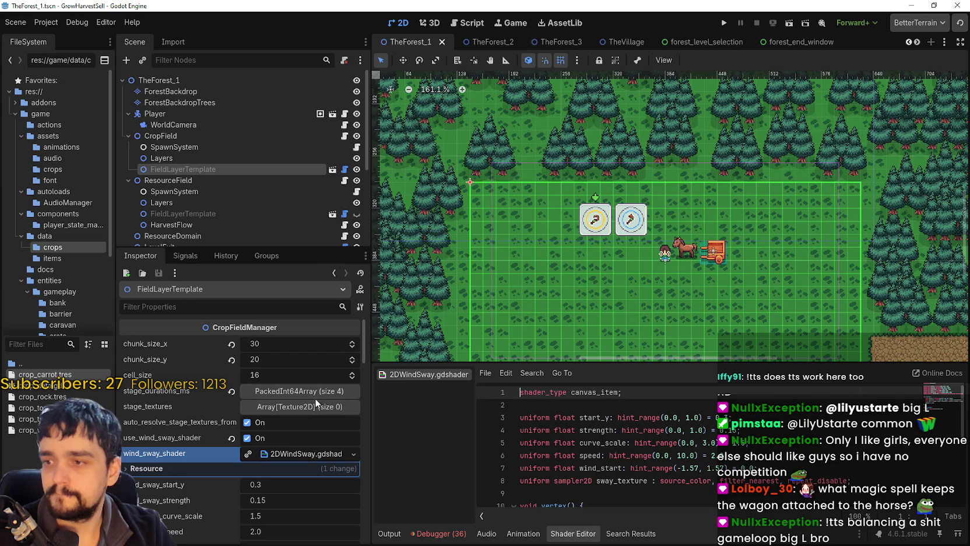
- Collapse the shader's resource details and scroll through the wind-sway properties
left_click(307, 454)
scroll(284, 497, "down", 6)
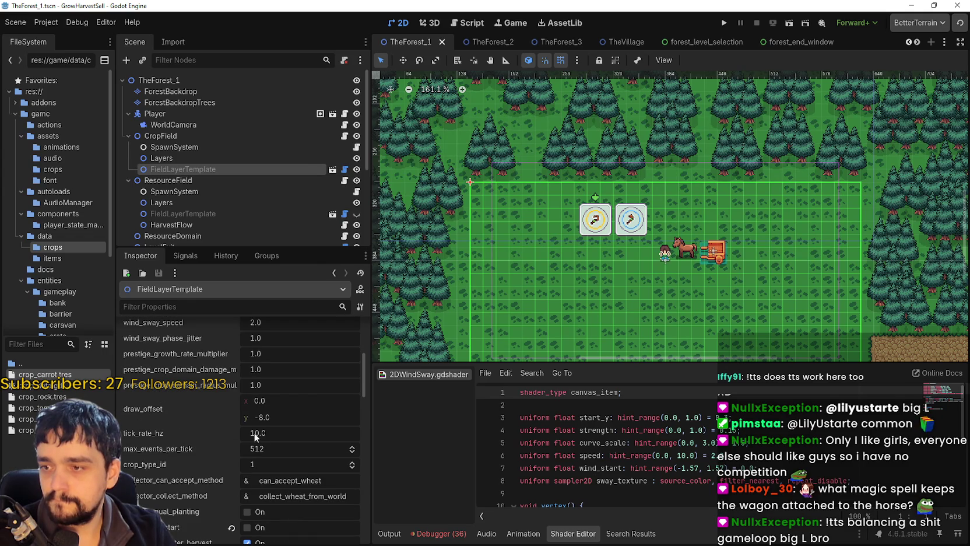
scroll(312, 482, "down", 2)
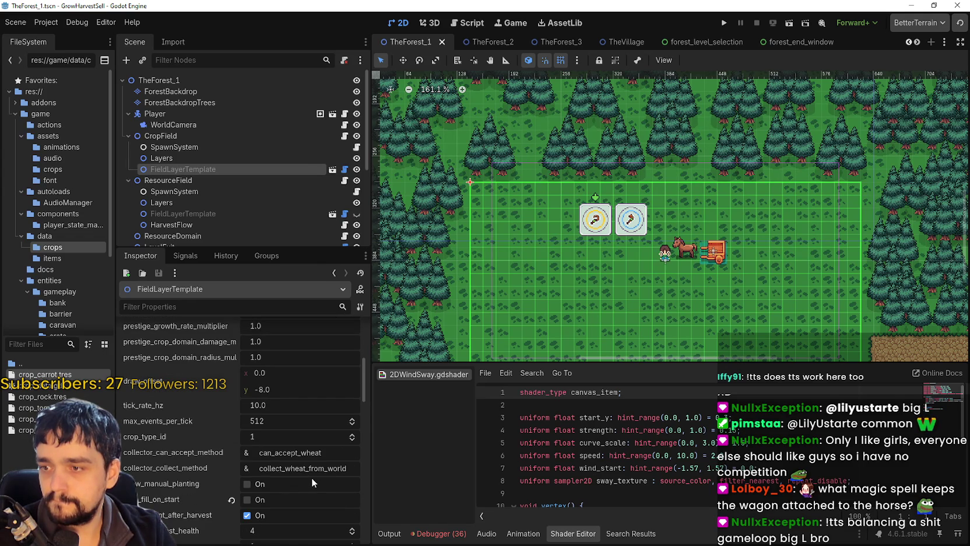
scroll(311, 474, "down", 4)
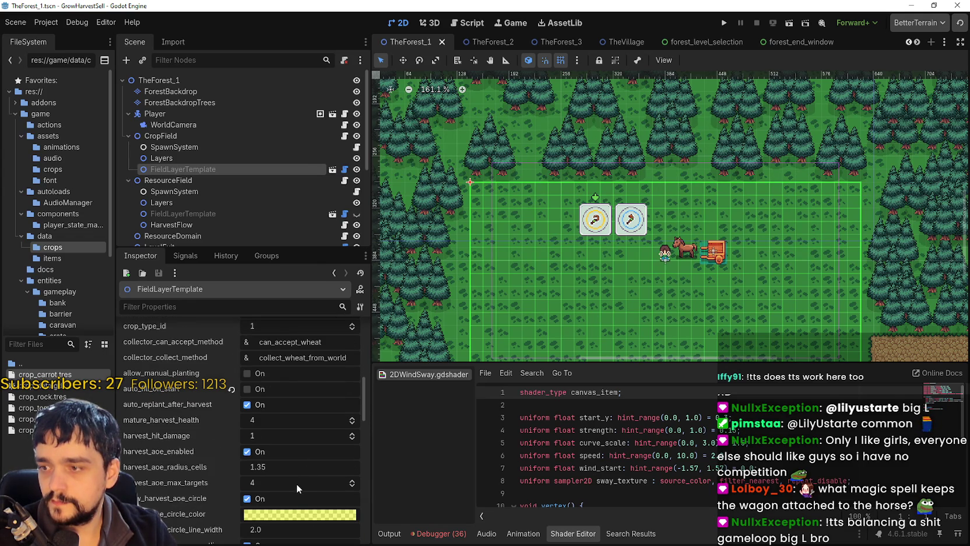
scroll(297, 484, "down", 1)
scroll(225, 400, "down", 1)
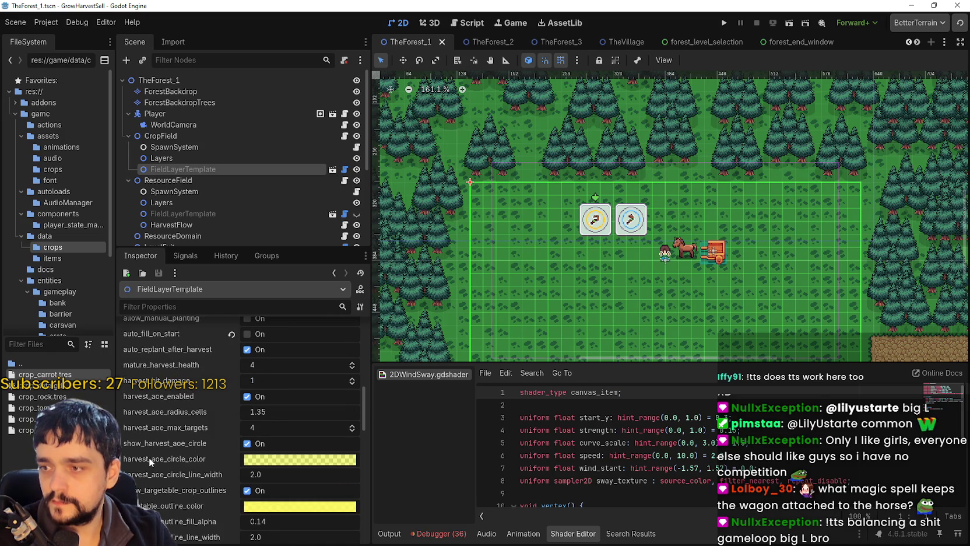
scroll(149, 458, "down", 3)
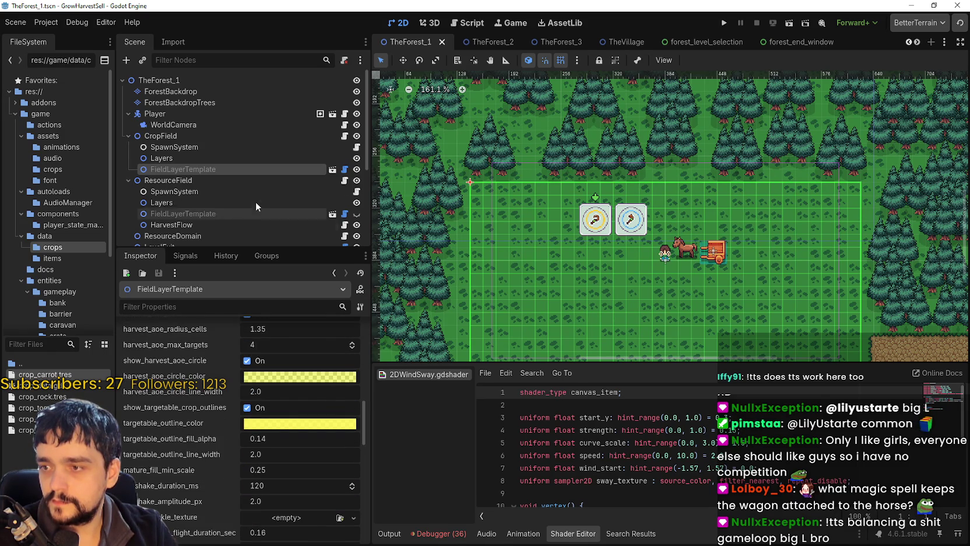
- Select CropField's SpawnSystem, then CropField itself, showing its crop_wheat.tres crops_data
left_click(214, 157)
left_click(215, 149)
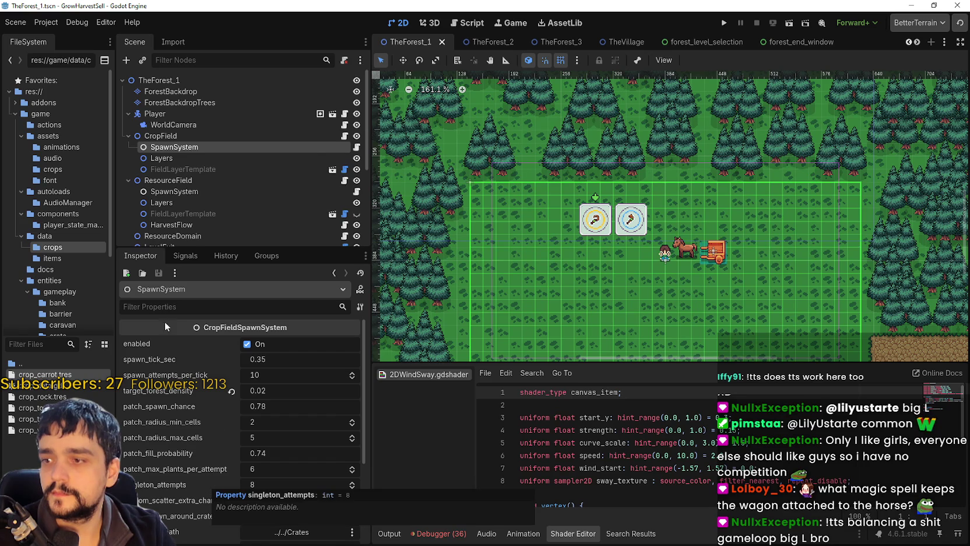
left_click(191, 134)
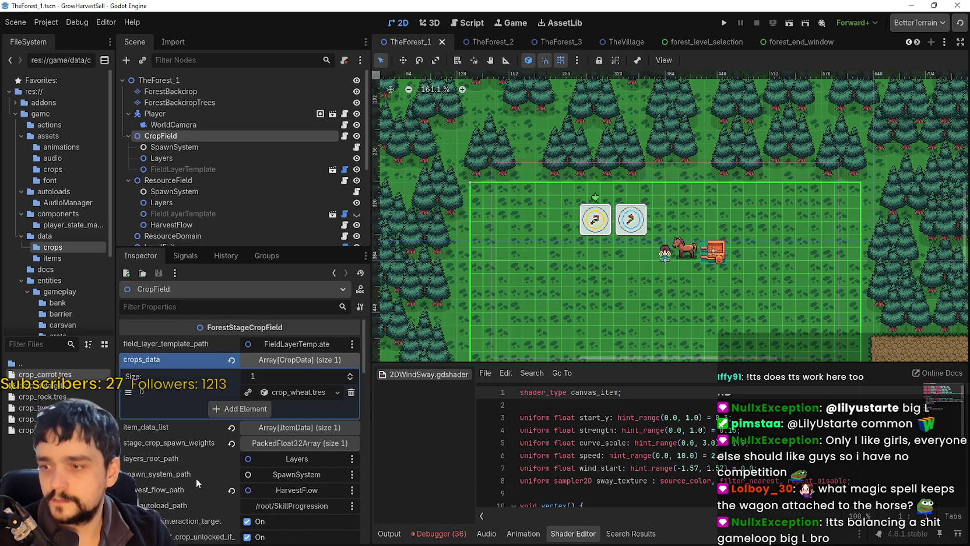
- Scroll CropField's Inspector down to the targetable outline colour properties
scroll(196, 478, "down", 5)
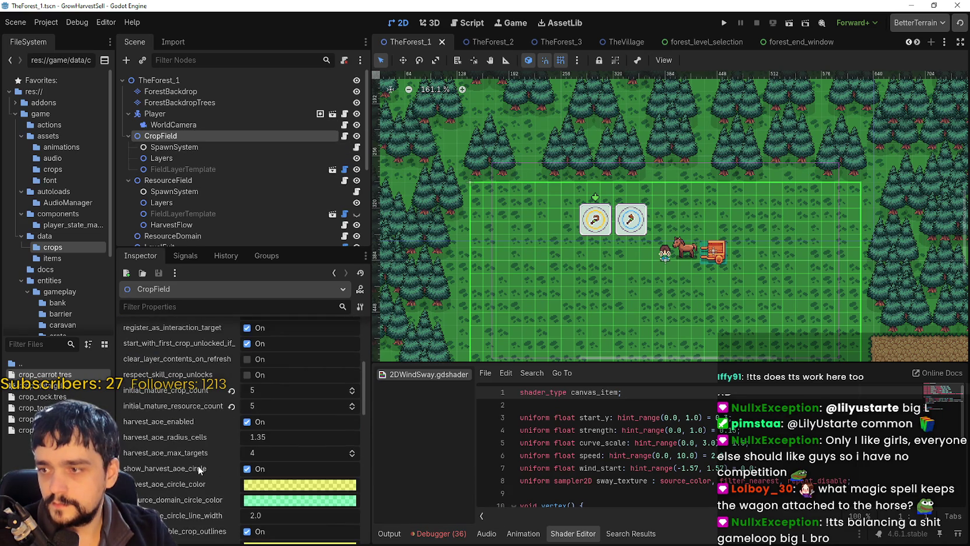
scroll(198, 465, "down", 2)
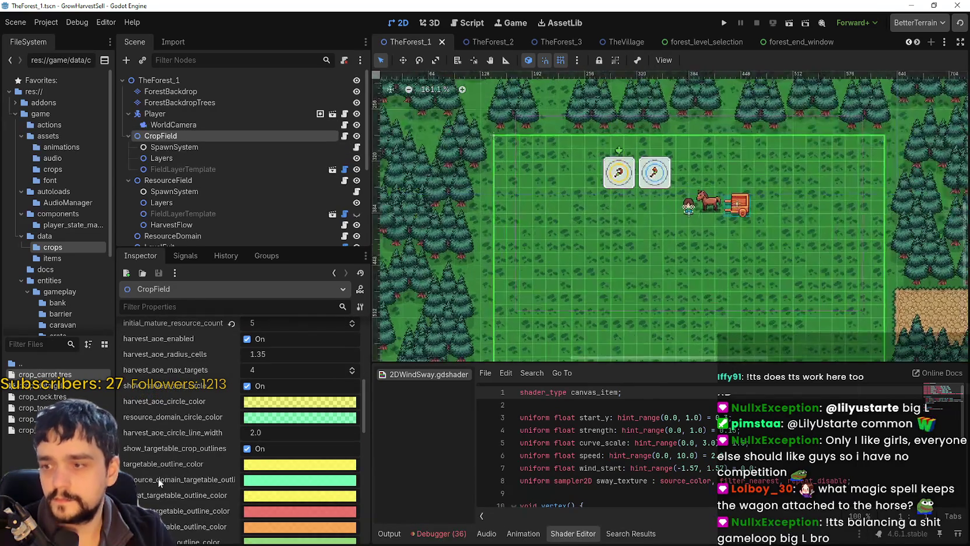
scroll(159, 482, "down", 3)
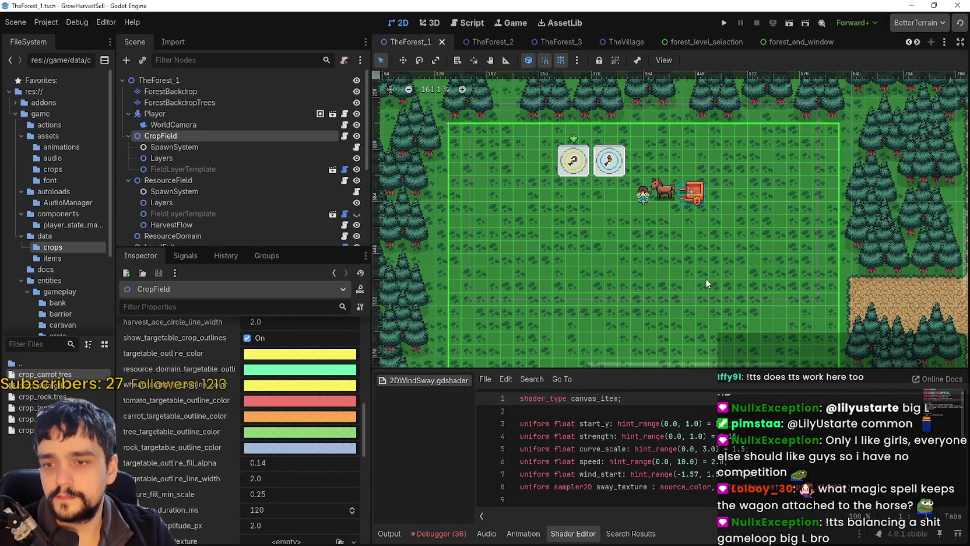
scroll(674, 255, "down", 2)
scroll(671, 262, "up", 2)
- Dismiss a viewport node-placement menu and switch to the browser's SteamDB MR FARMBOY charts
right_click(659, 257)
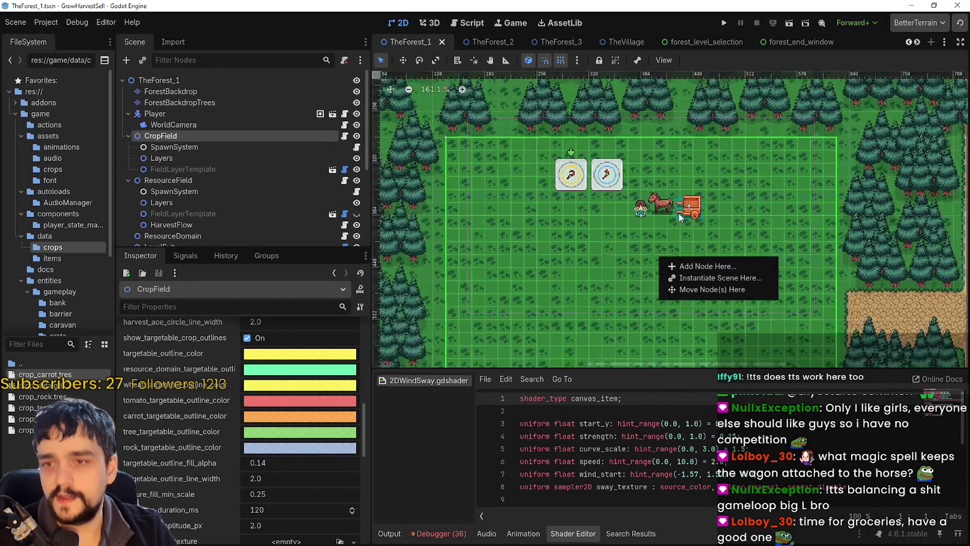
left_click(779, 229)
scroll(753, 220, "down", 1)
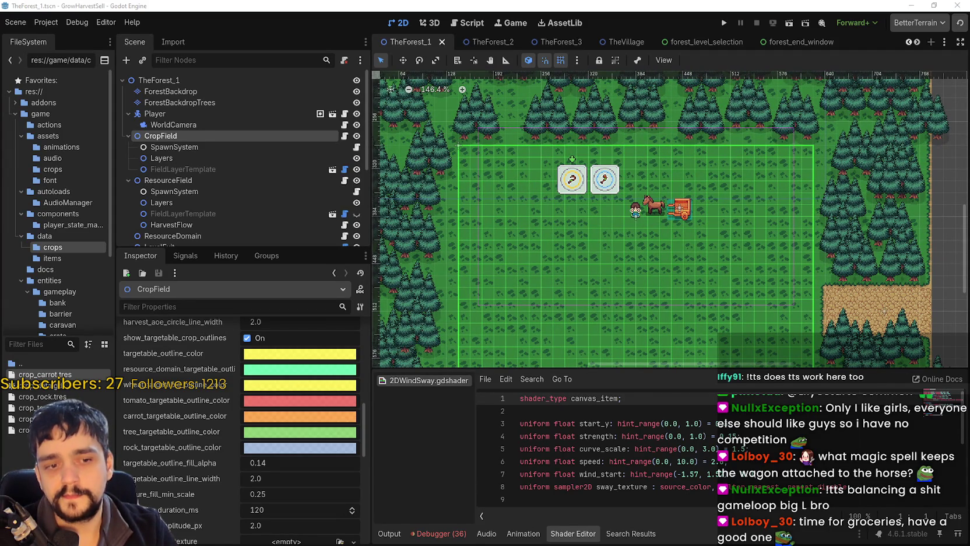
key("alt+Tab")
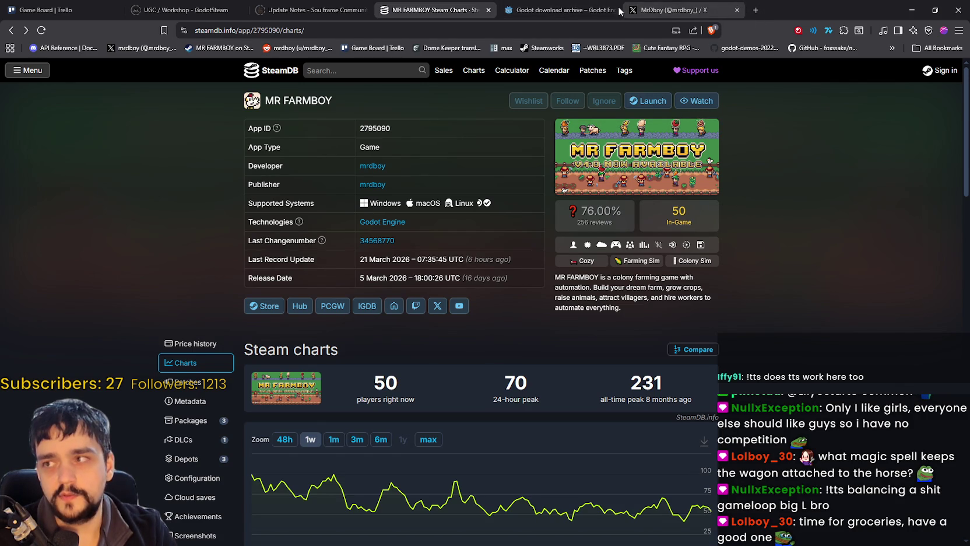
- Open godotshaders.com in a new tab and go to its home page
left_click(756, 11)
type("godotsh")
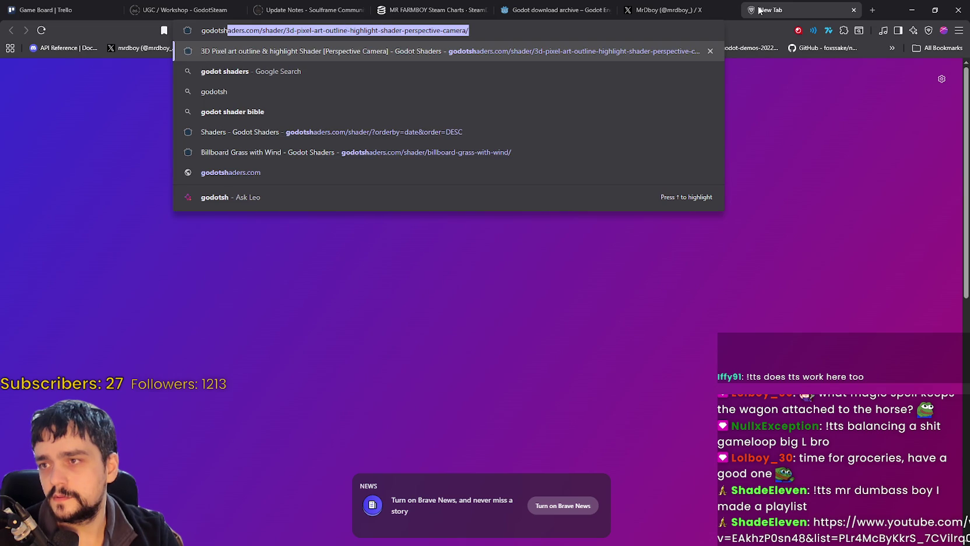
key("Return")
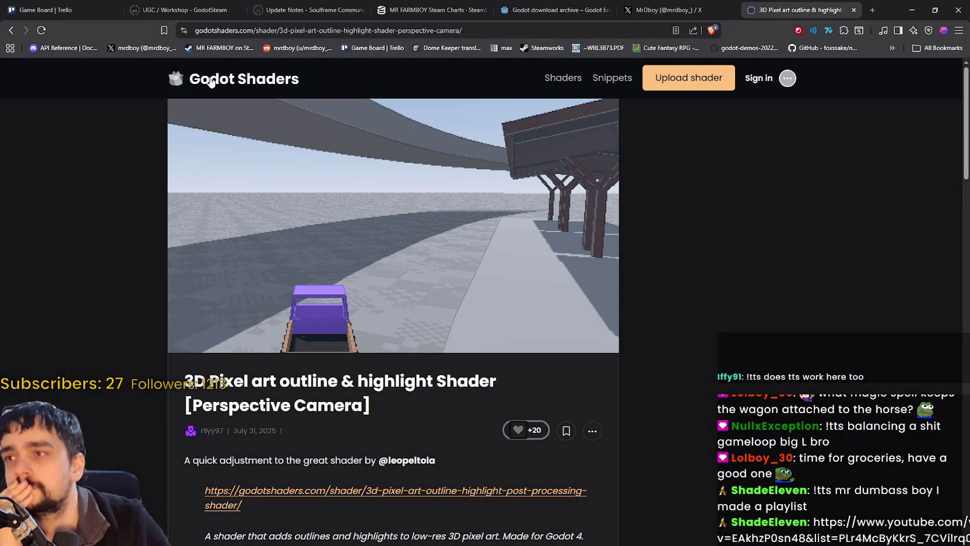
left_click(209, 79)
- Open the full Shaders listing of 2015 shaders, newest first, and begin typing 'loud'
scroll(624, 315, "down", 3)
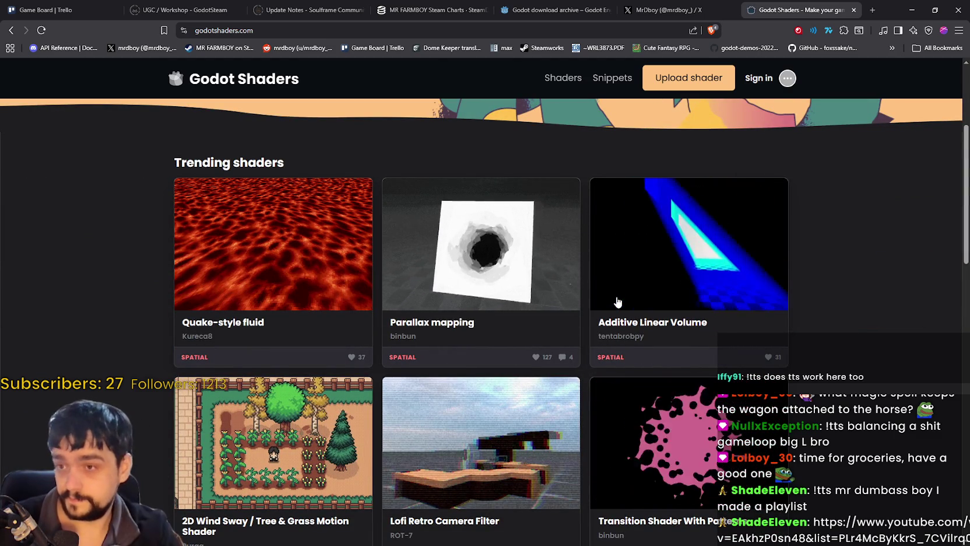
scroll(618, 302, "down", 4)
scroll(614, 350, "up", 6)
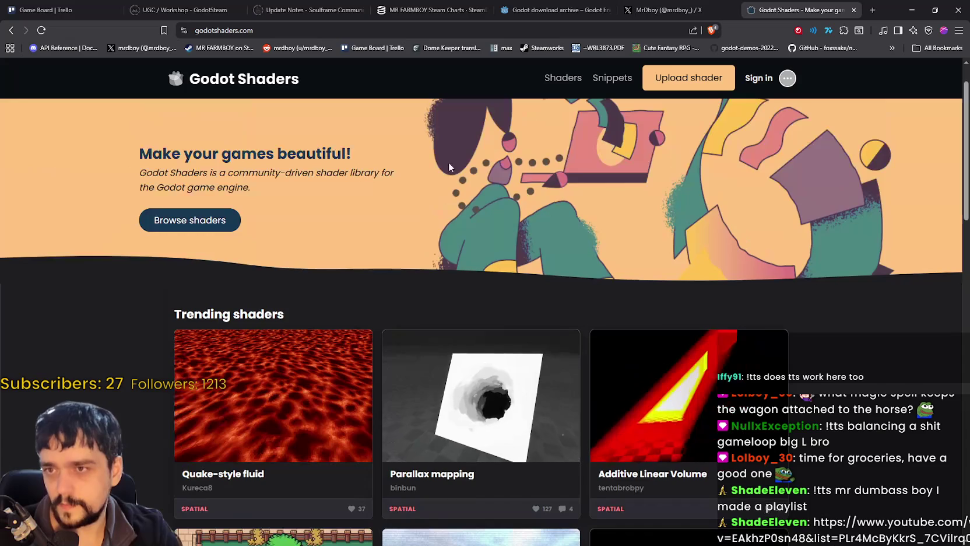
left_click(566, 81)
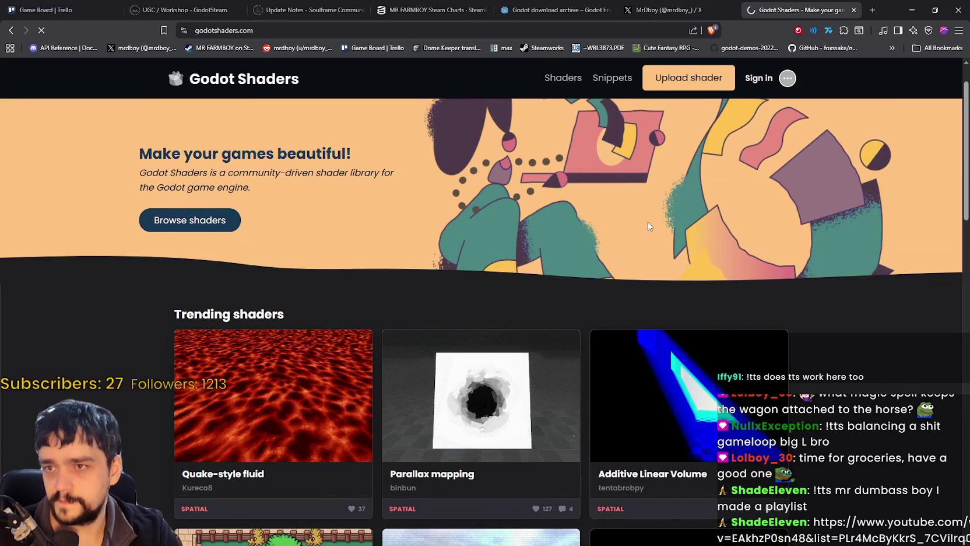
type("loud")
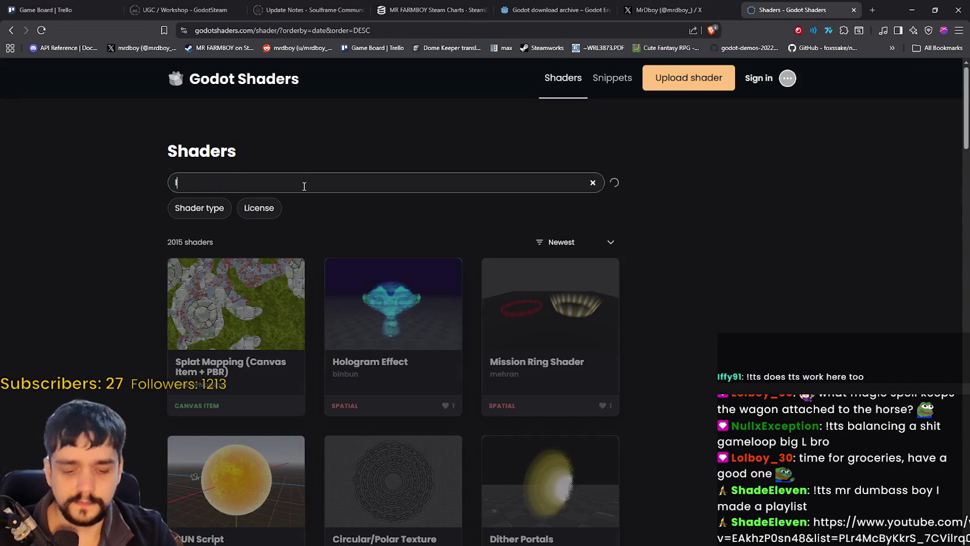
- Search shaders for 'cloud' and browse results like Smooth 2D Cloud and Discrete Clouds
key("ctrl+a")
type("cloud")
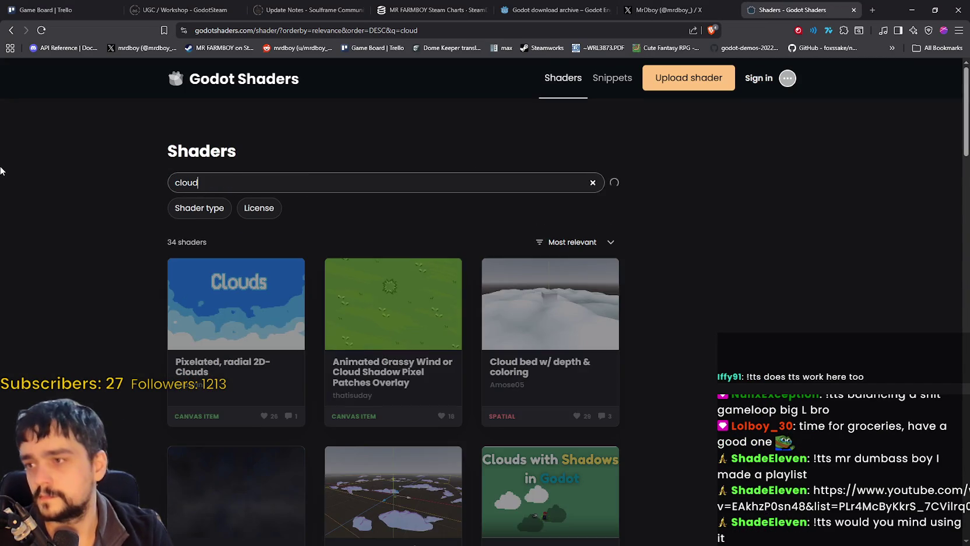
scroll(742, 313, "down", 2)
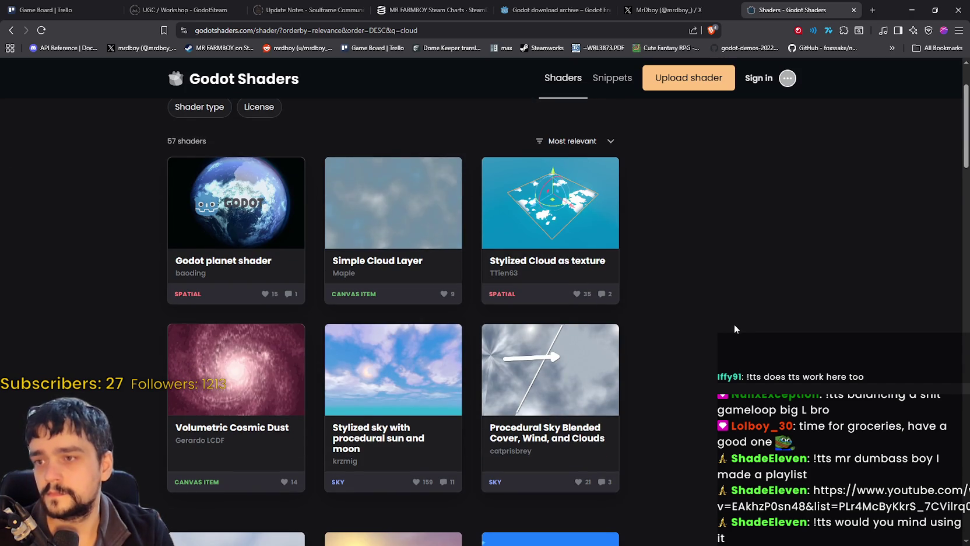
scroll(732, 325, "down", 3)
scroll(715, 327, "down", 5)
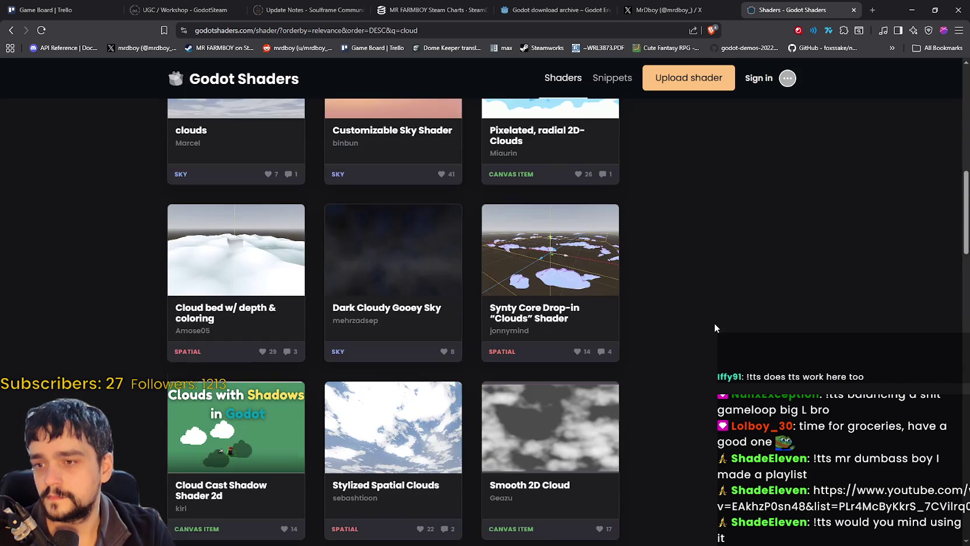
scroll(697, 313, "down", 4)
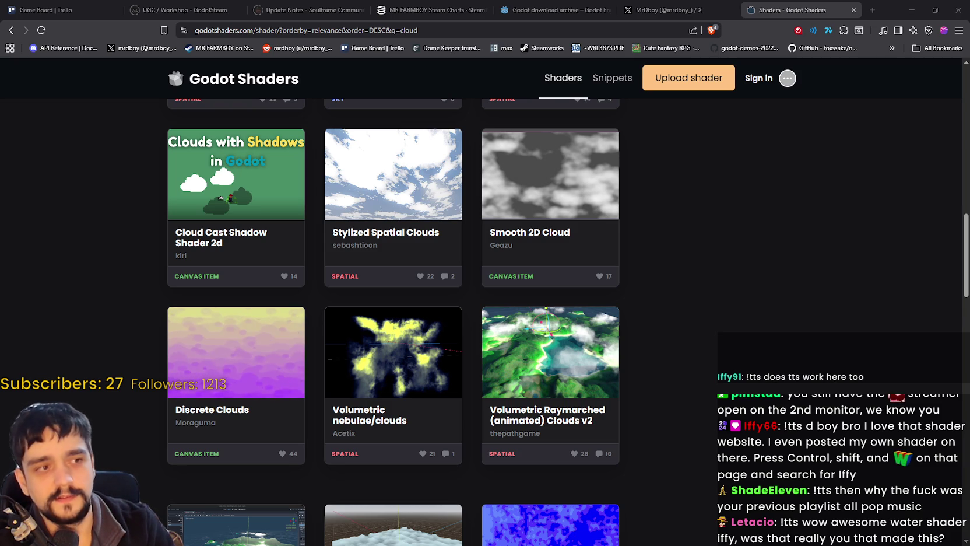
scroll(641, 269, "down", 3)
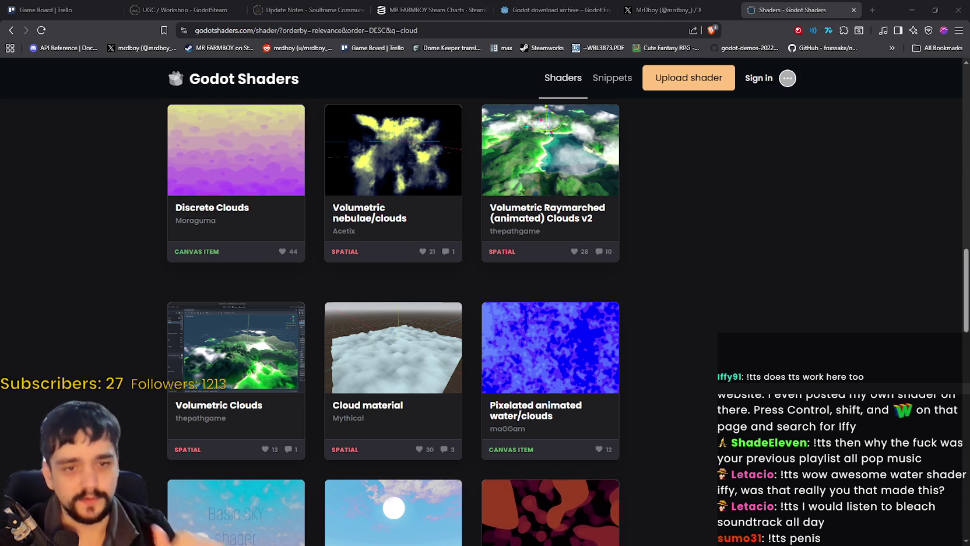
scroll(656, 273, "up", 3)
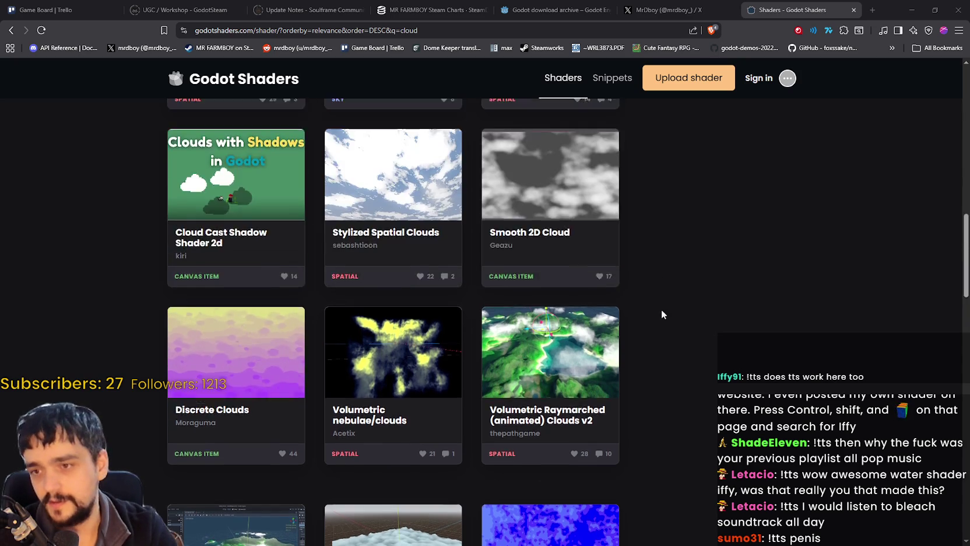
scroll(662, 313, "down", 6)
scroll(664, 403, "down", 3)
scroll(657, 384, "down", 1)
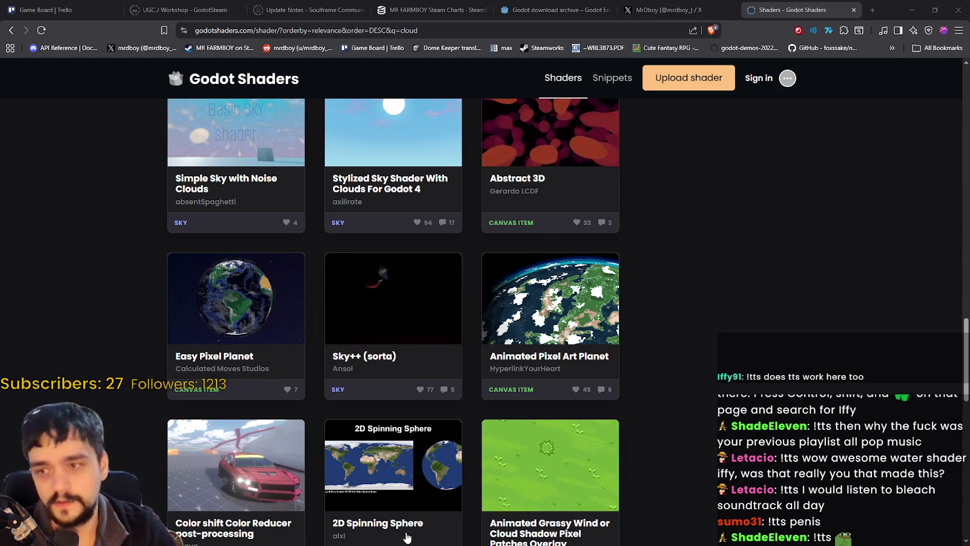
scroll(574, 372, "down", 2)
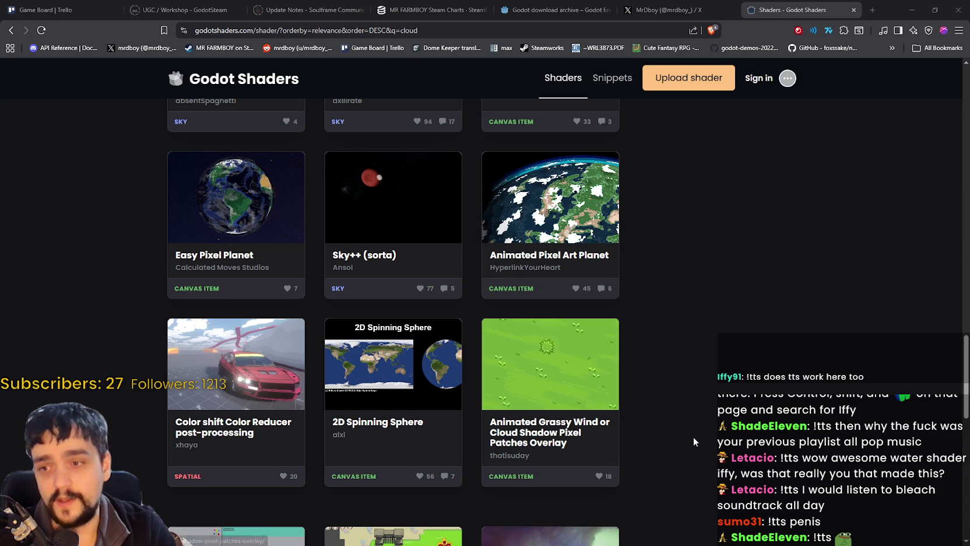
scroll(679, 431, "down", 2)
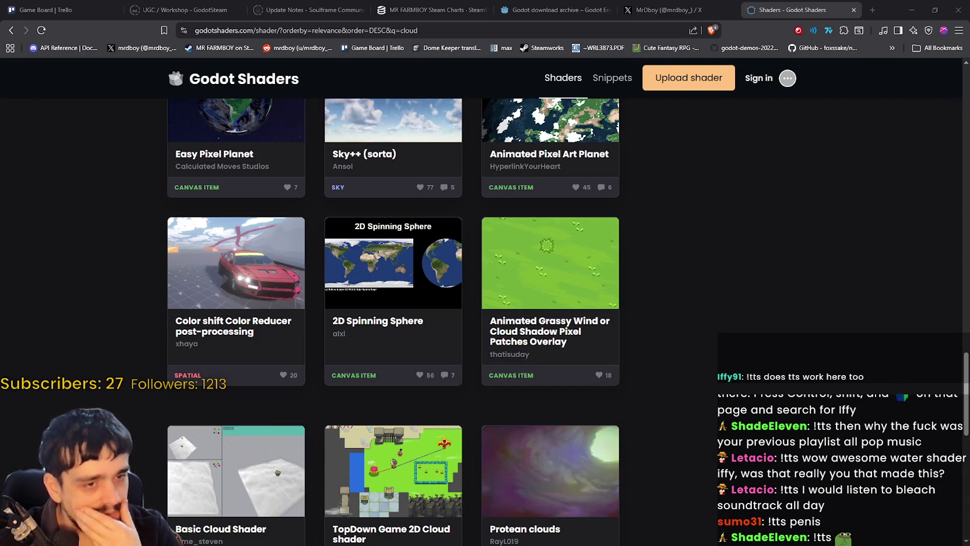
scroll(615, 364, "down", 3)
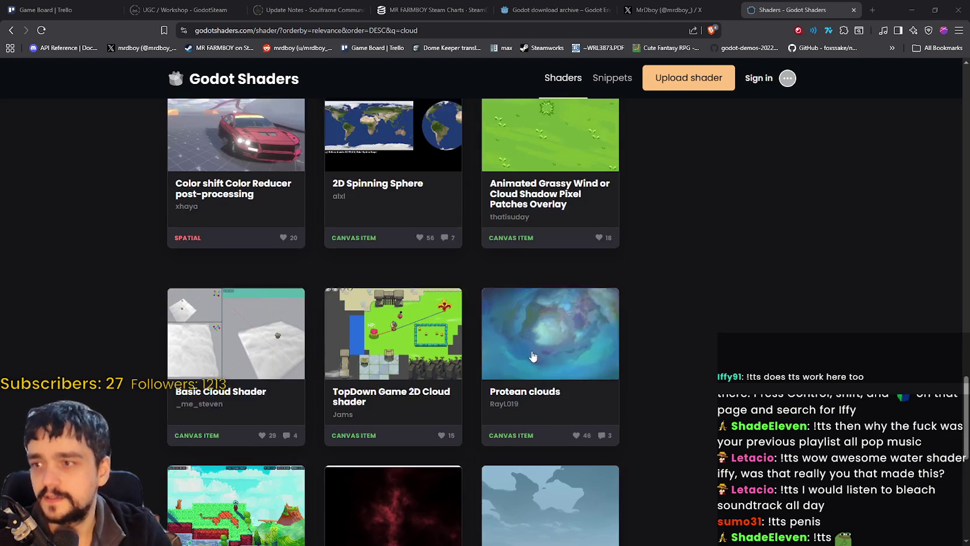
scroll(615, 365, "down", 3)
scroll(607, 370, "up", 3)
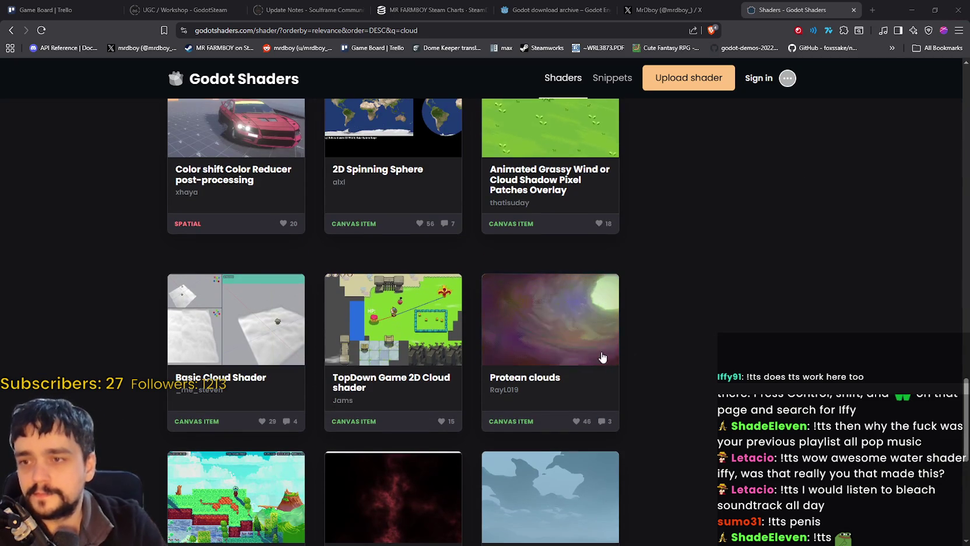
scroll(638, 362, "up", 2)
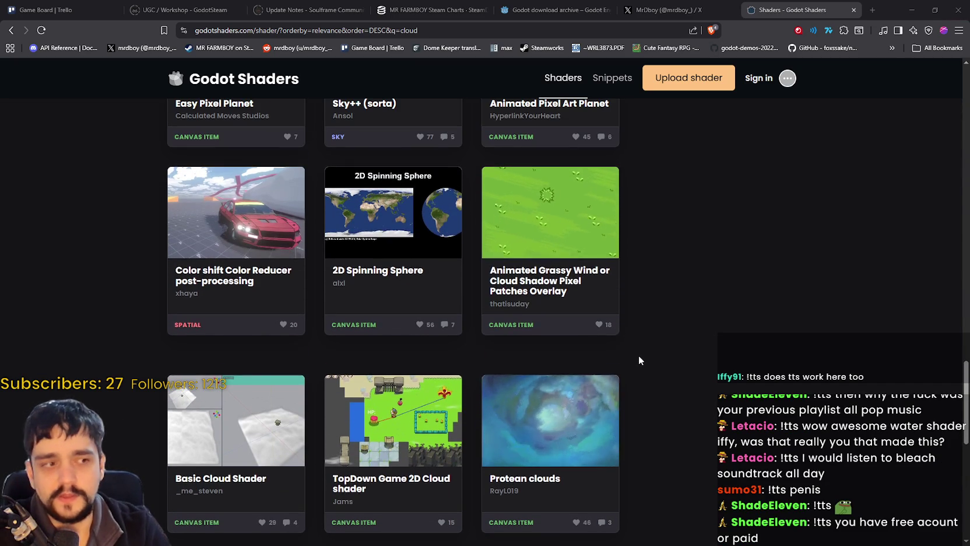
scroll(607, 315, "down", 1)
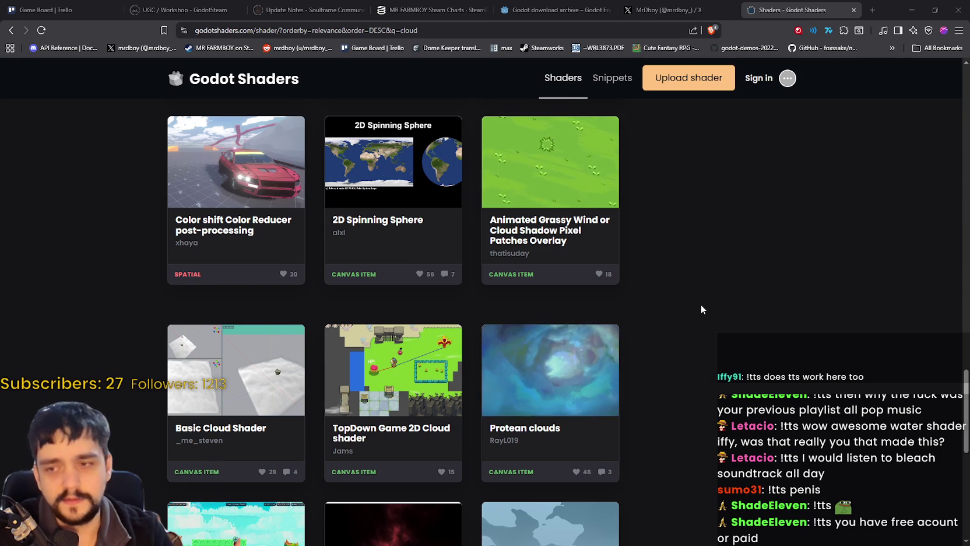
scroll(589, 385, "down", 1)
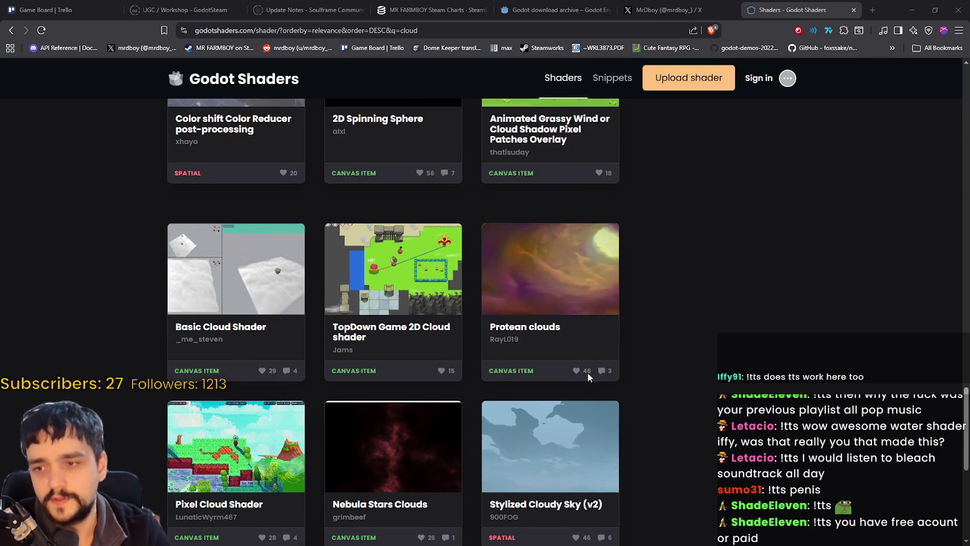
scroll(659, 397, "down", 1)
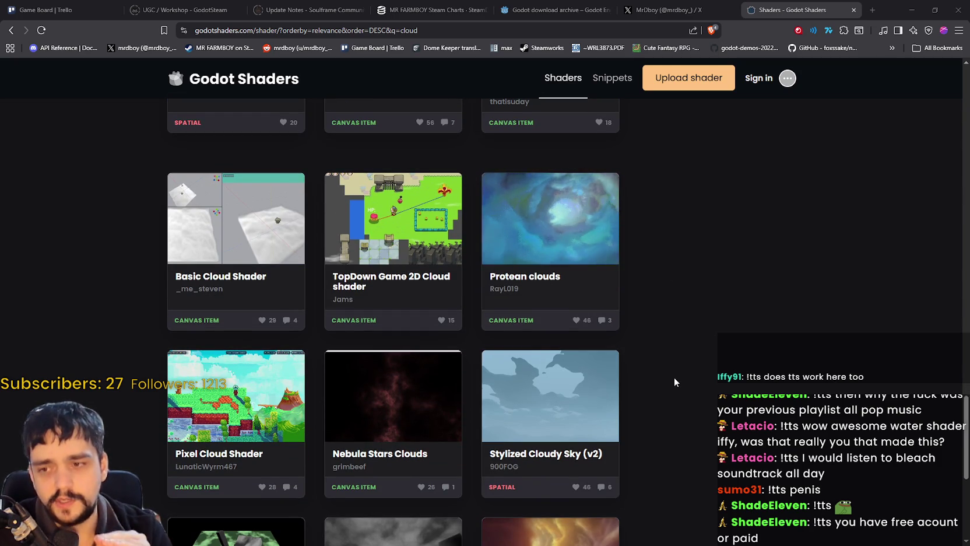